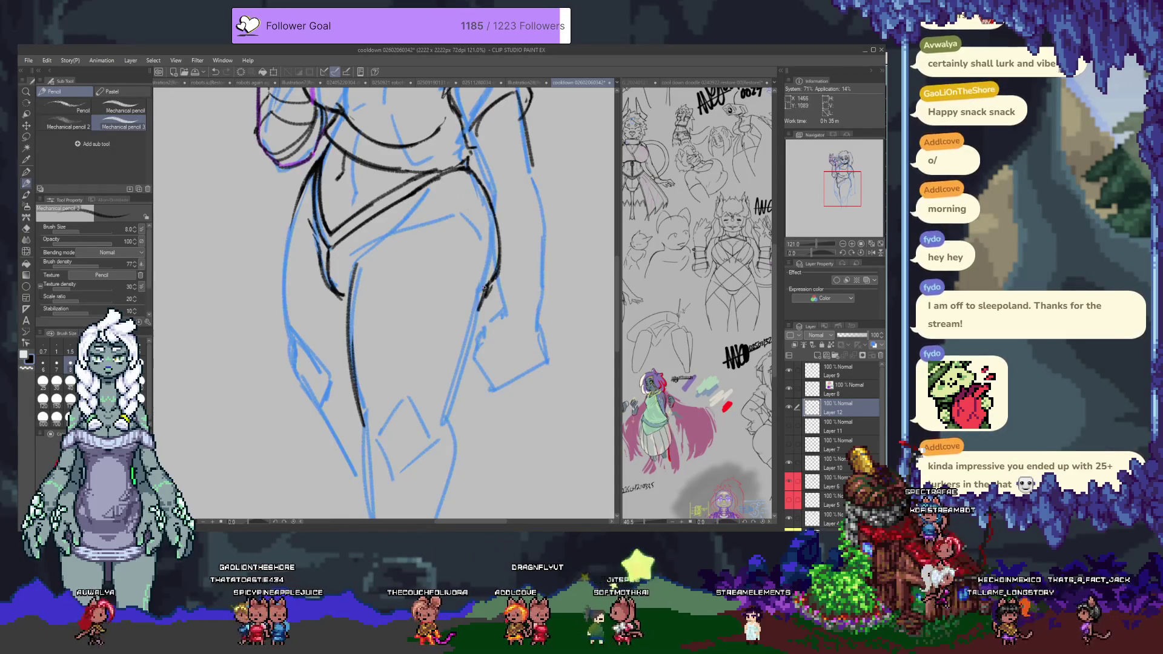
Step: Undo a stray stroke near the right hip and add a short line on the left leg
key(e)
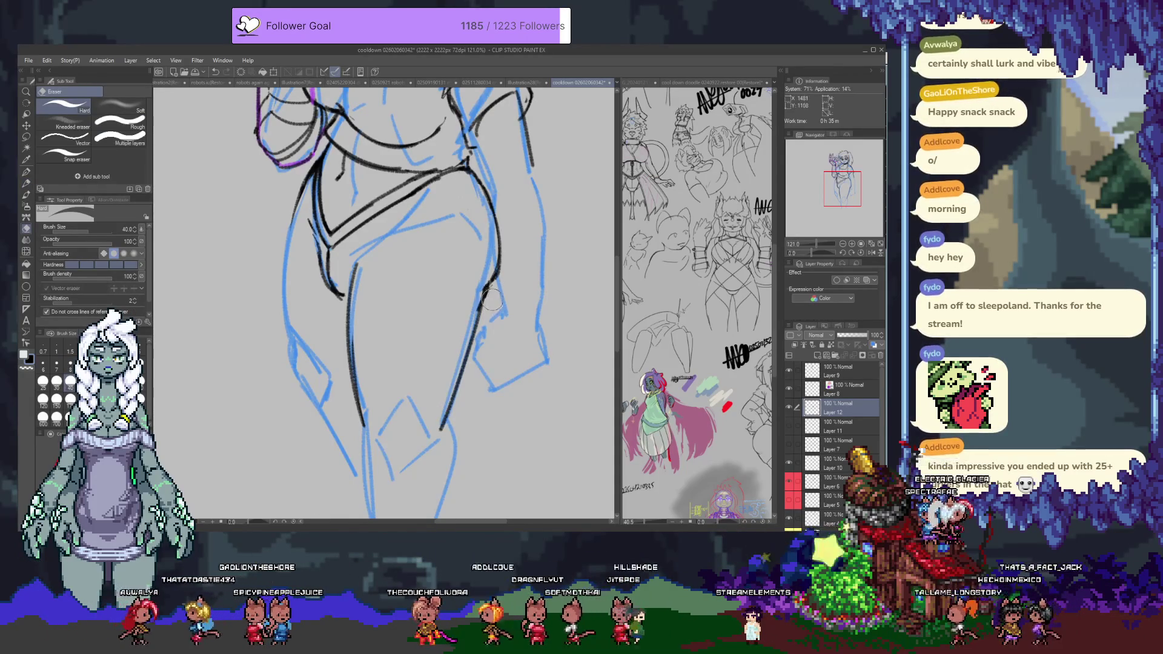
scroll(436, 370, up, 4)
key(p)
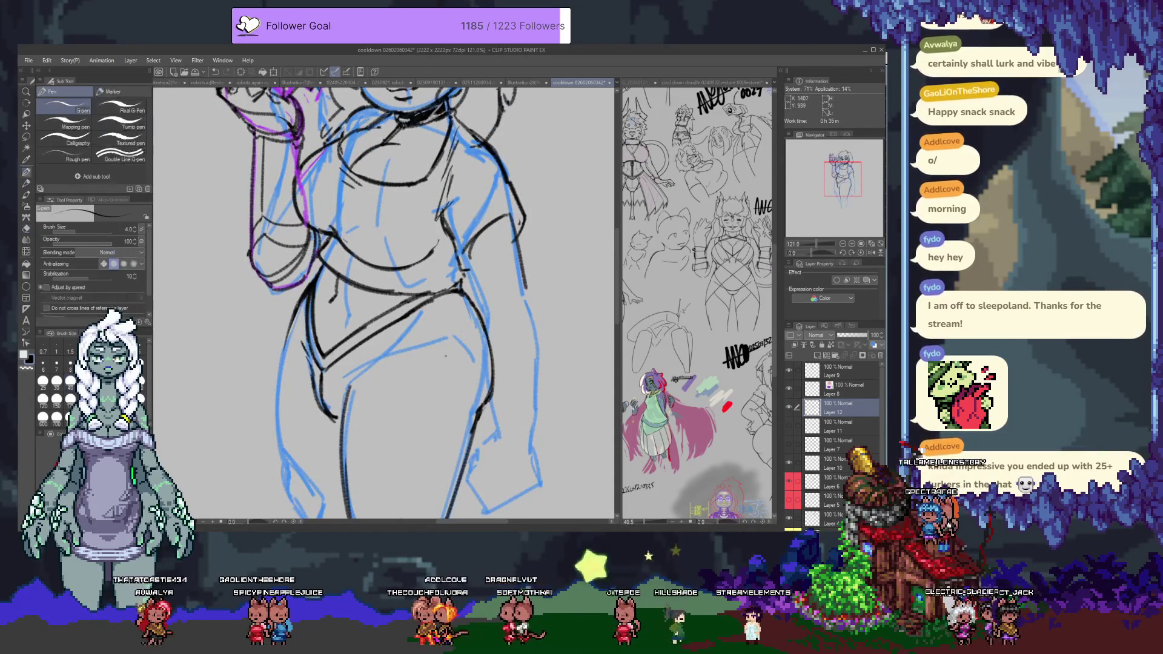
key(ctrl+z)
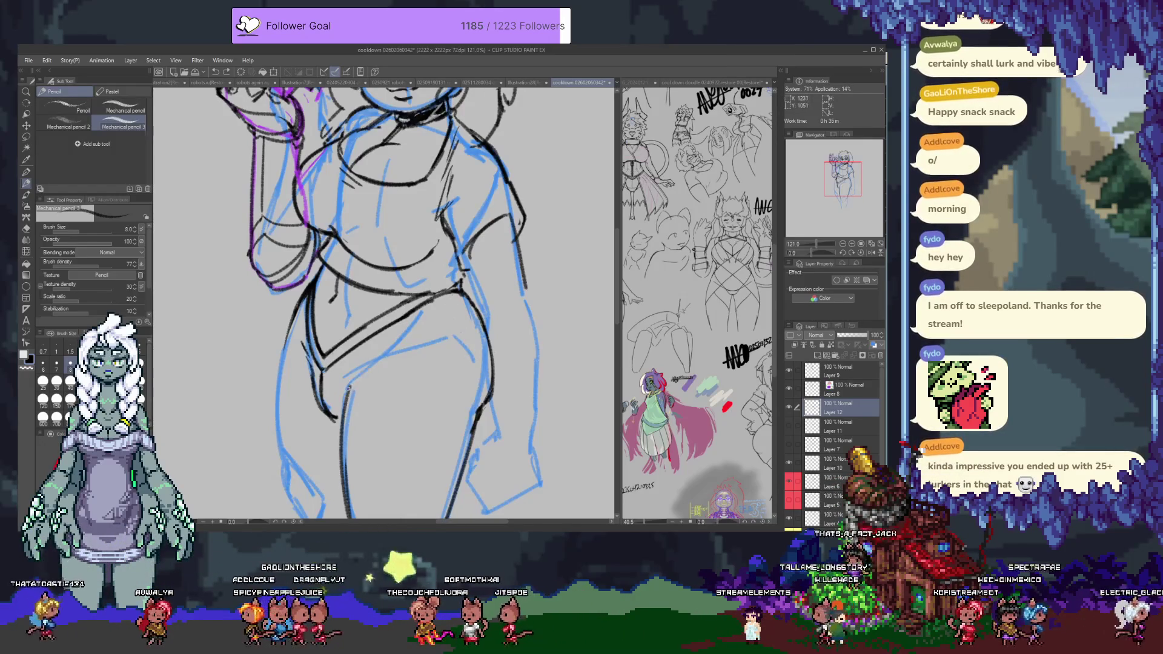
mouse_move(365, 368)
mouse_down()
mouse_move(349, 388)
mouse_move(325, 382)
mouse_move(371, 304)
mouse_up()
Step: Redraw the left leg line, extending it further down the leg
key(e)
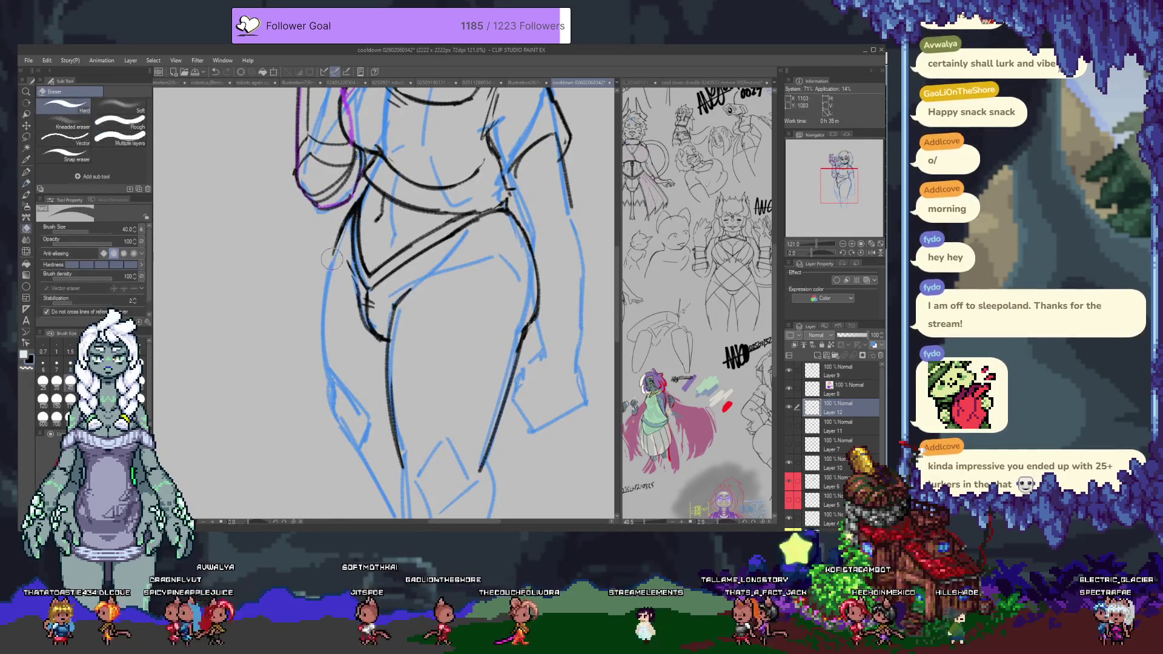
key(p)
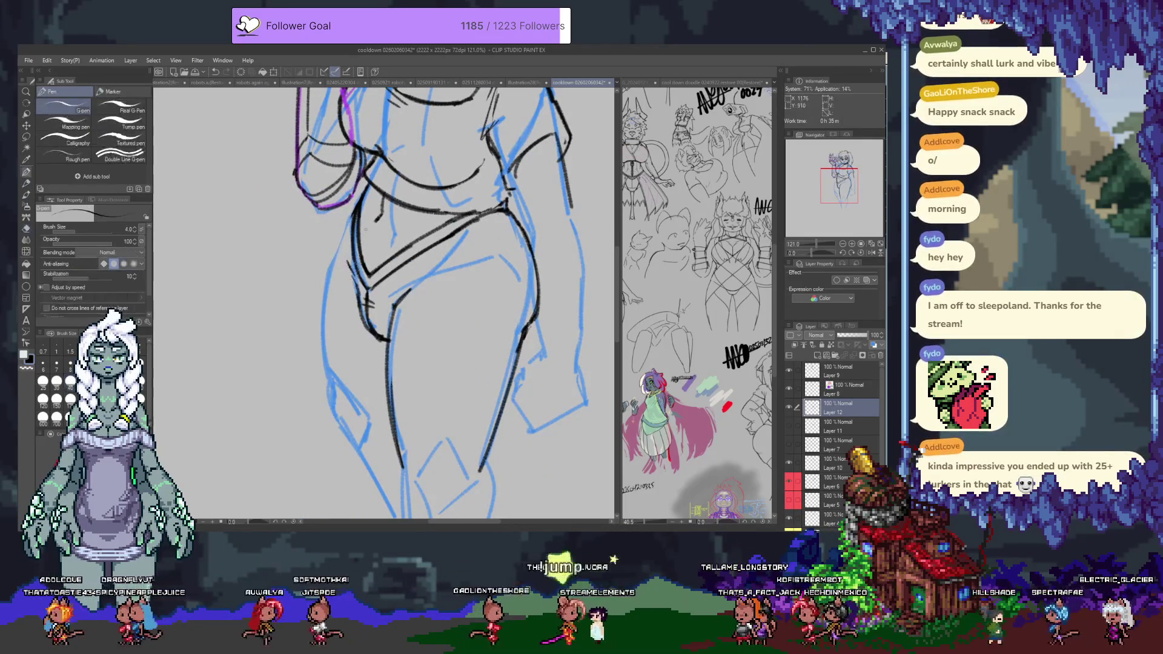
key(p)
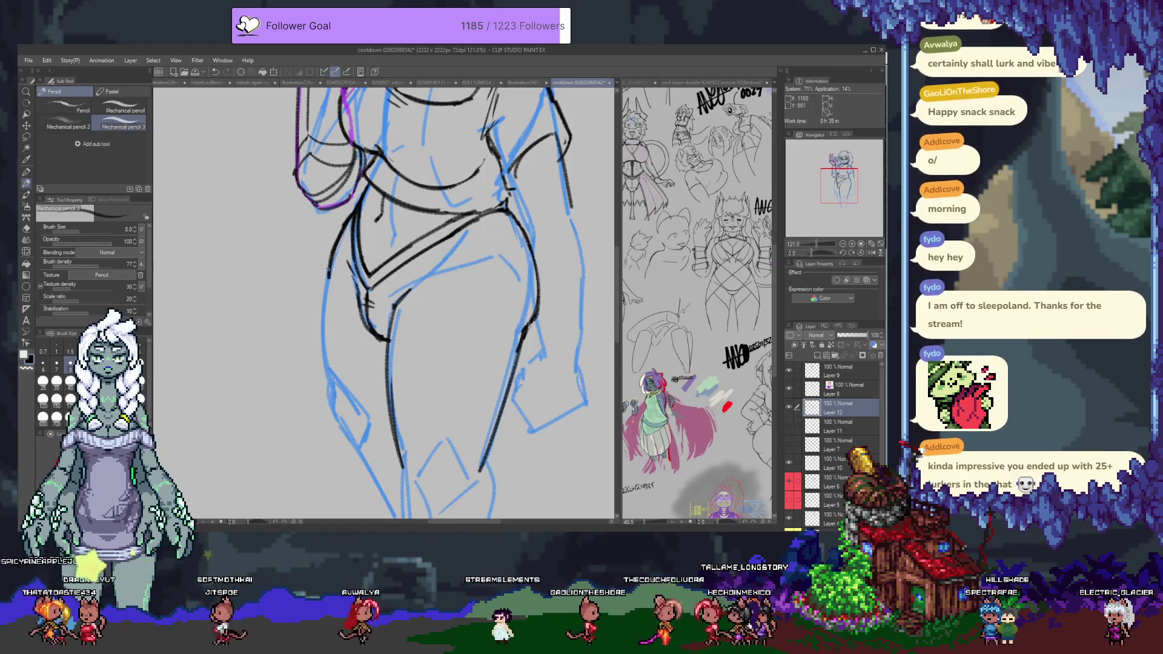
mouse_move(335, 428)
mouse_down()
mouse_move(315, 313)
mouse_move(381, 370)
mouse_move(391, 494)
mouse_up()
key(ctrl+z)
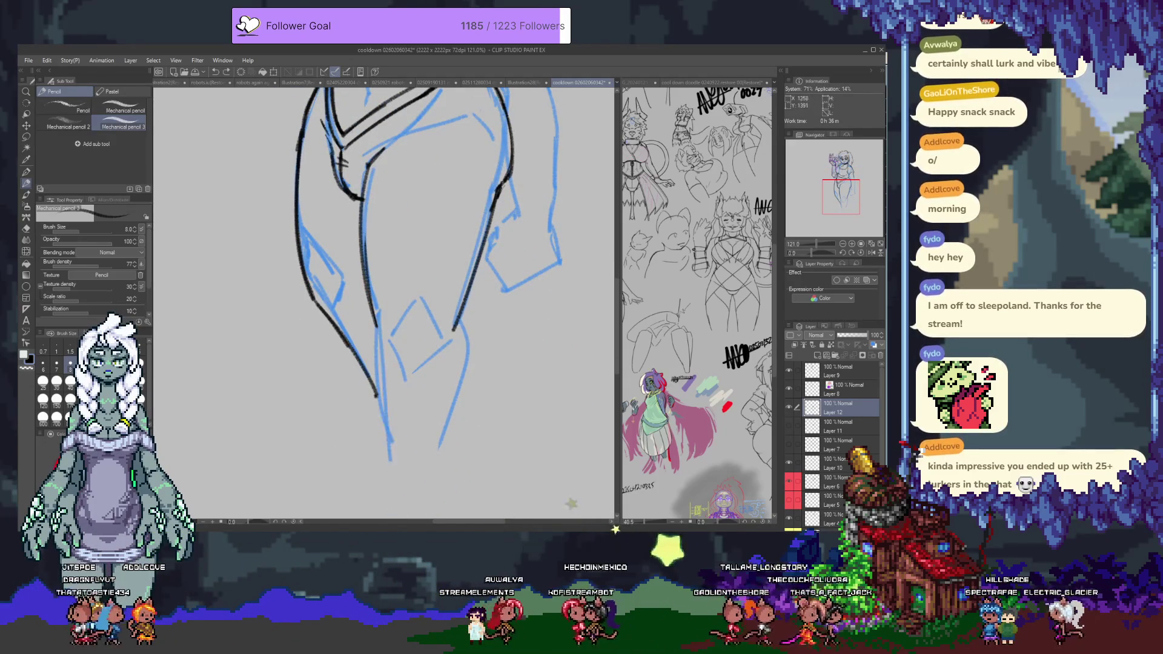
drag(378, 321, 398, 470)
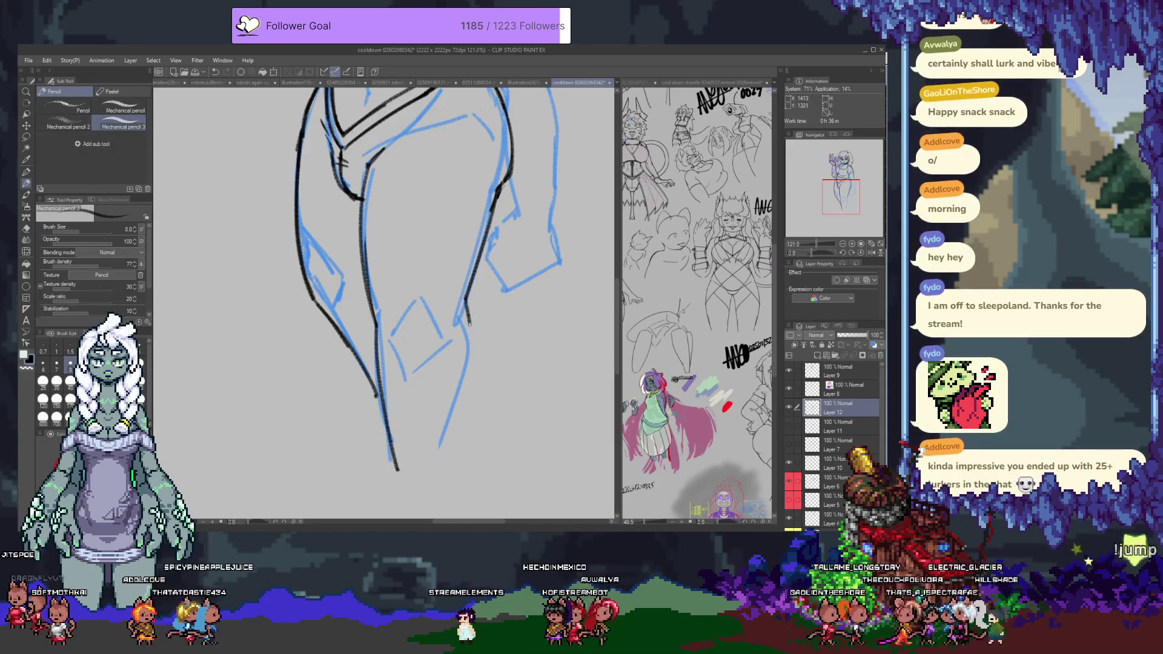
Step: Draw a thin line down the hip and save the drawing with Ctrl+S
scroll(424, 266, up, 5)
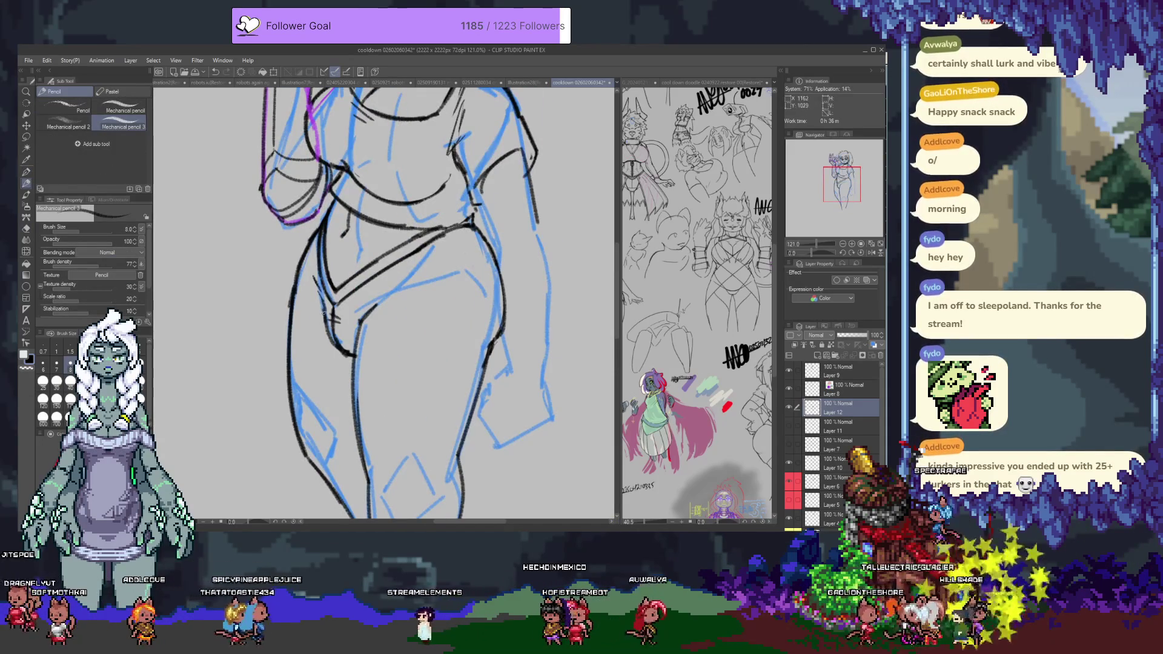
drag(410, 363, 362, 285)
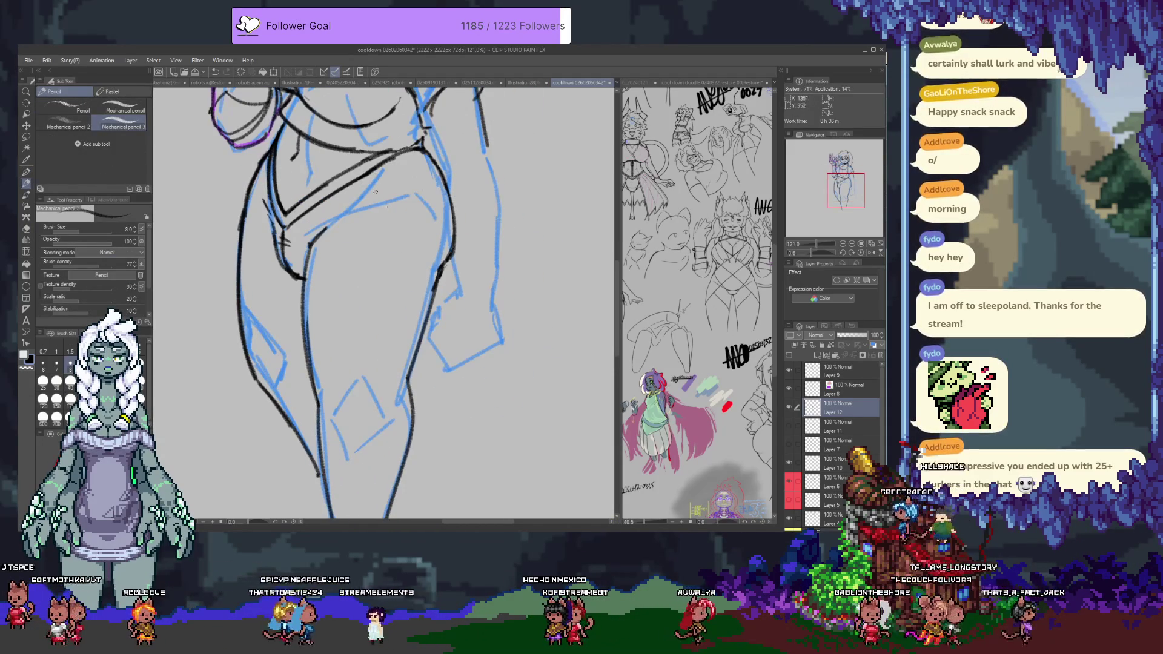
mouse_move(414, 150)
mouse_down()
mouse_move(428, 248)
mouse_move(393, 380)
mouse_move(417, 286)
mouse_up()
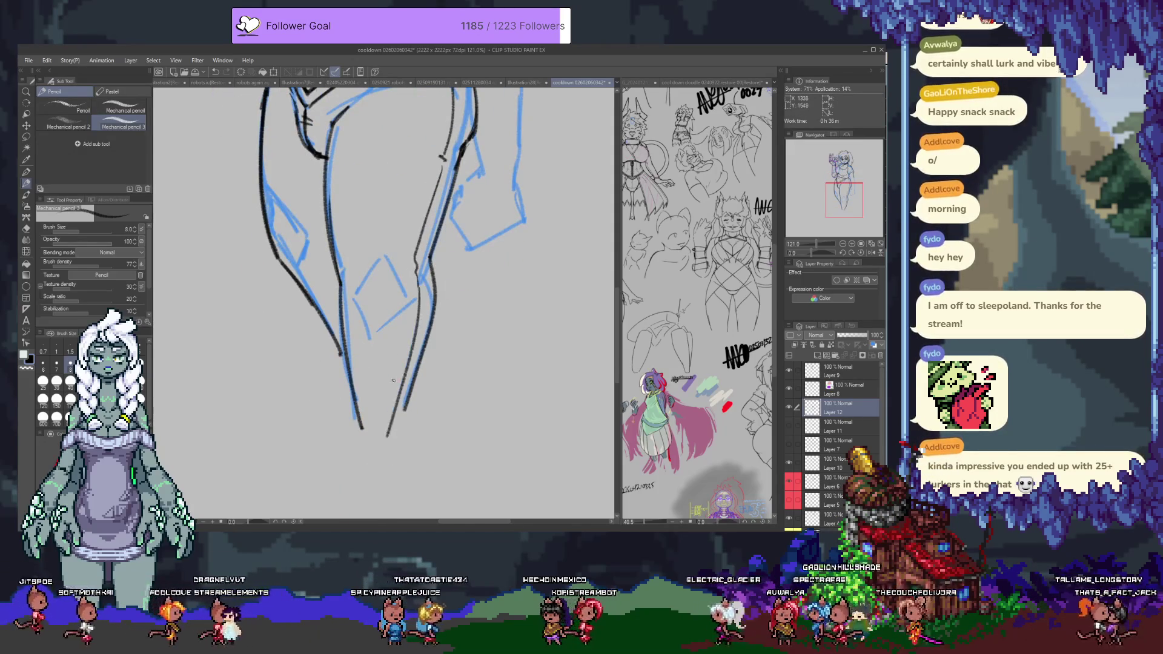
scroll(412, 291, up, 3)
key(ctrl+s)
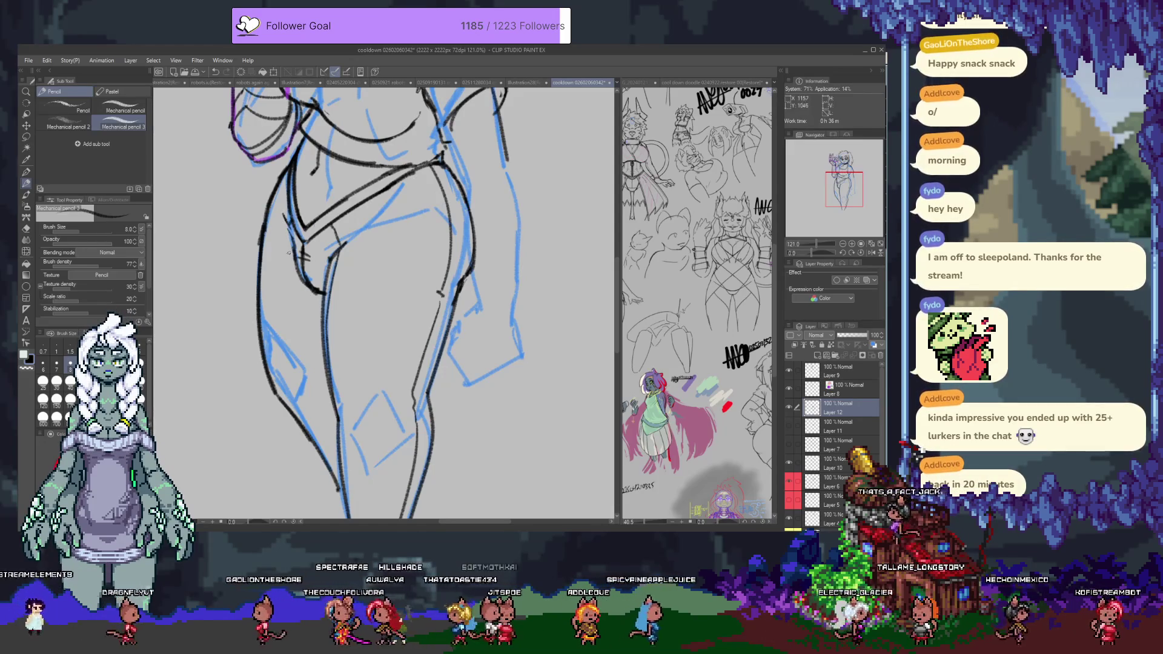
Step: Add a pencil stroke along the girl's inner leg contour, then scroll up toward the head
drag(298, 270, 310, 378)
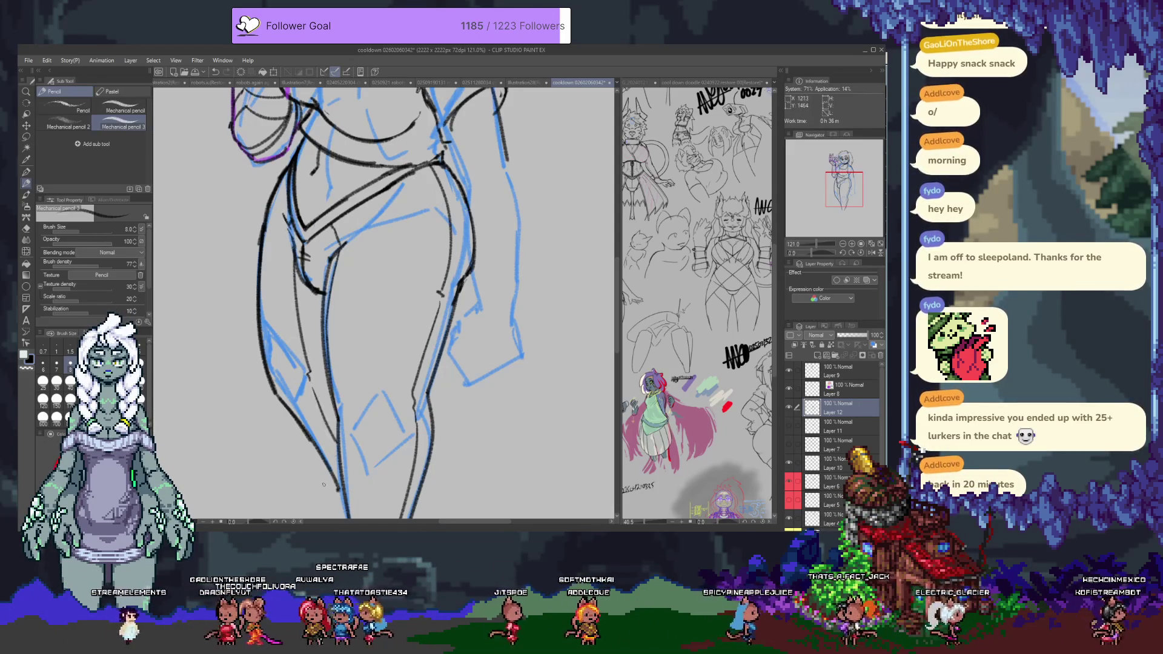
scroll(351, 357, up, 3)
scroll(392, 327, up, 3)
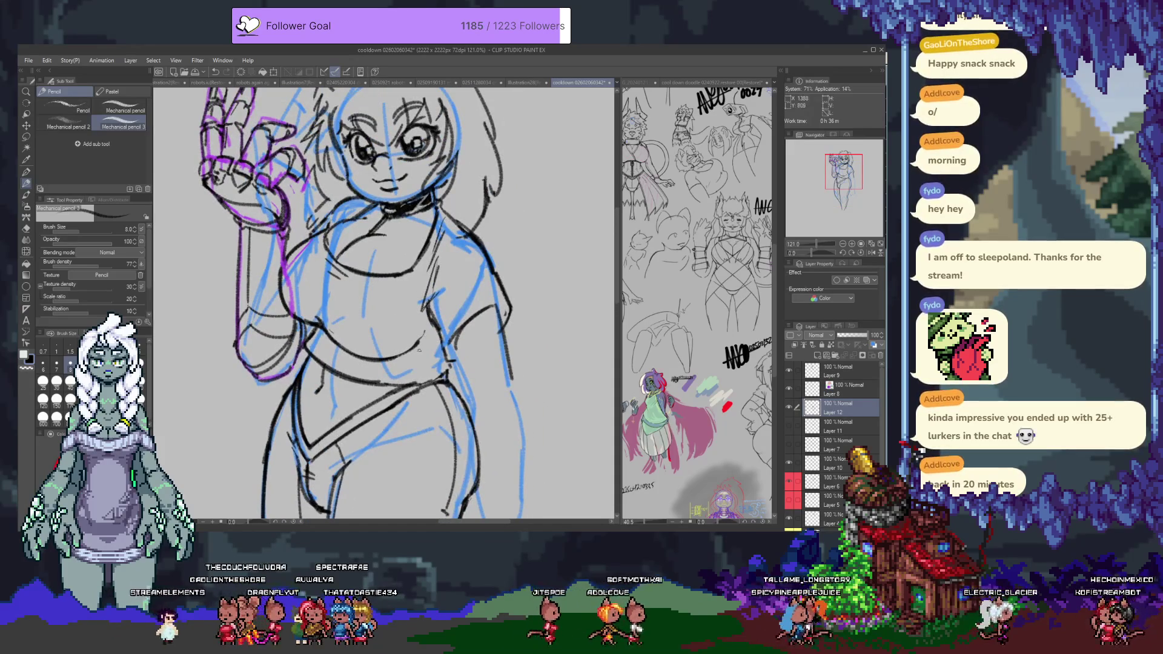
Step: On Layer 6, erase the stray strokes on the torso with the Hard eraser
ctrl+shift+click(417, 343)
key(e)
drag(417, 343, 393, 356)
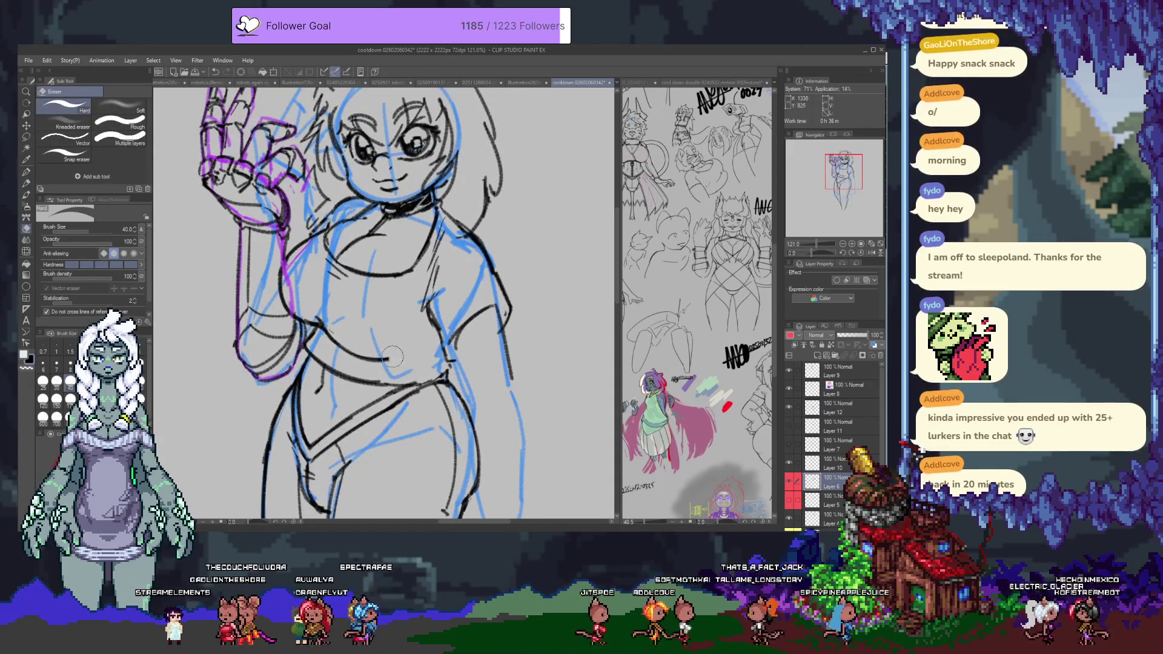
key(p)
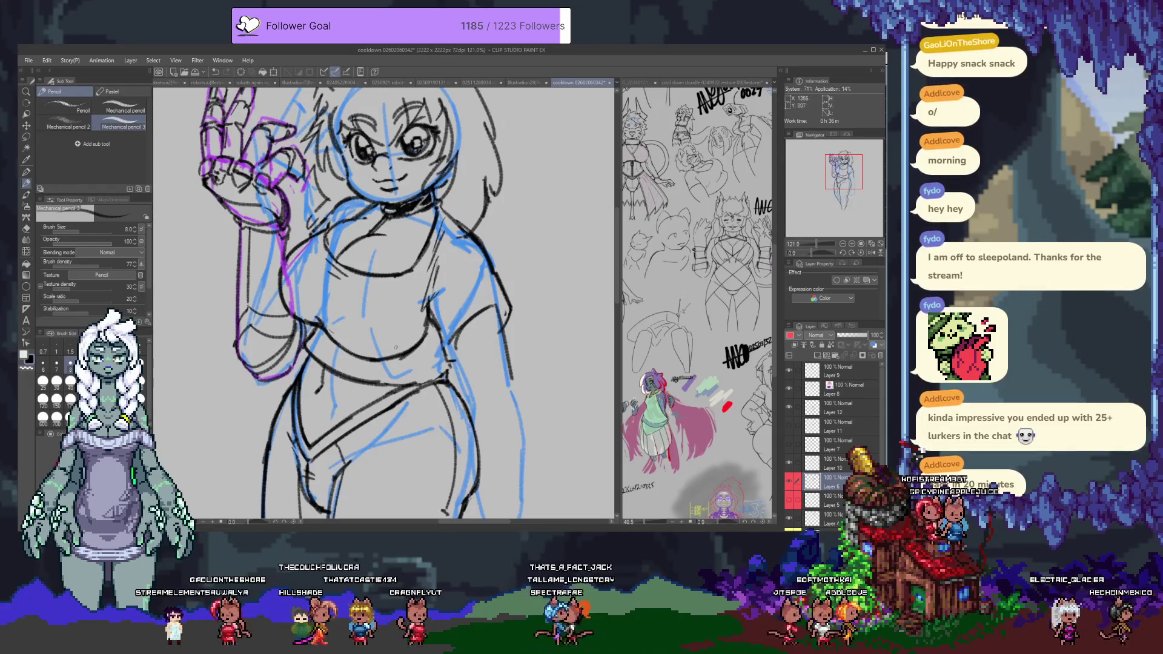
Step: Trim the torso pencil lines, add a short torso stroke, and mirror the view horizontally
key(e)
mouse_move(375, 355)
mouse_down()
mouse_move(424, 339)
mouse_move(376, 350)
mouse_up()
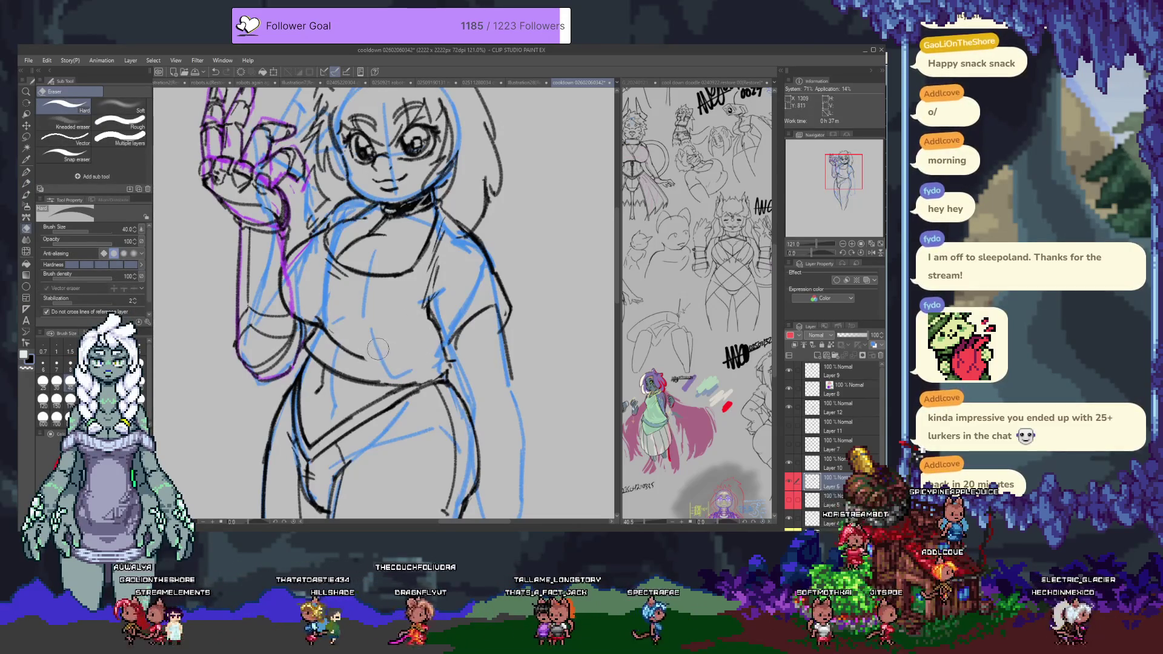
key(p)
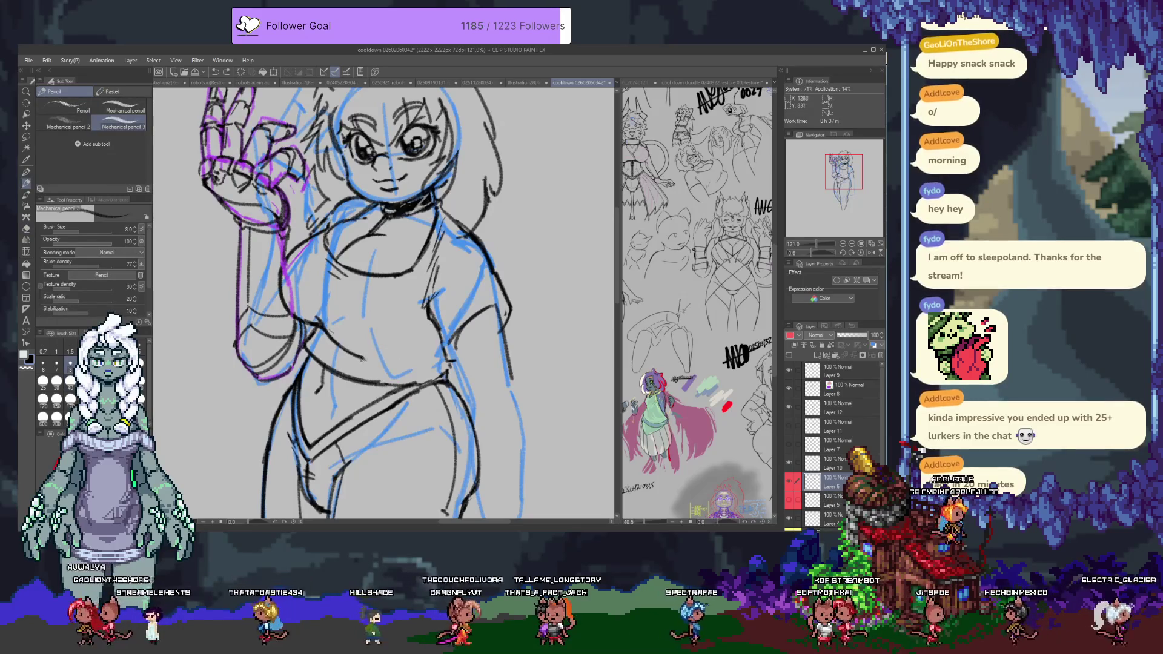
drag(426, 306, 430, 330)
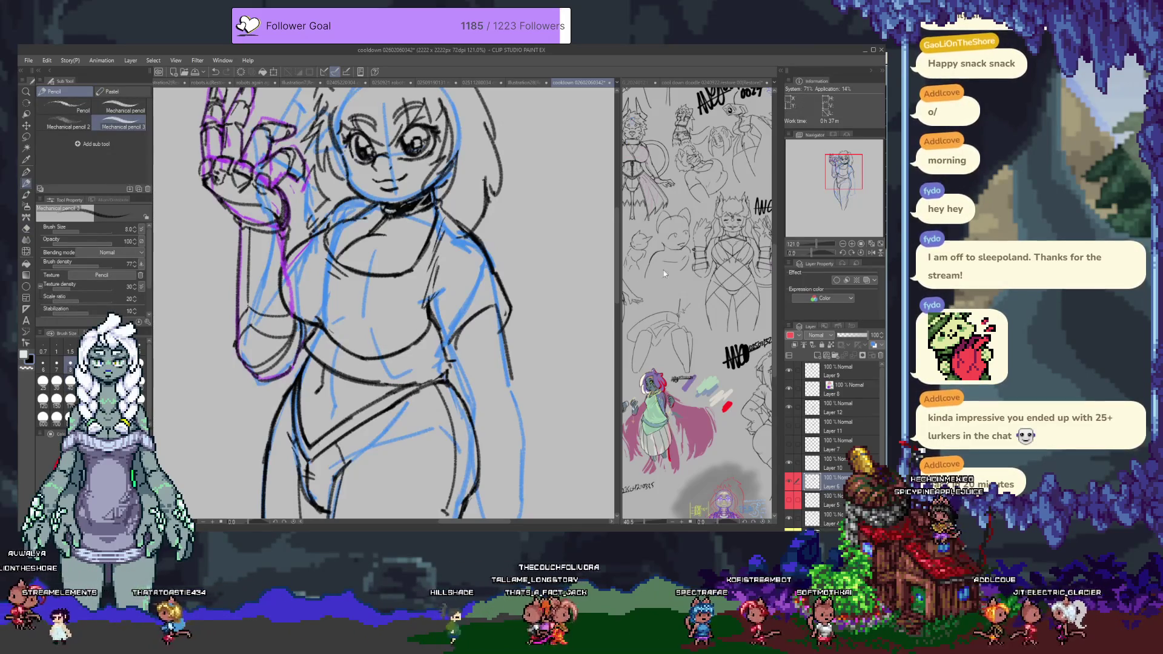
click(870, 252)
mouse_move(522, 333)
mouse_down()
mouse_move(480, 364)
mouse_move(478, 312)
mouse_up()
Step: Zoom in to 181.5% and draw a line across the torso toward the arm
key(e)
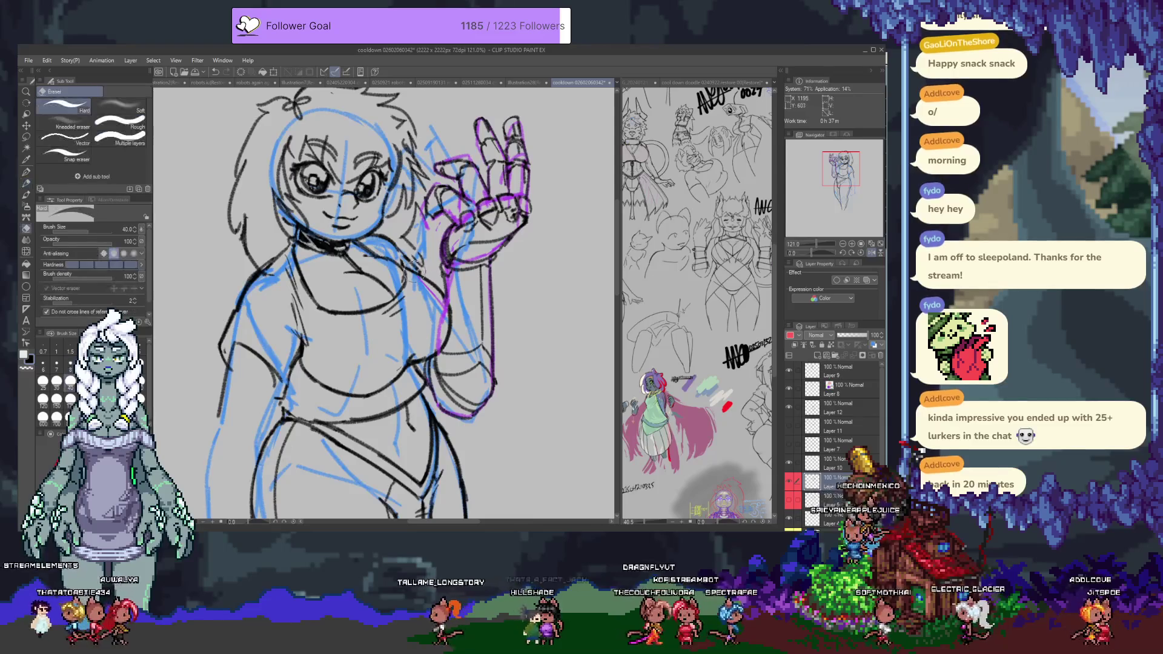
scroll(475, 283, up, 3)
key(p)
drag(472, 279, 457, 263)
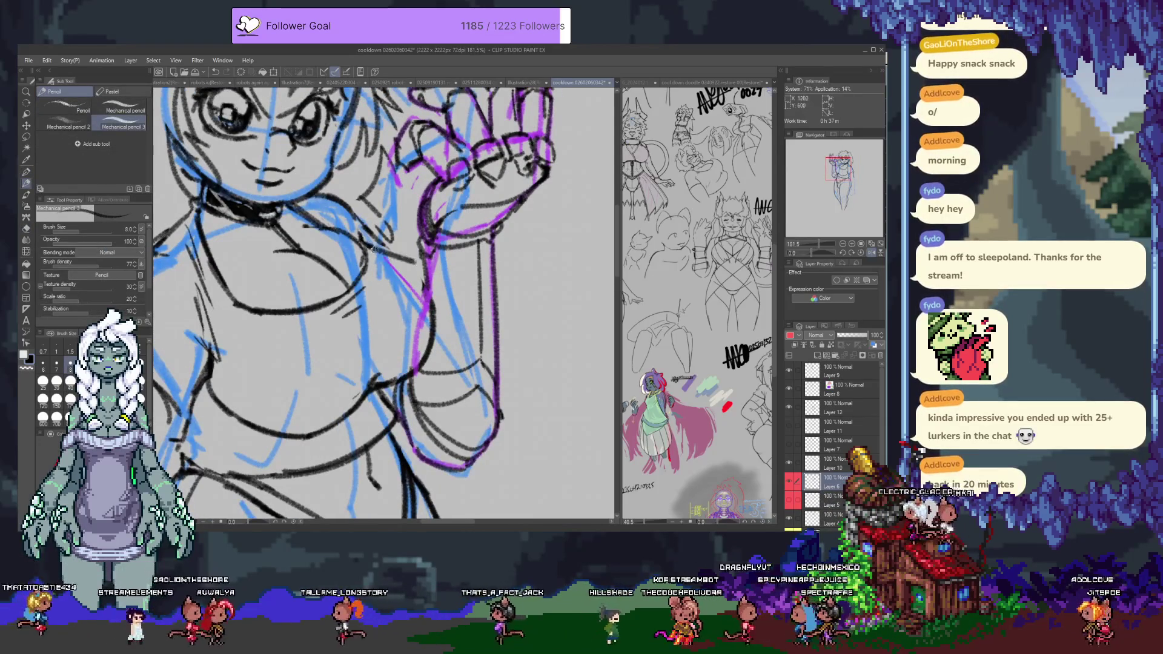
drag(368, 245, 424, 284)
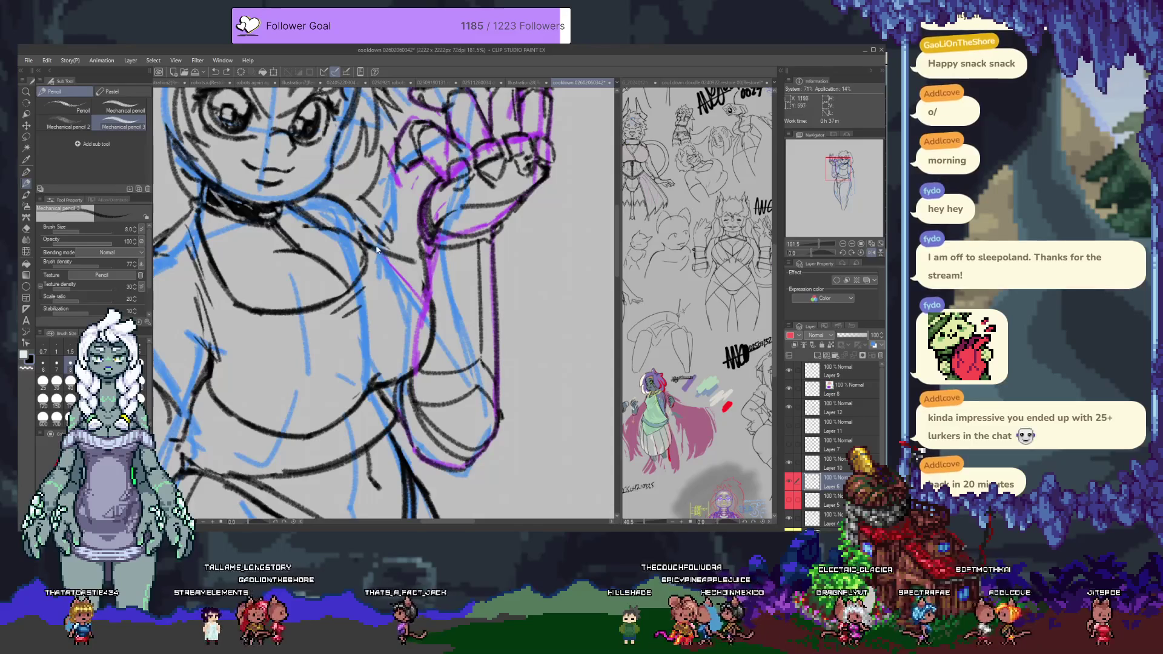
drag(371, 245, 410, 265)
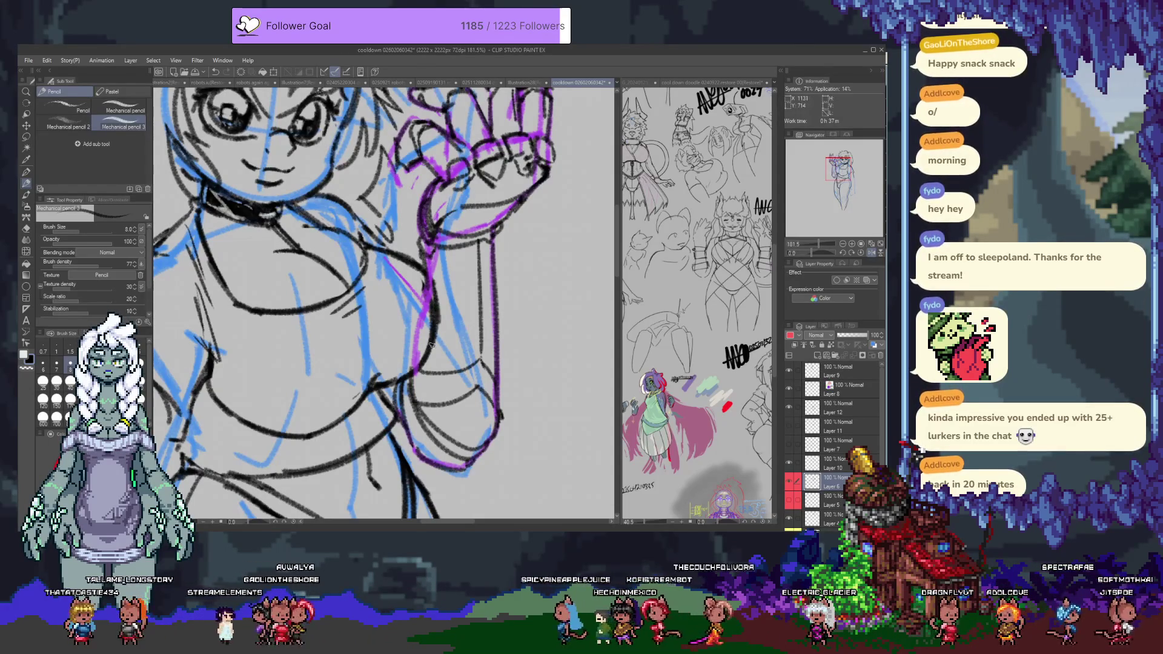
Step: Erase the overlapping lines along the magenta arm outline, then pan to the face and arm
key(e)
drag(424, 294, 418, 338)
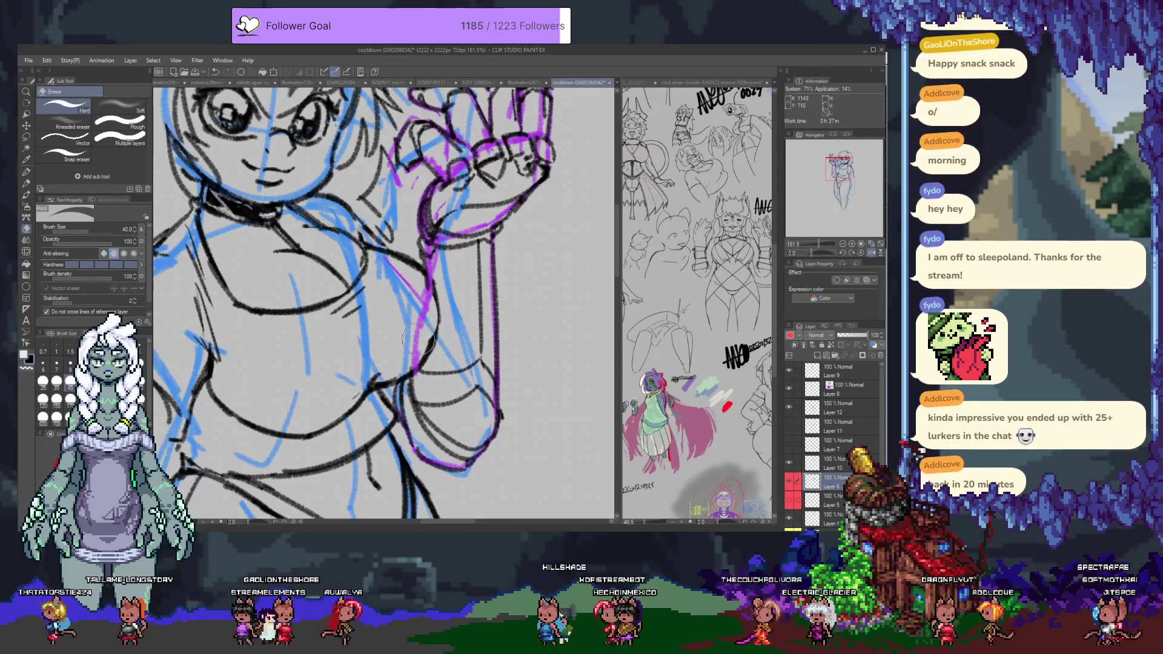
mouse_move(429, 284)
mouse_down()
mouse_move(415, 349)
mouse_move(433, 324)
mouse_up()
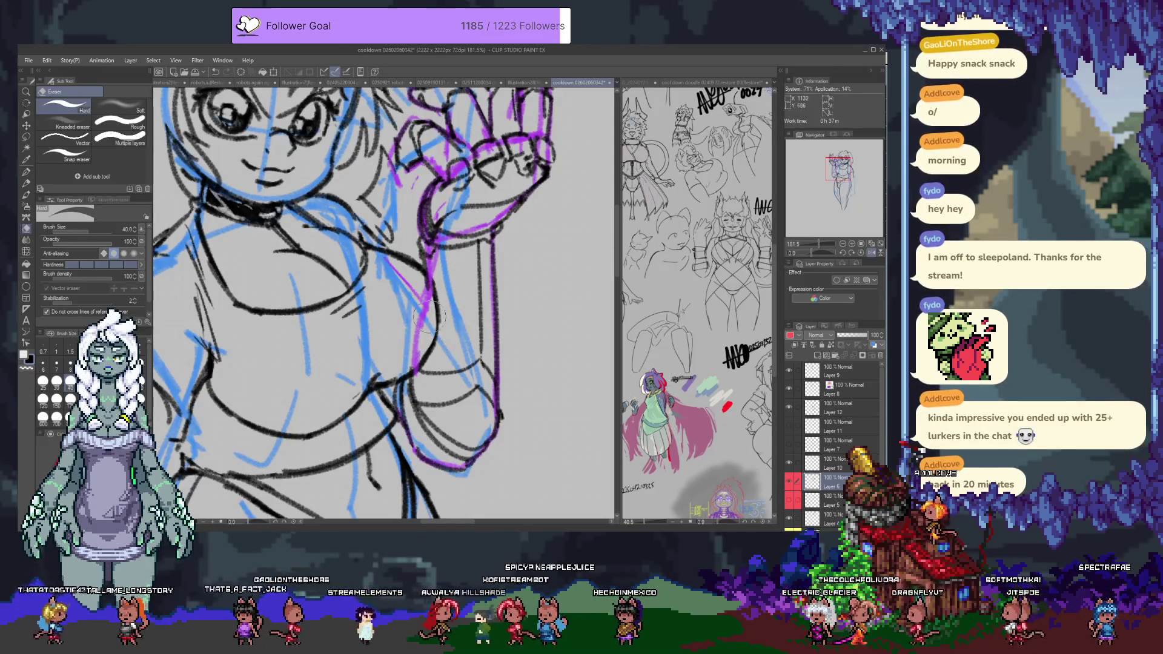
key(p)
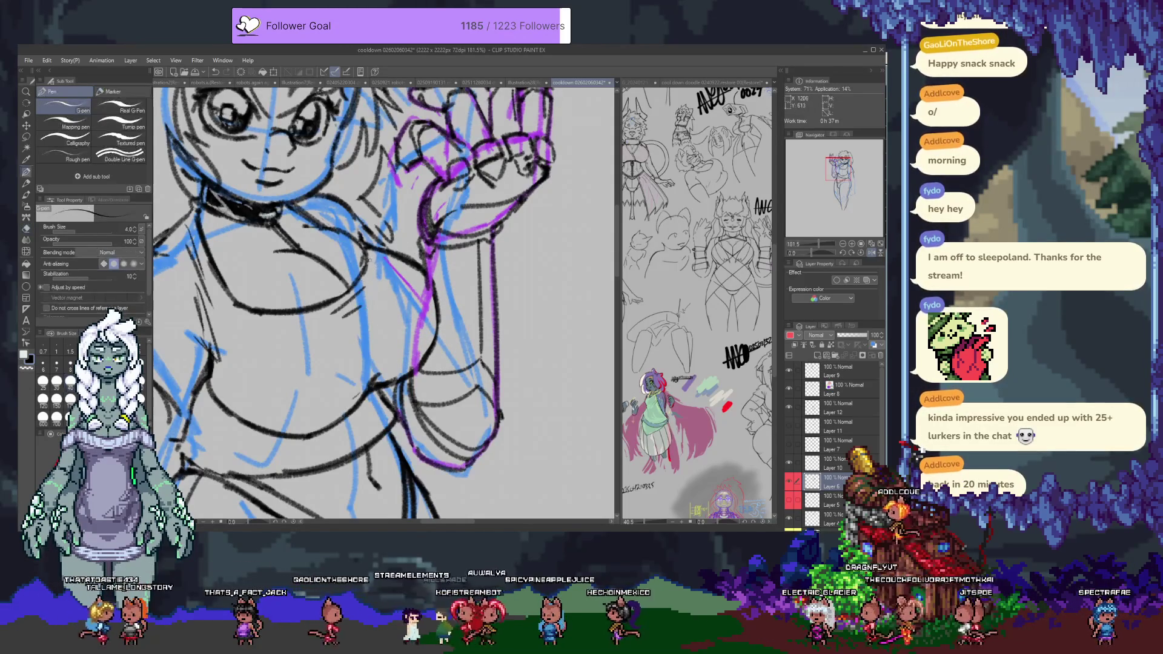
key(p)
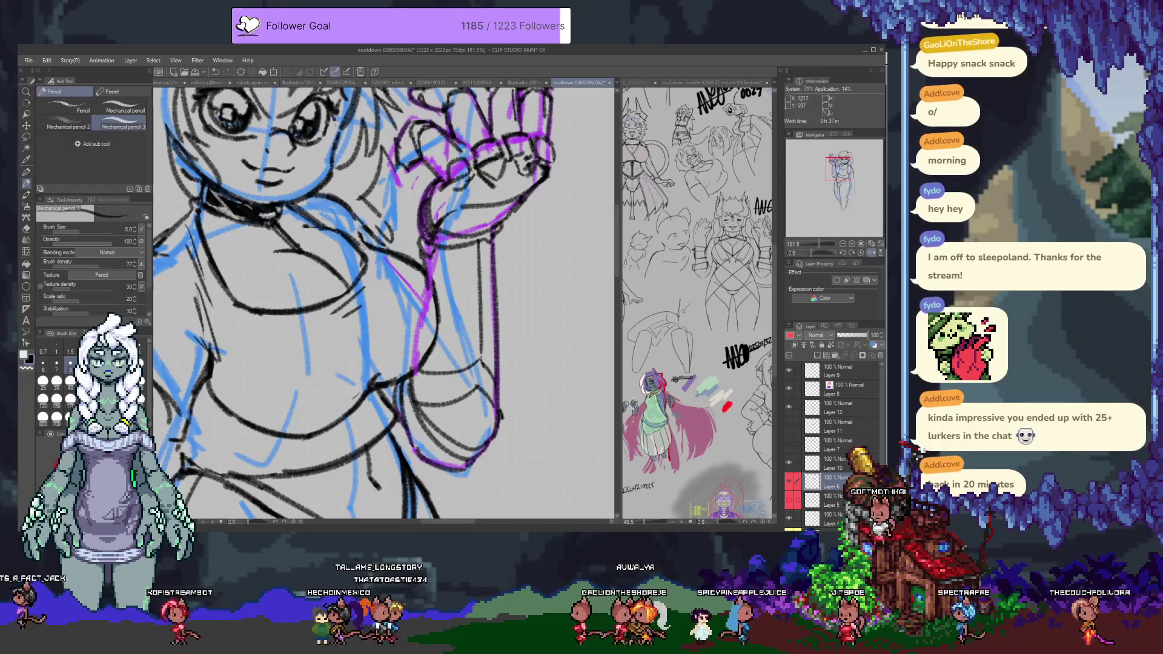
key(e)
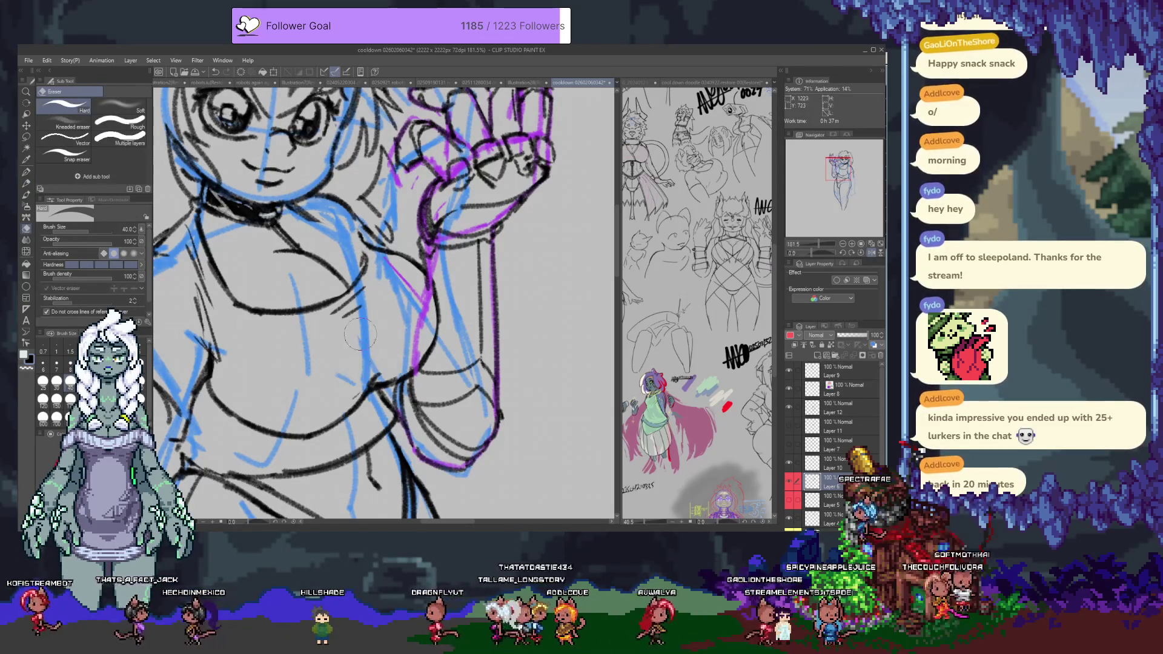
key(p)
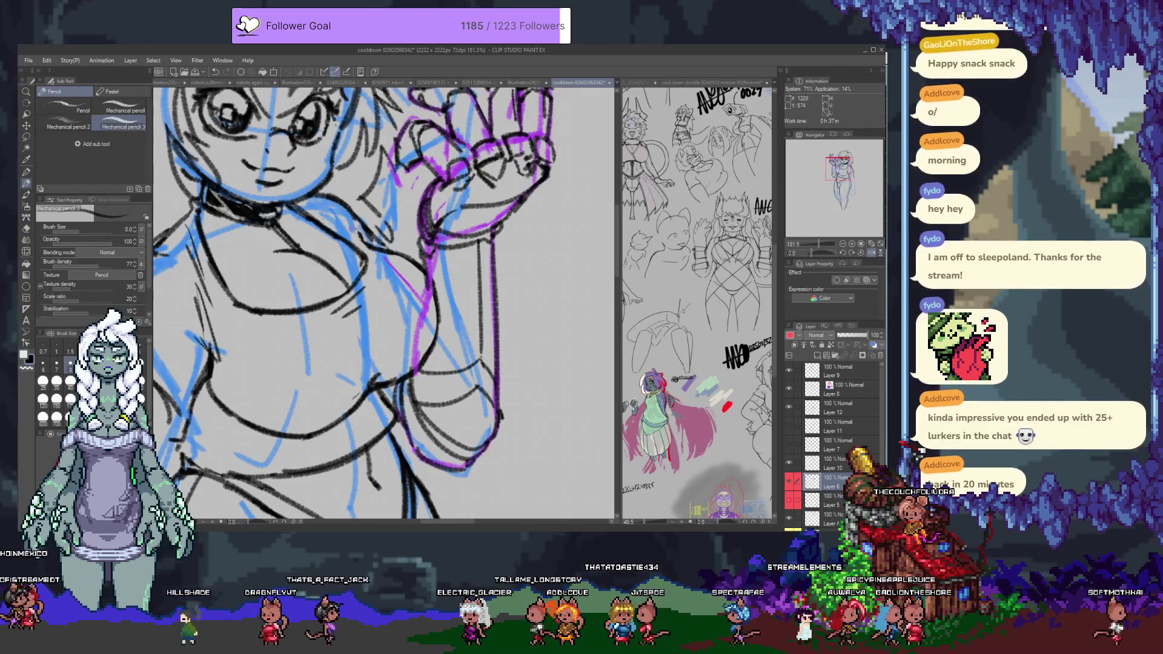
drag(326, 315, 418, 330)
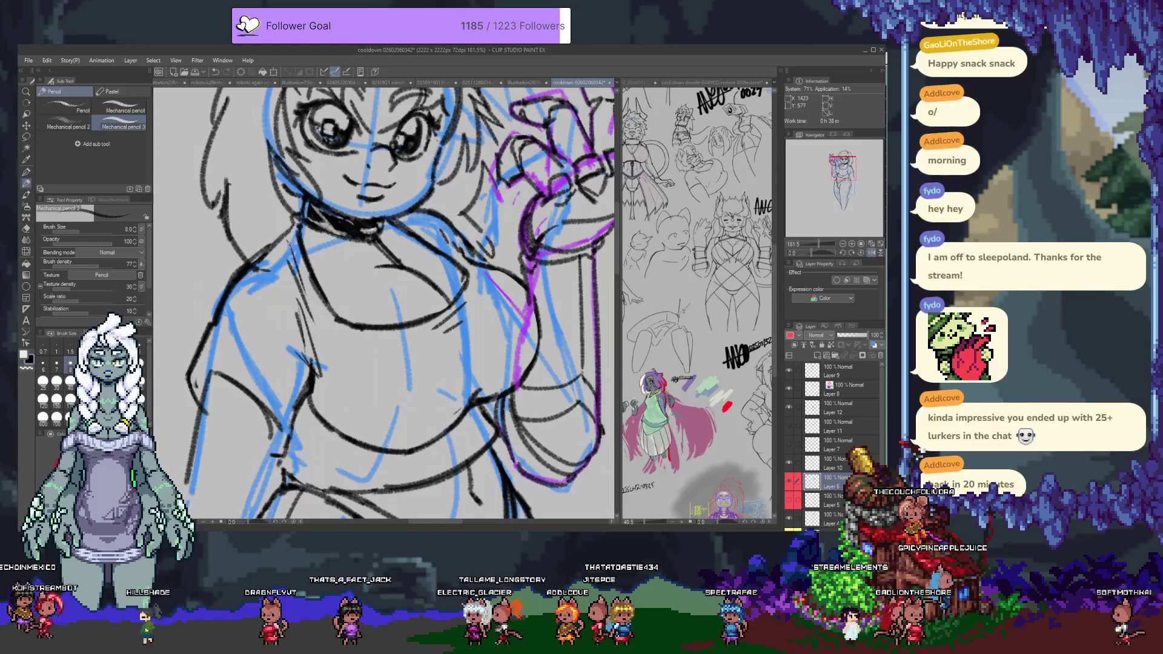
Step: Redraw the chest curve and erase its unwanted left end
key(e)
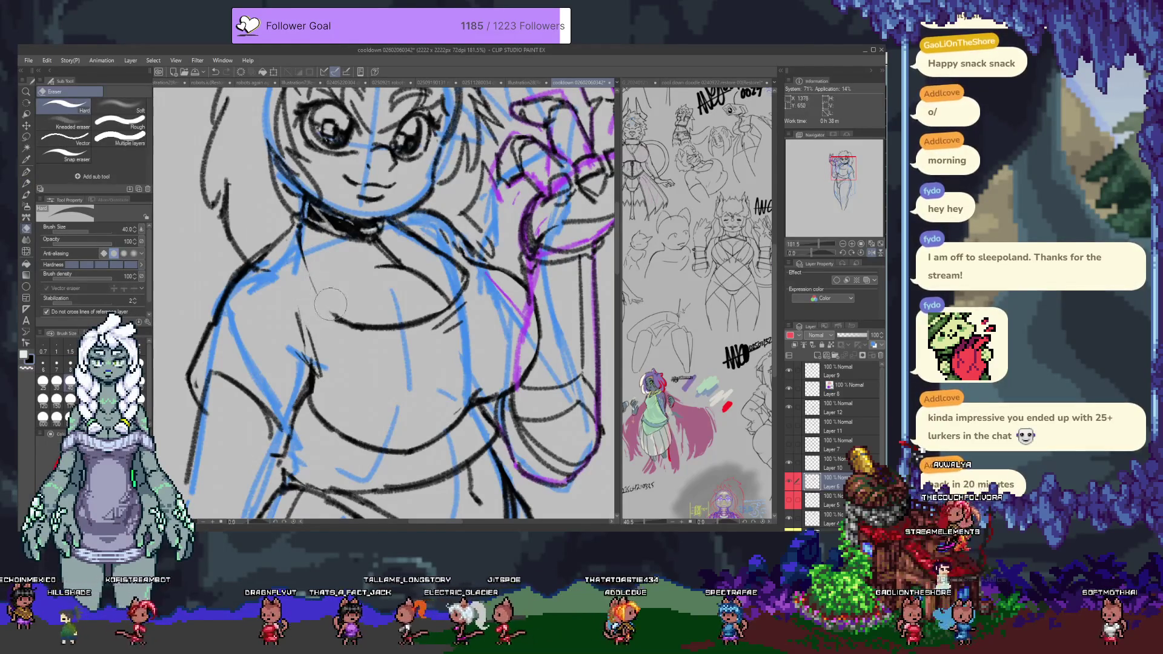
key(p)
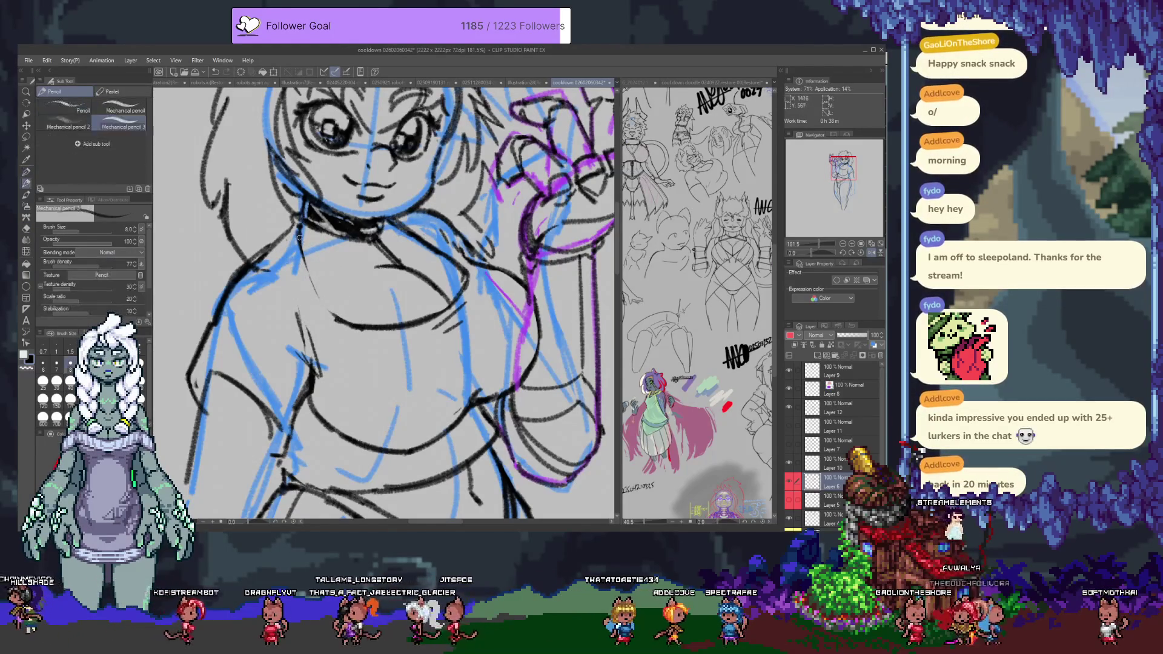
key(ctrl+z)
drag(302, 240, 337, 316)
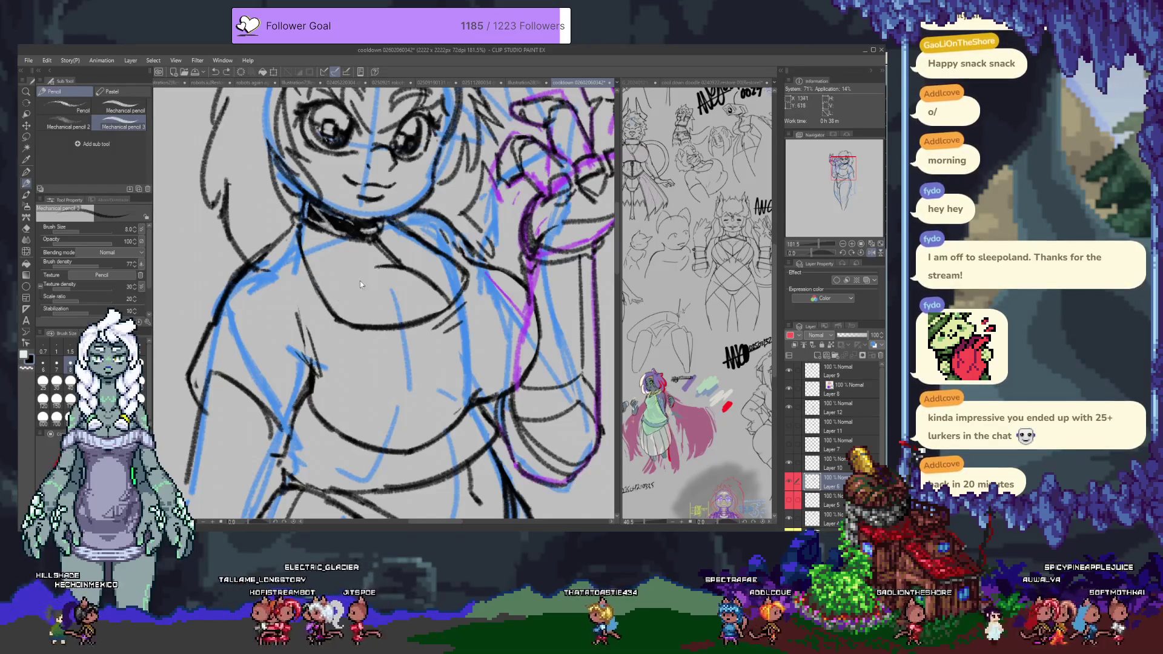
key(e)
drag(337, 317, 298, 238)
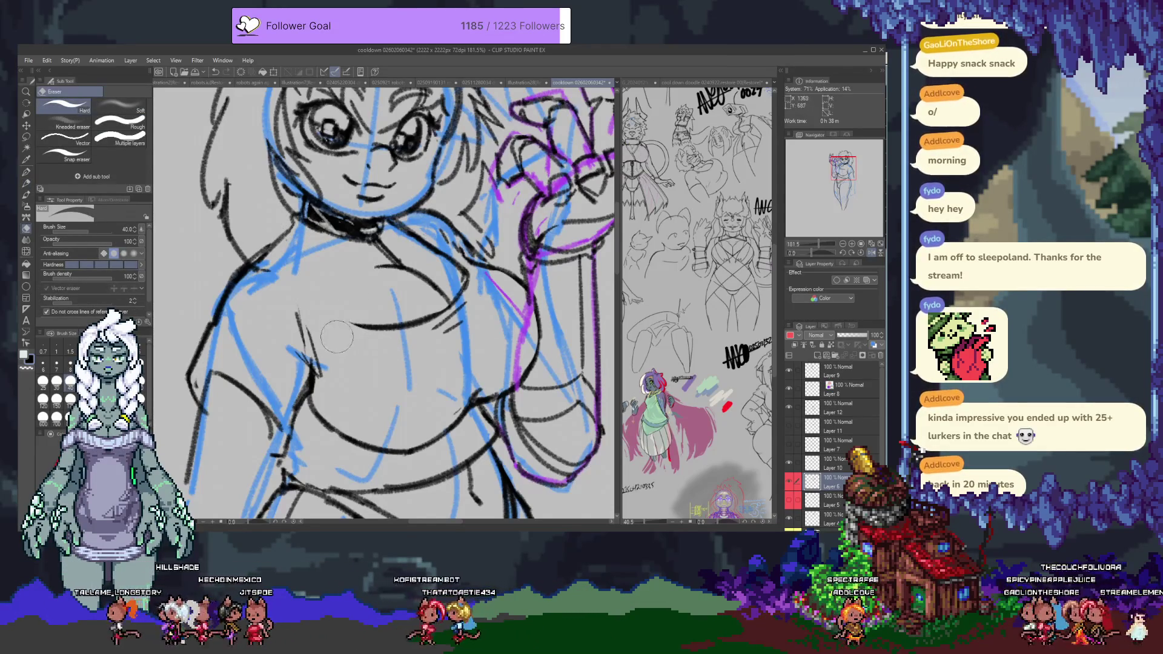
Step: Add a line down across the chest and a vertical line below the choker, then mirror the view
key(p)
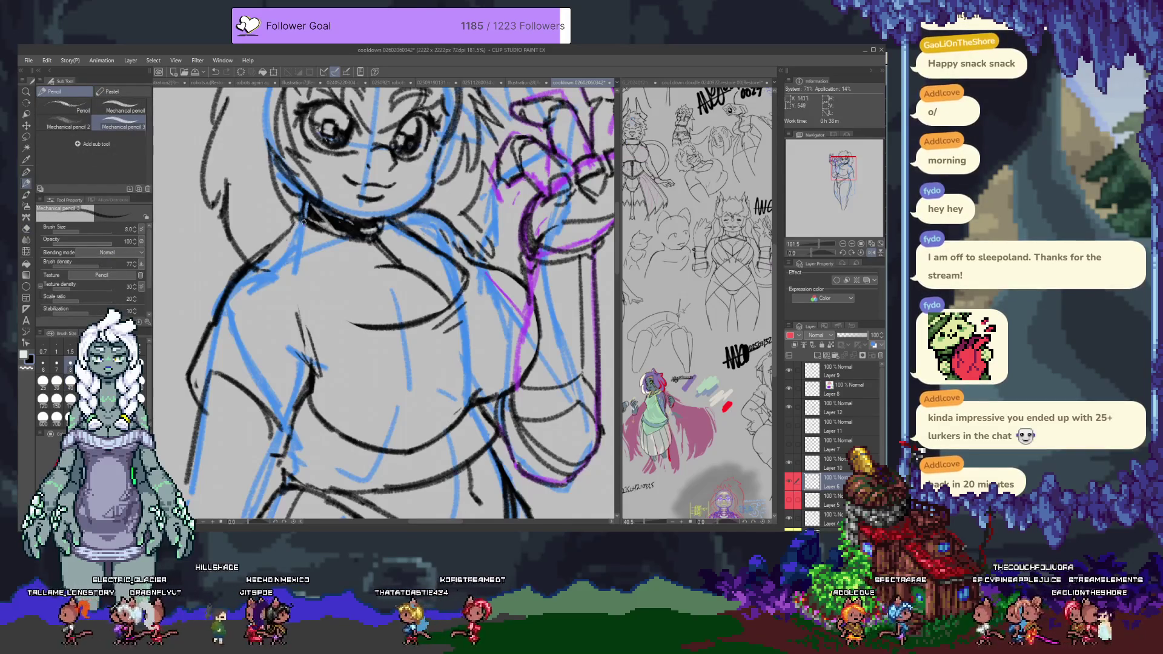
drag(275, 272, 300, 318)
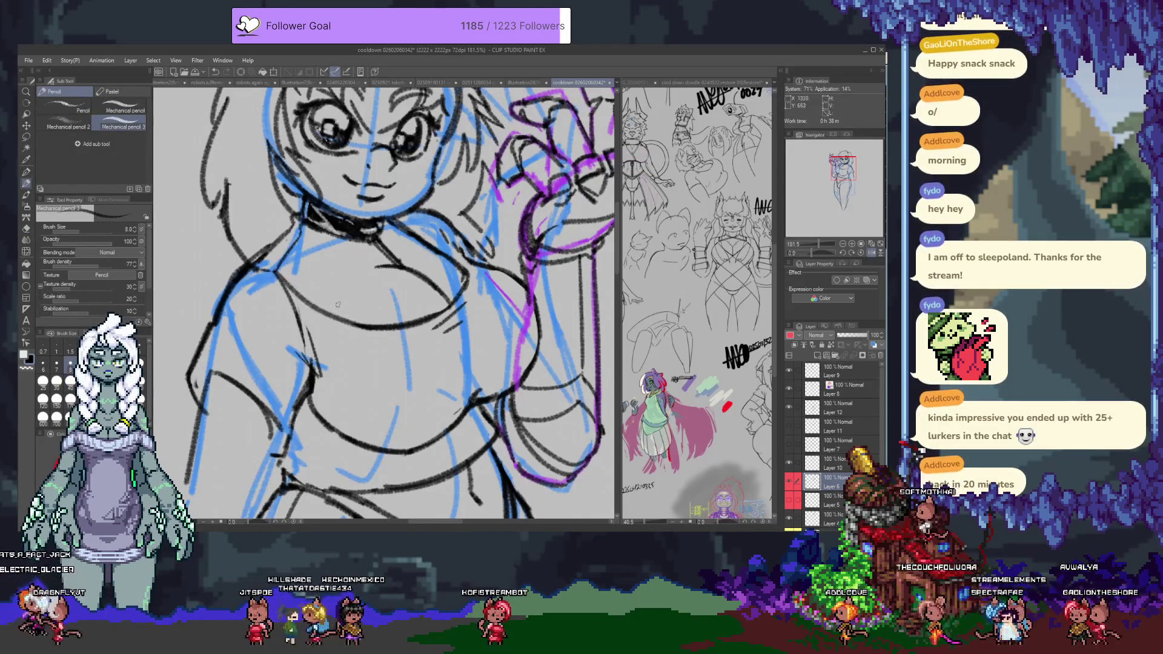
key(e)
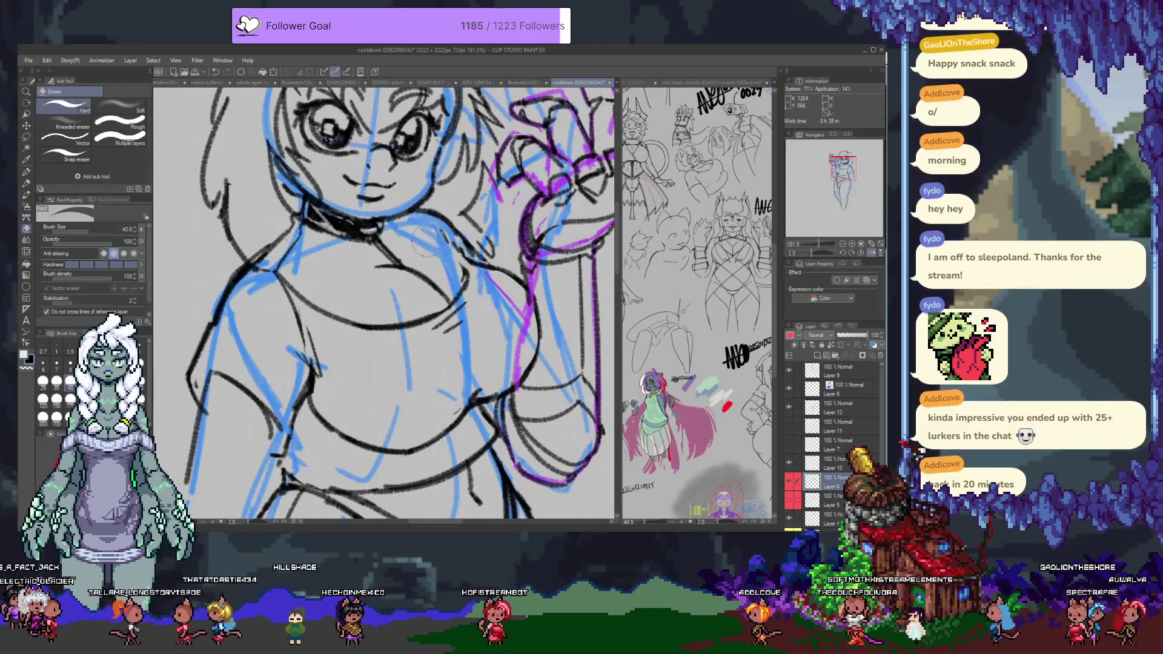
key(p)
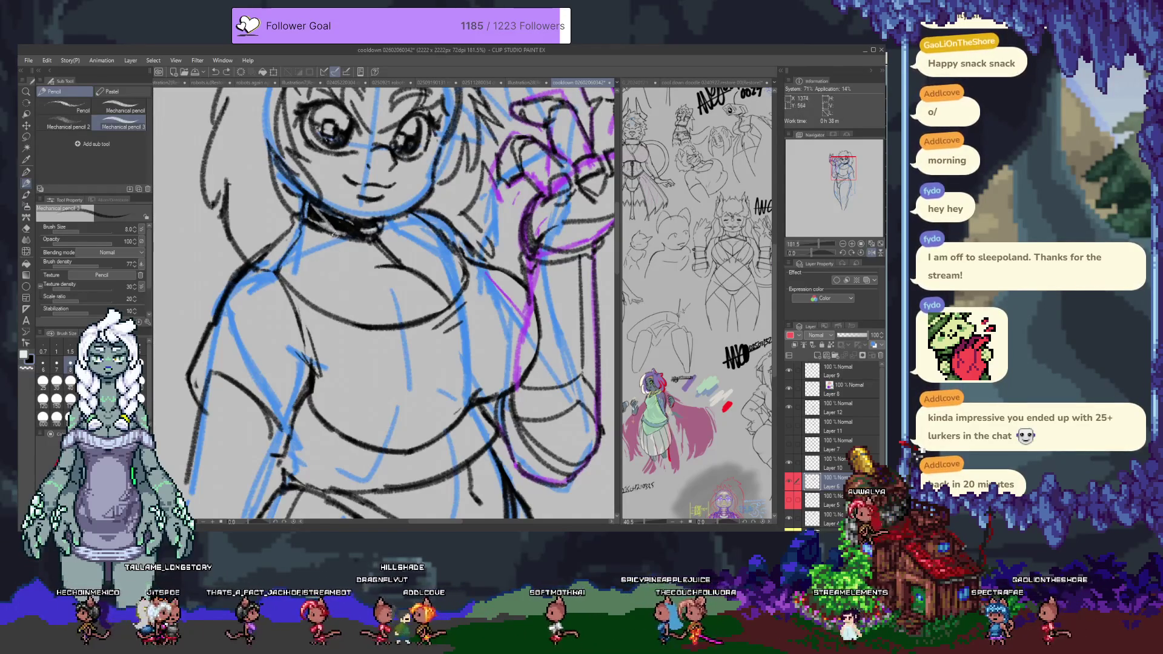
drag(335, 238, 340, 315)
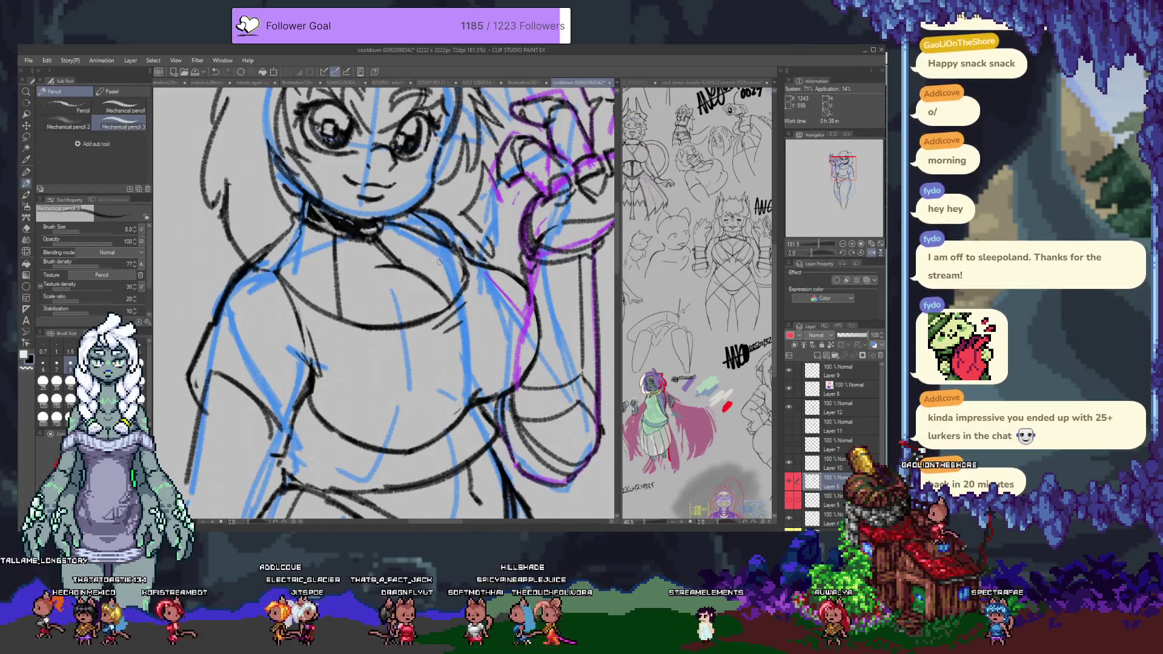
click(872, 252)
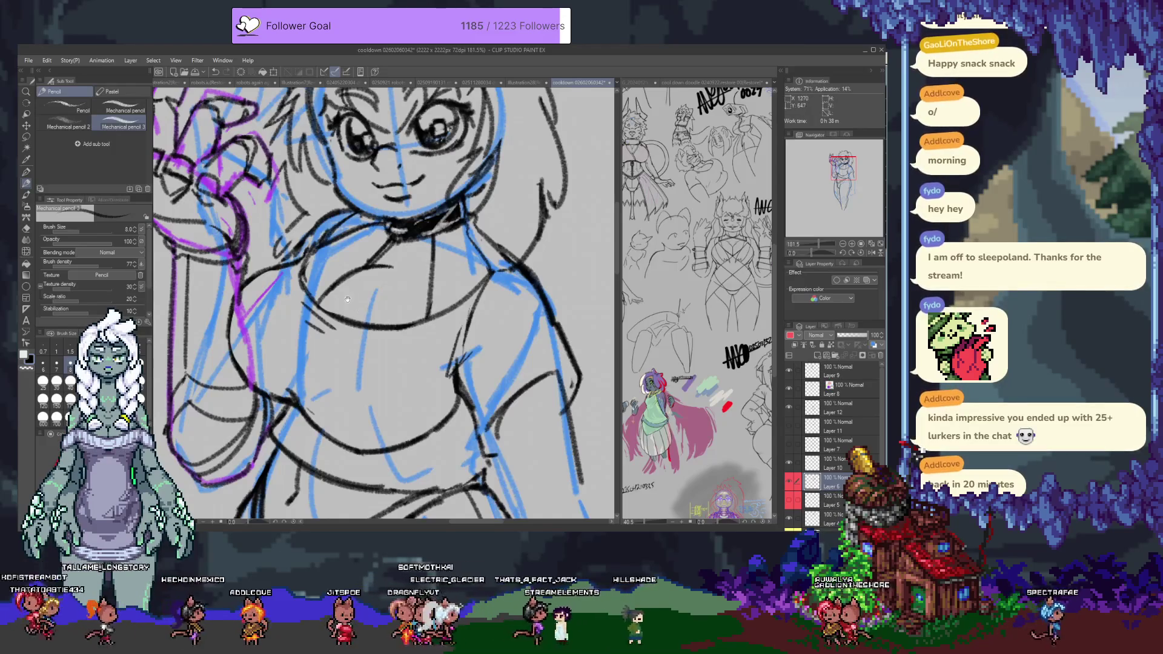
Step: Move down to the waist and hips and make Layer 12 the working layer
drag(431, 257, 480, 300)
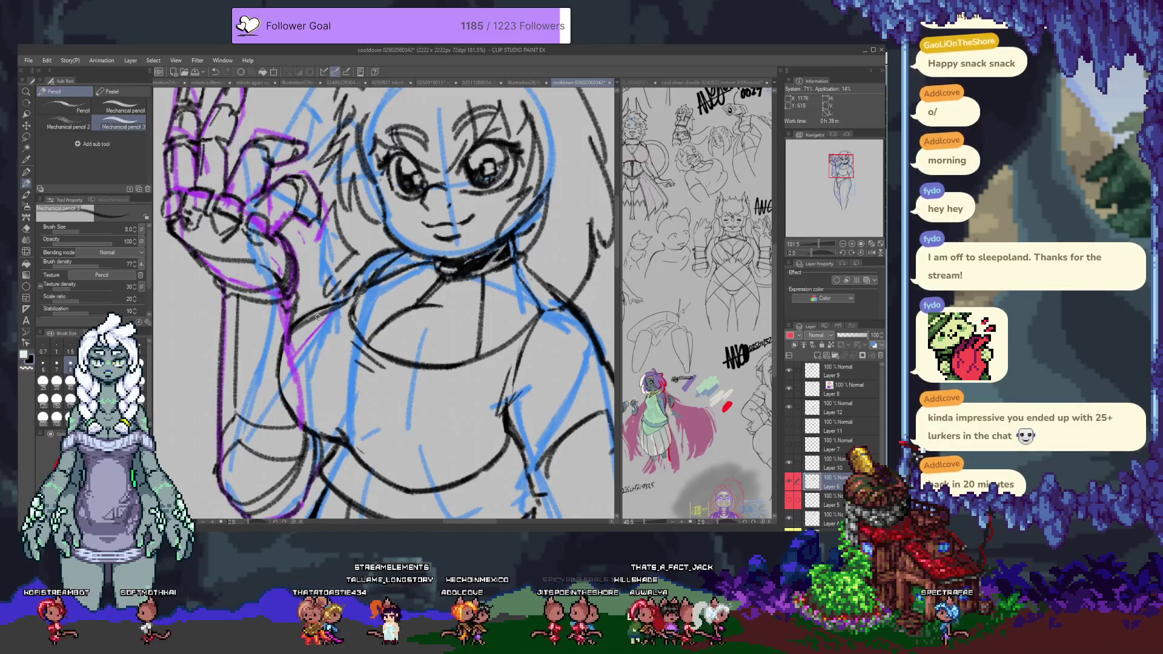
key(e)
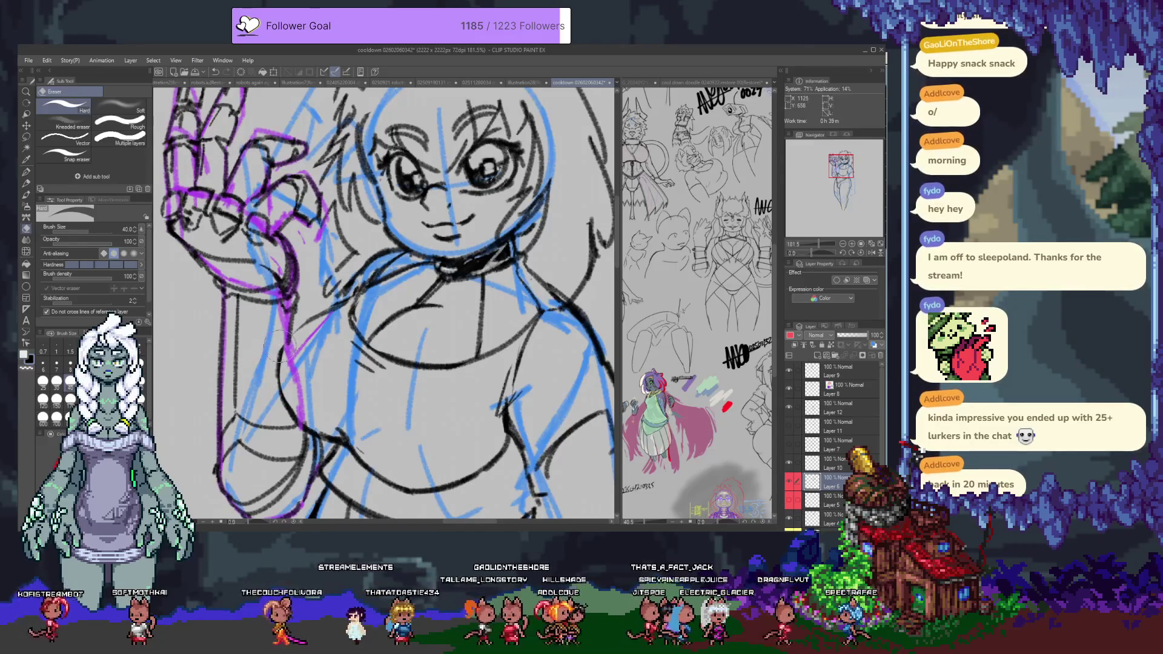
key(p)
key(p)
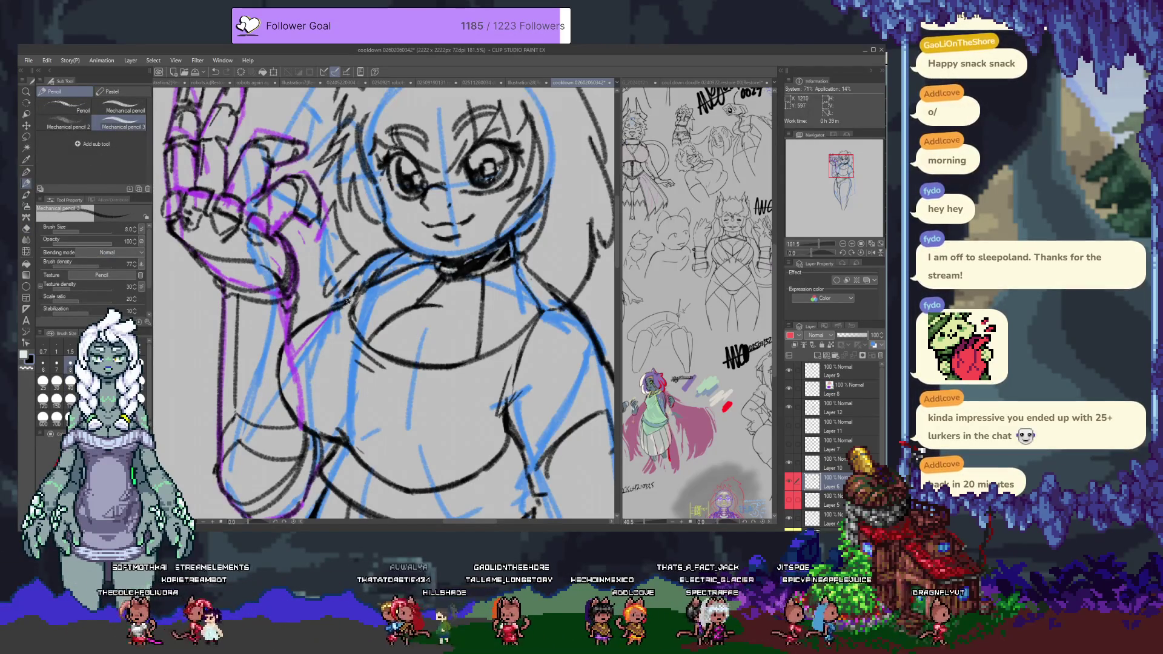
scroll(329, 352, down, 5)
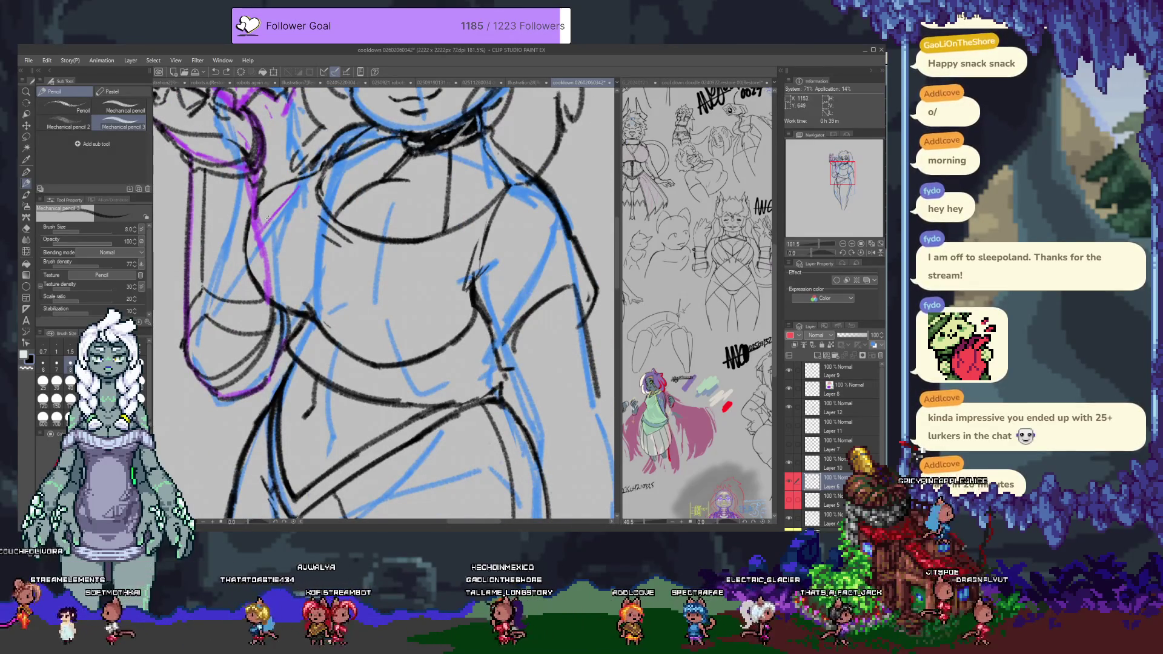
scroll(273, 212, down, 5)
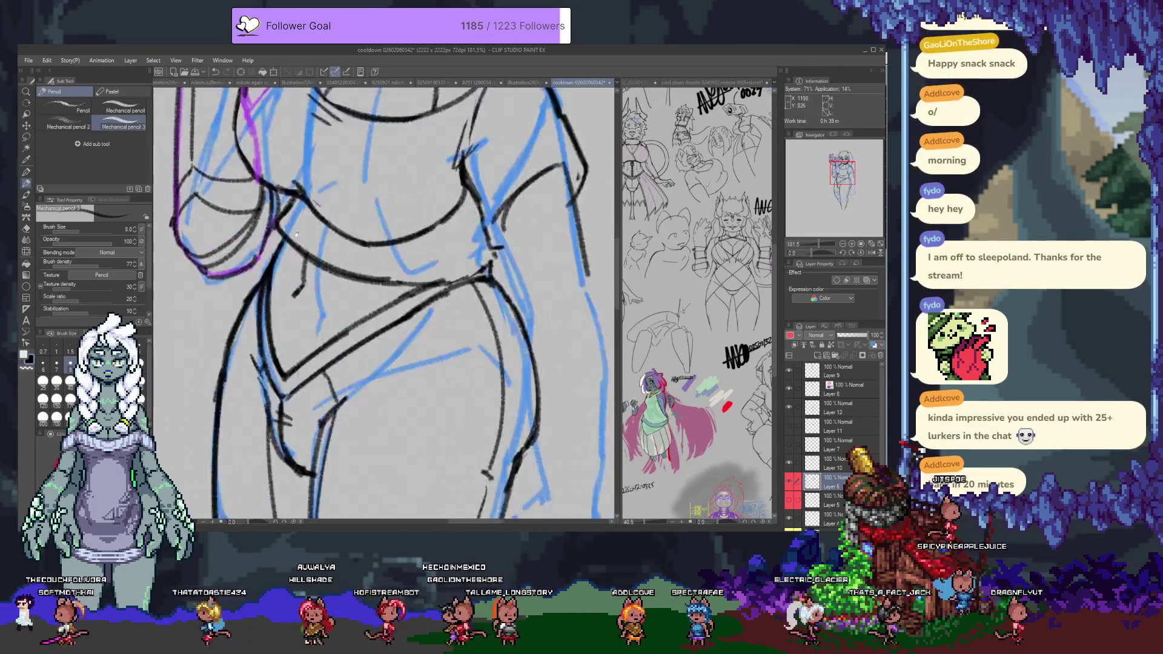
key(e)
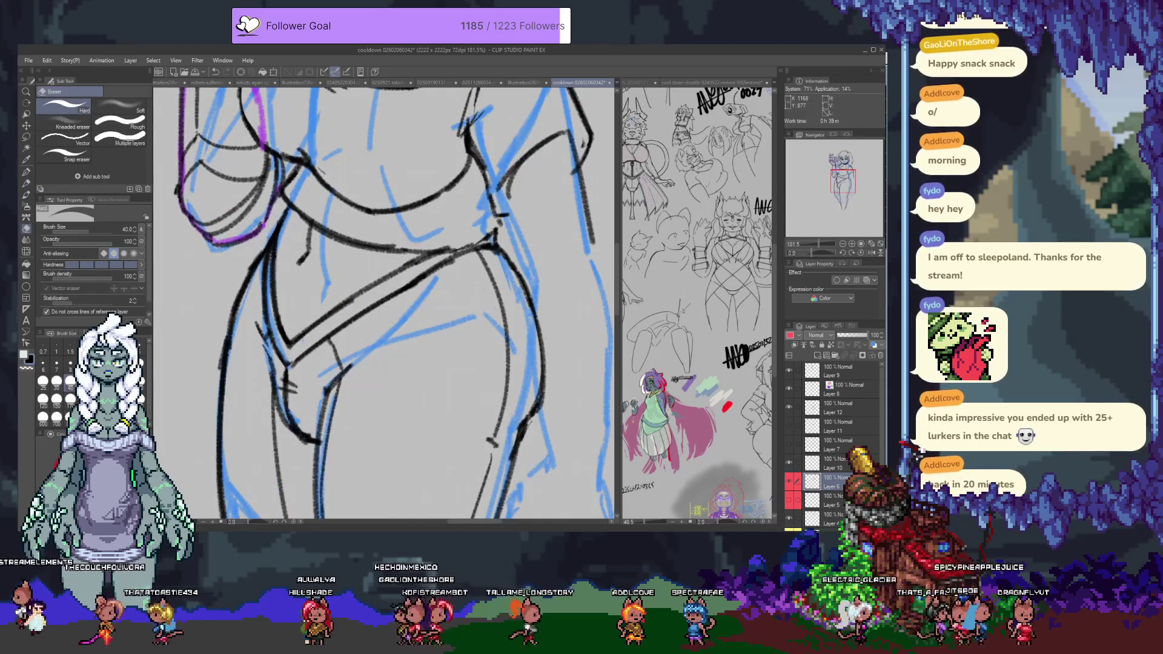
ctrl+shift+click(290, 227)
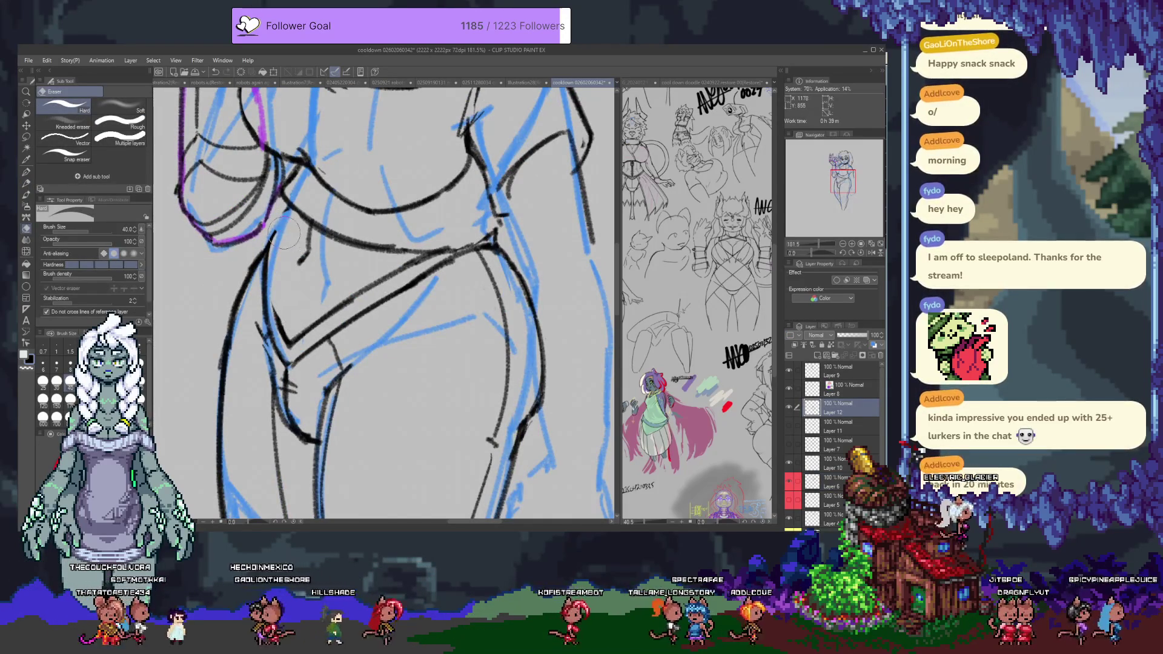
ctrl+shift+click(372, 212)
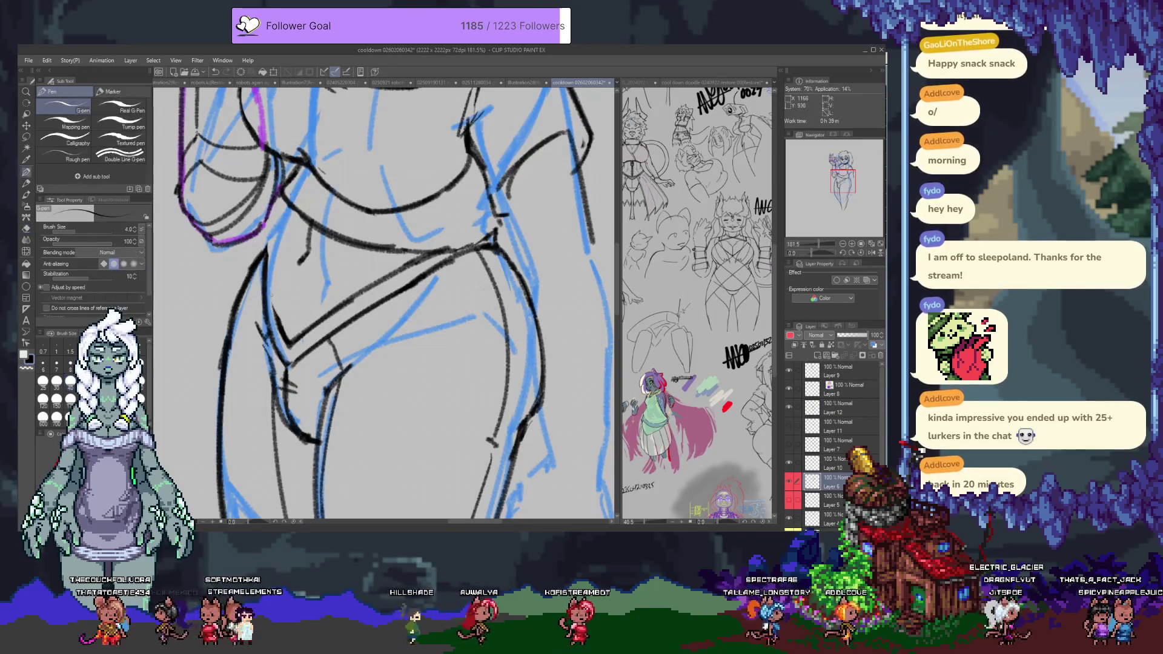
key(p)
ctrl+shift+click(270, 241)
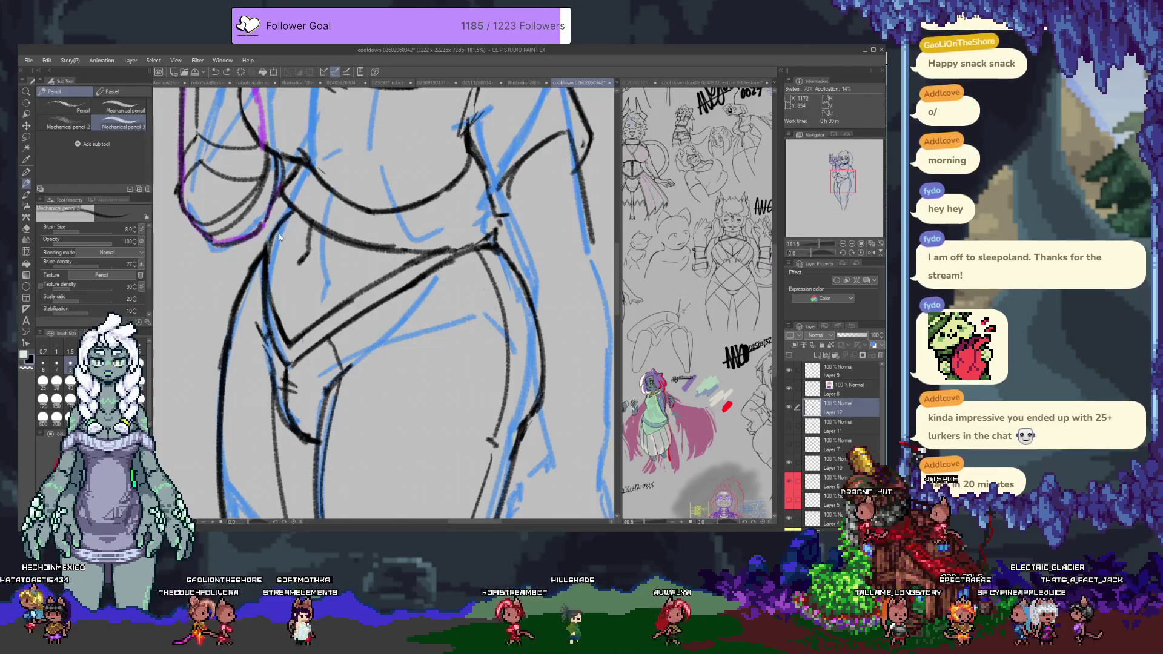
key(e)
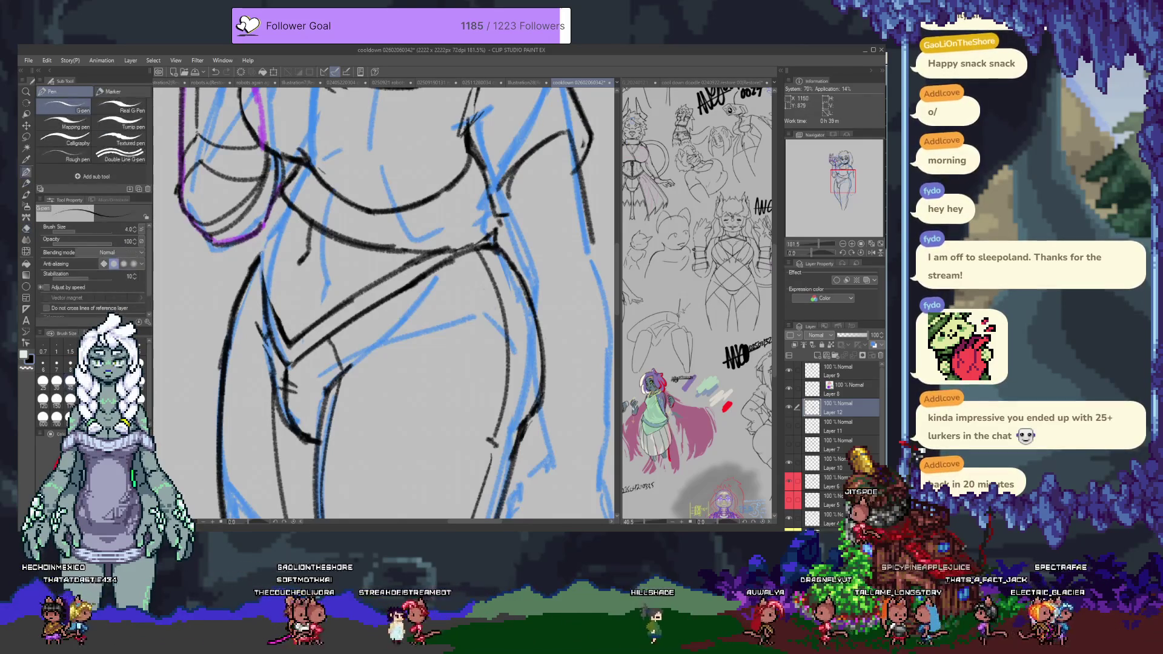
key(p)
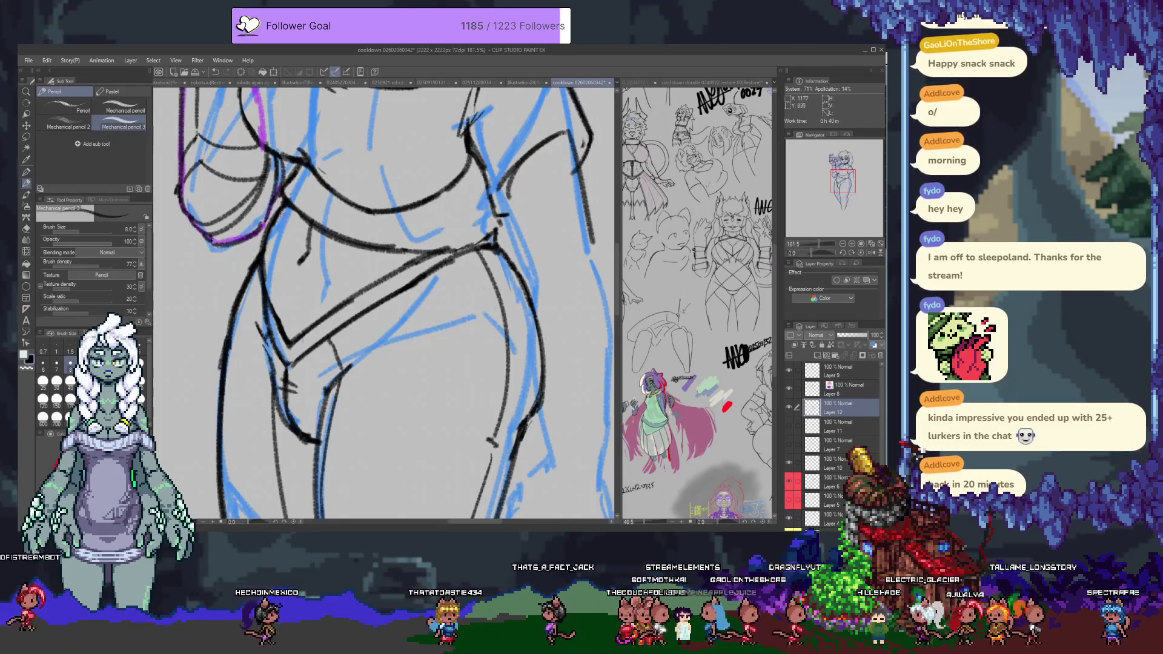
Step: Erase the small stray mark near the hip and lengthen the curved mark at the waist
key(e)
drag(303, 260, 315, 248)
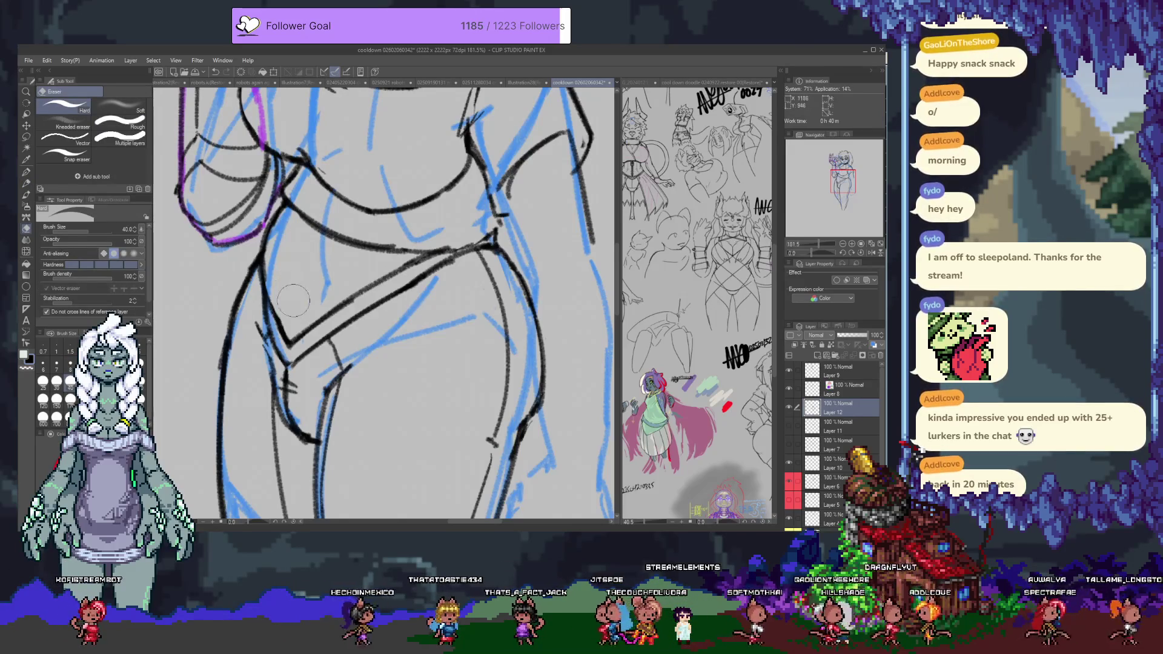
key(p)
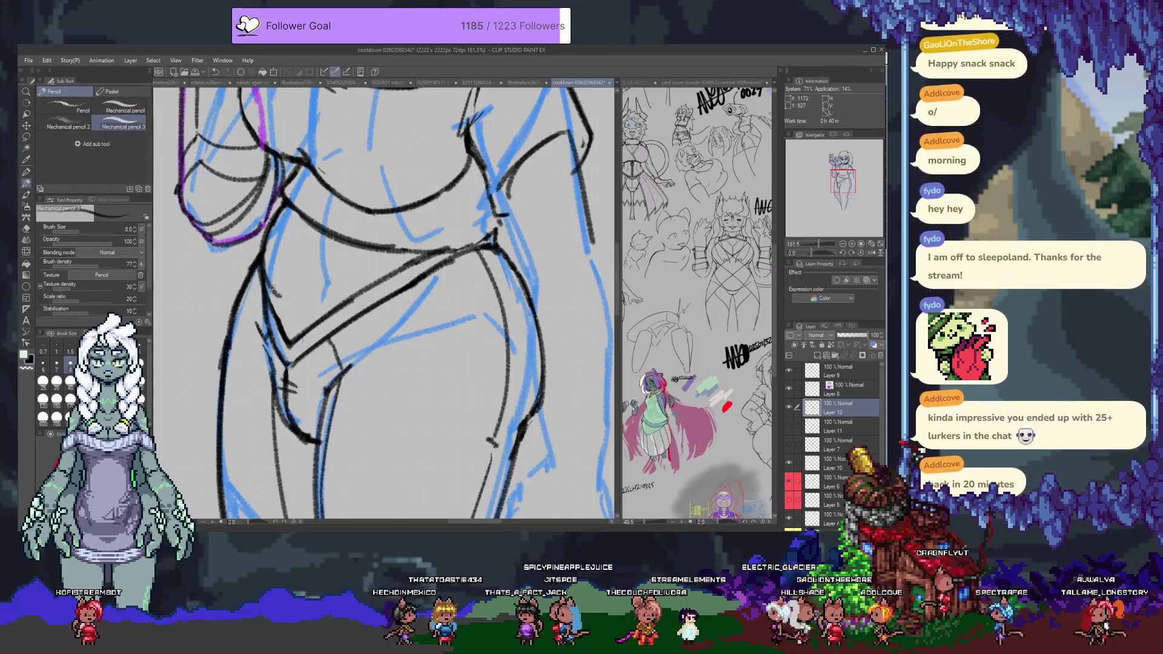
drag(297, 294, 303, 306)
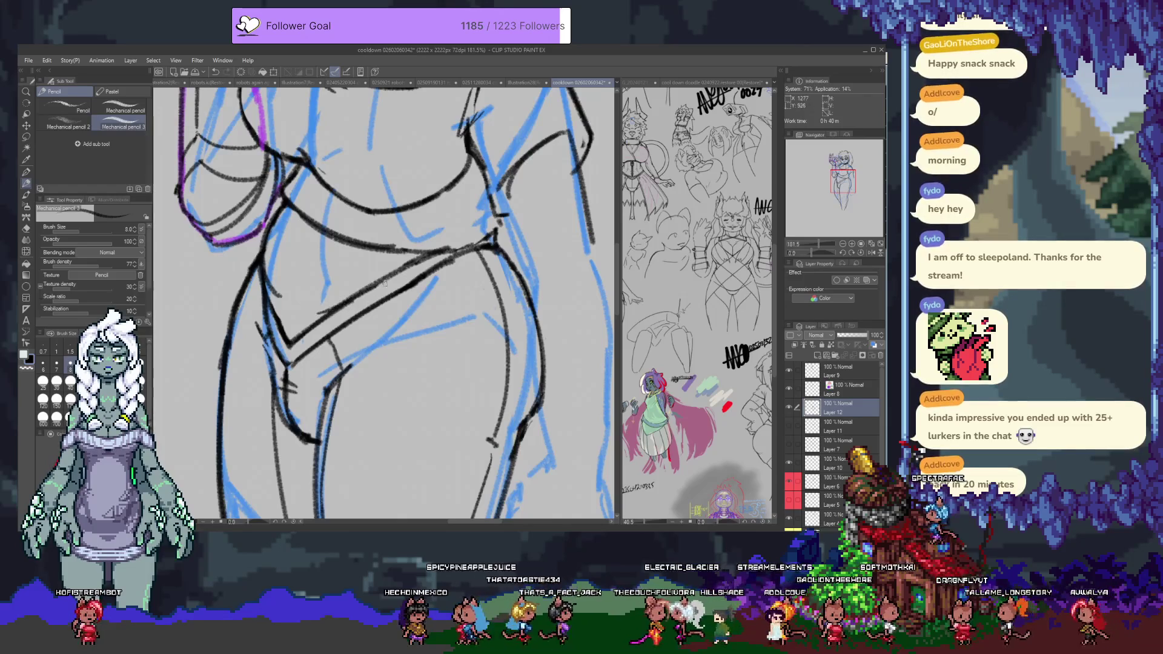
key(e)
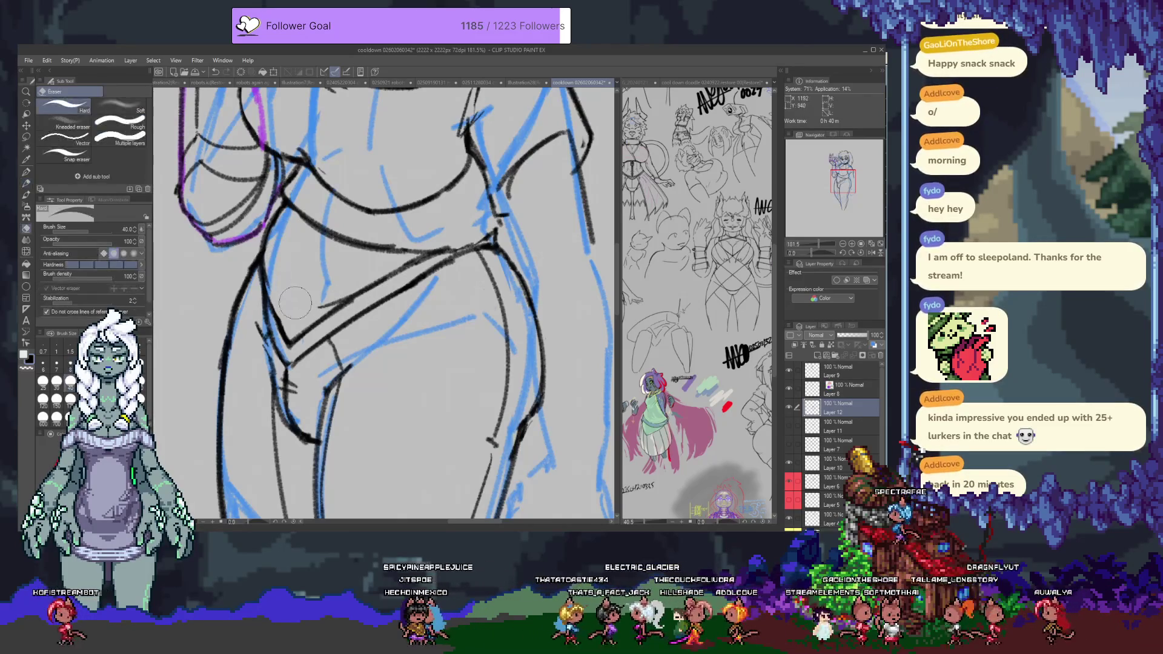
key(p)
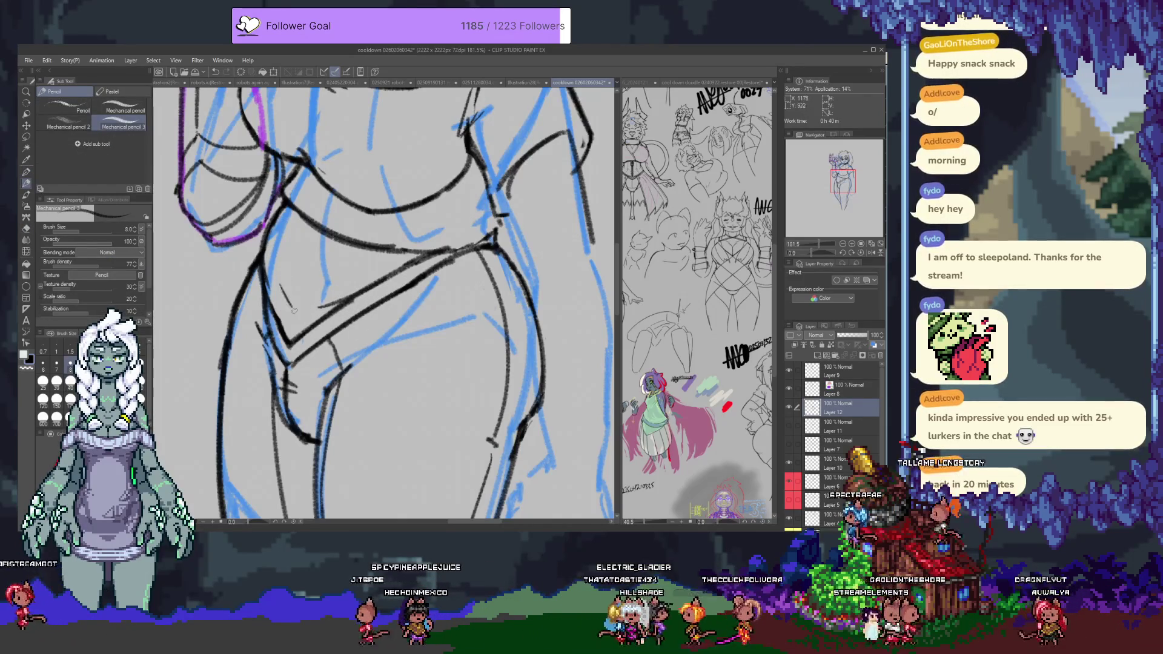
scroll(409, 417, up, 5)
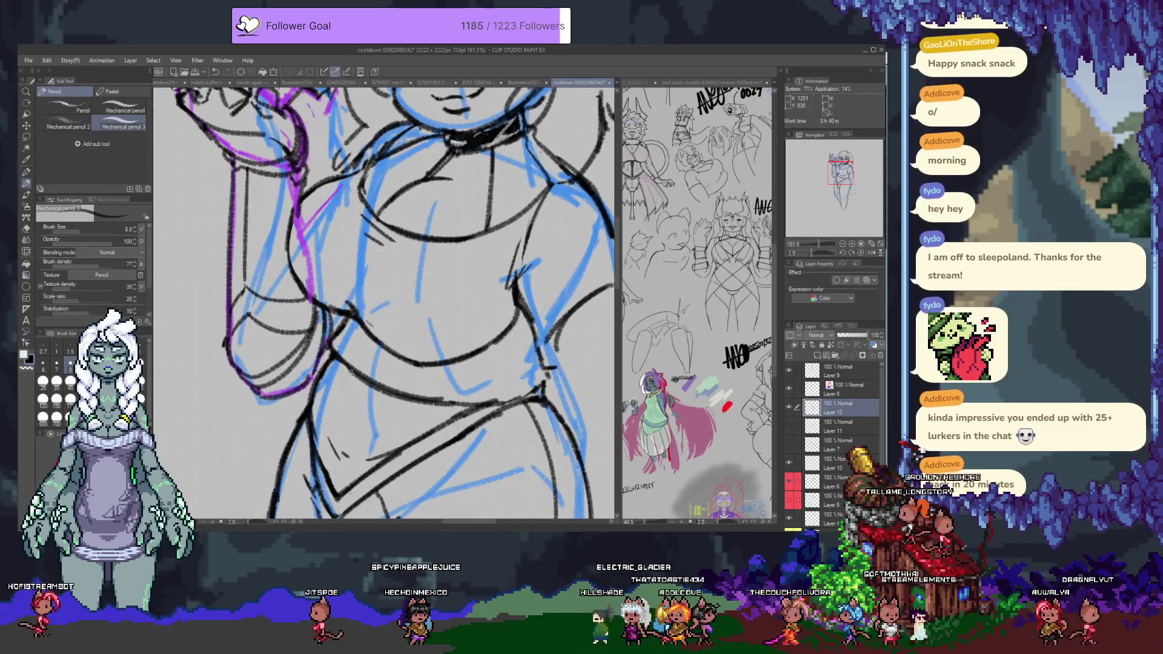
Step: Back on Layer 6, try a pencil stroke along the belly and undo both belly strokes
scroll(366, 379, up, 4)
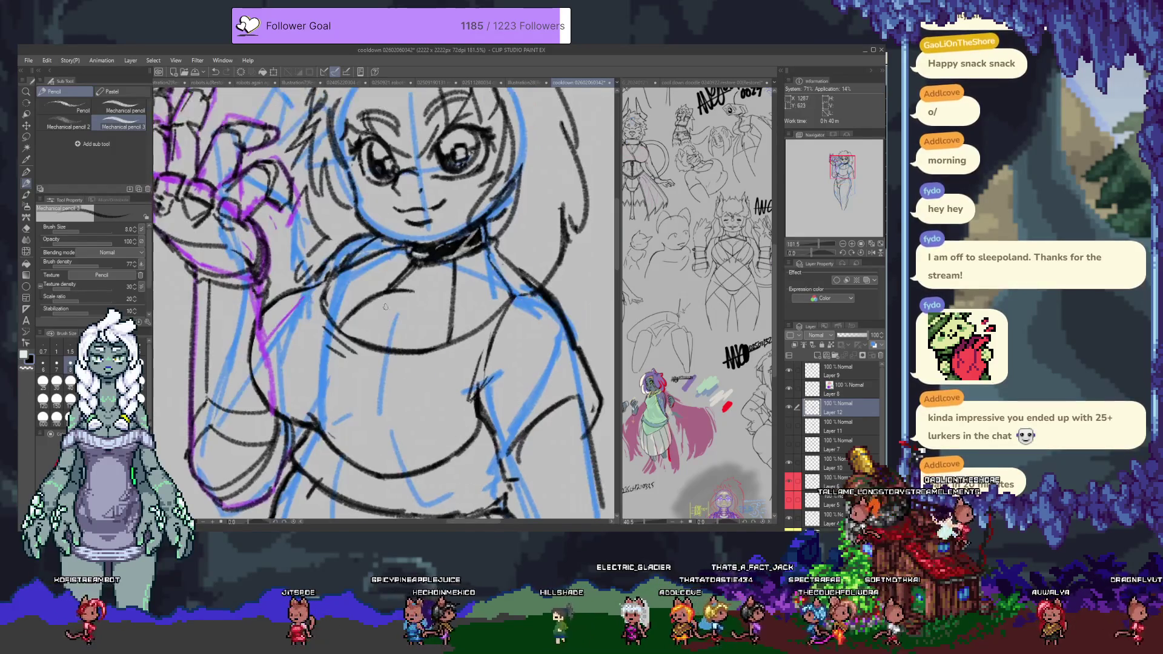
key(e)
ctrl+shift+click(360, 315)
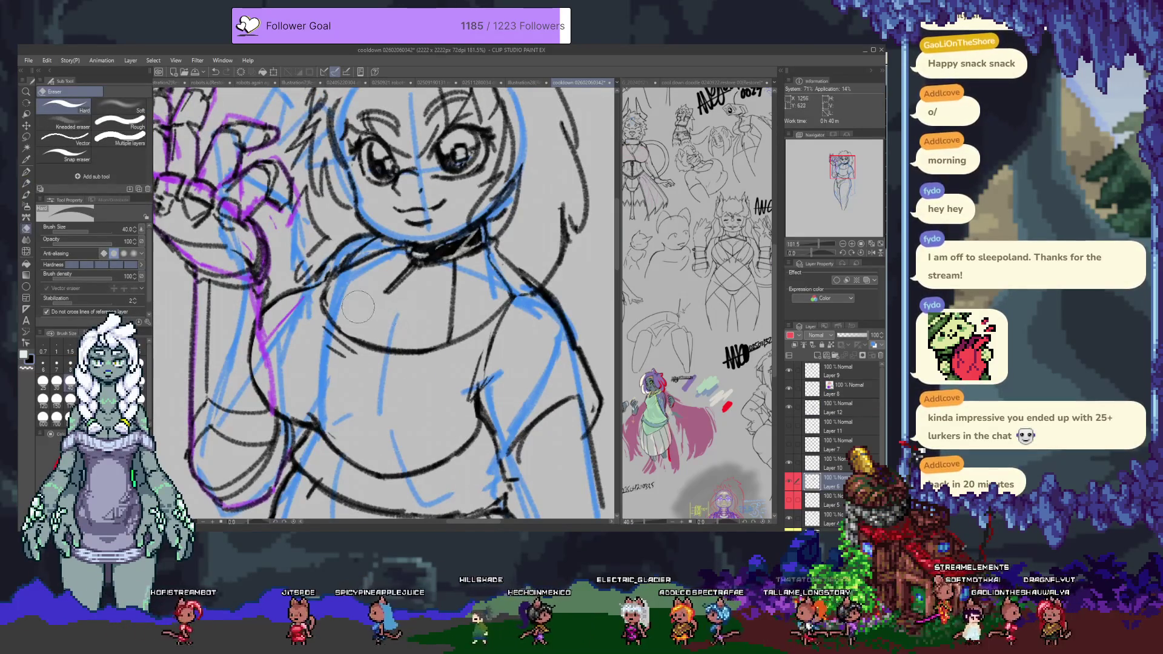
key(p)
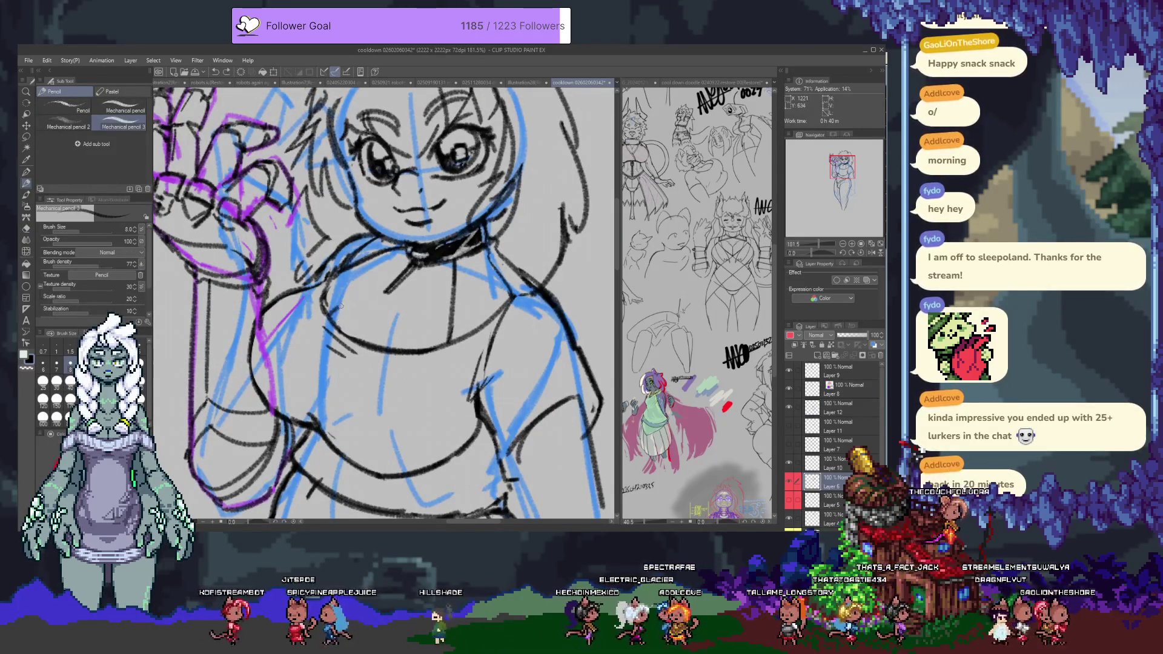
scroll(388, 342, down, 2)
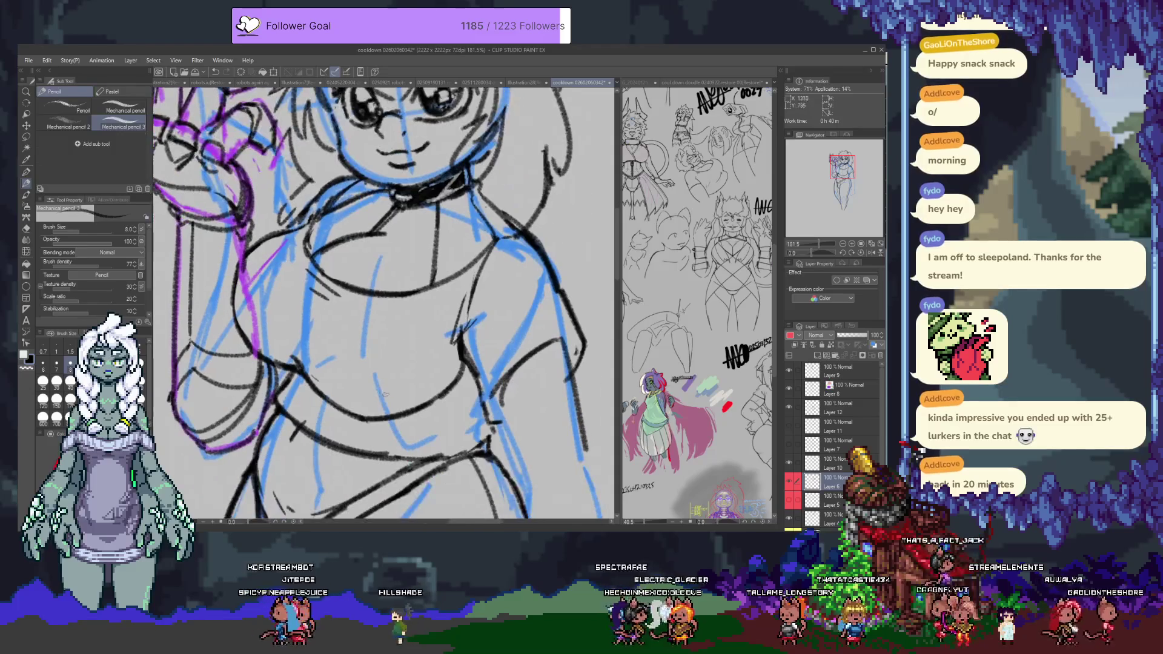
key(e)
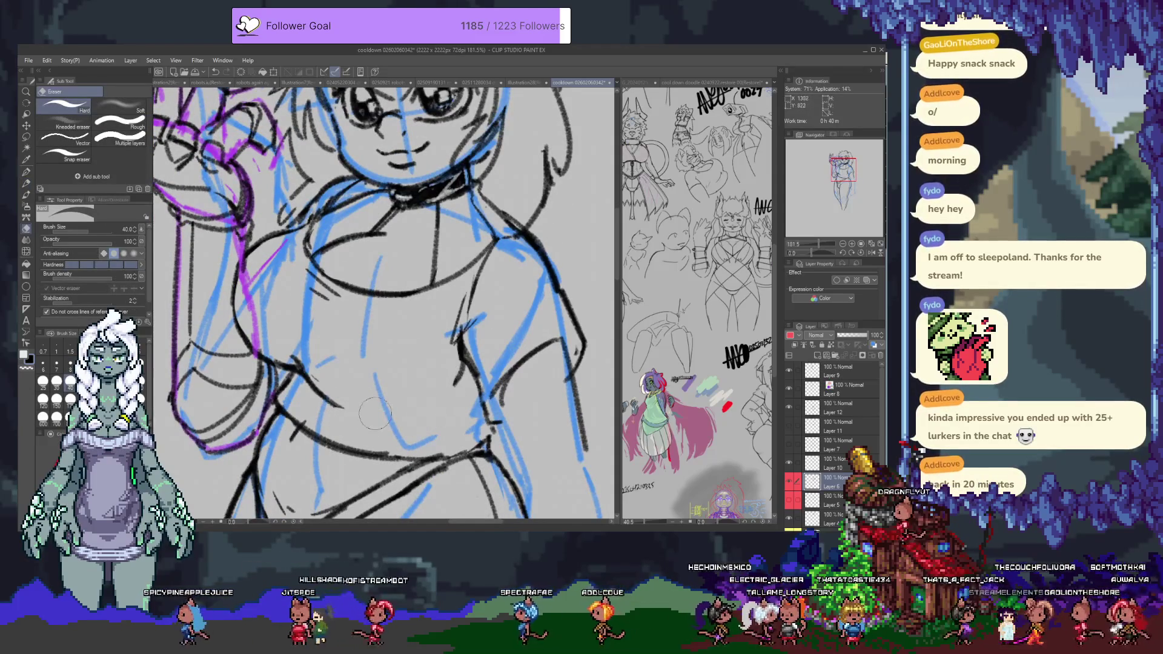
key(p)
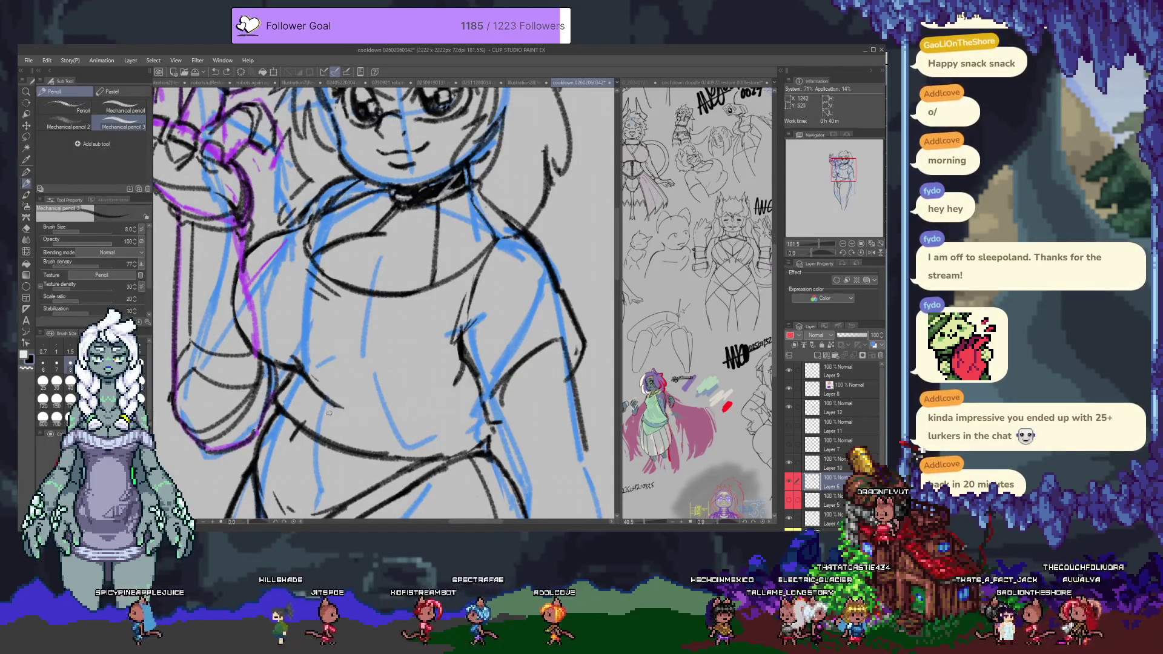
drag(356, 411, 460, 387)
key(ctrl+z)
key(ctrl+z)
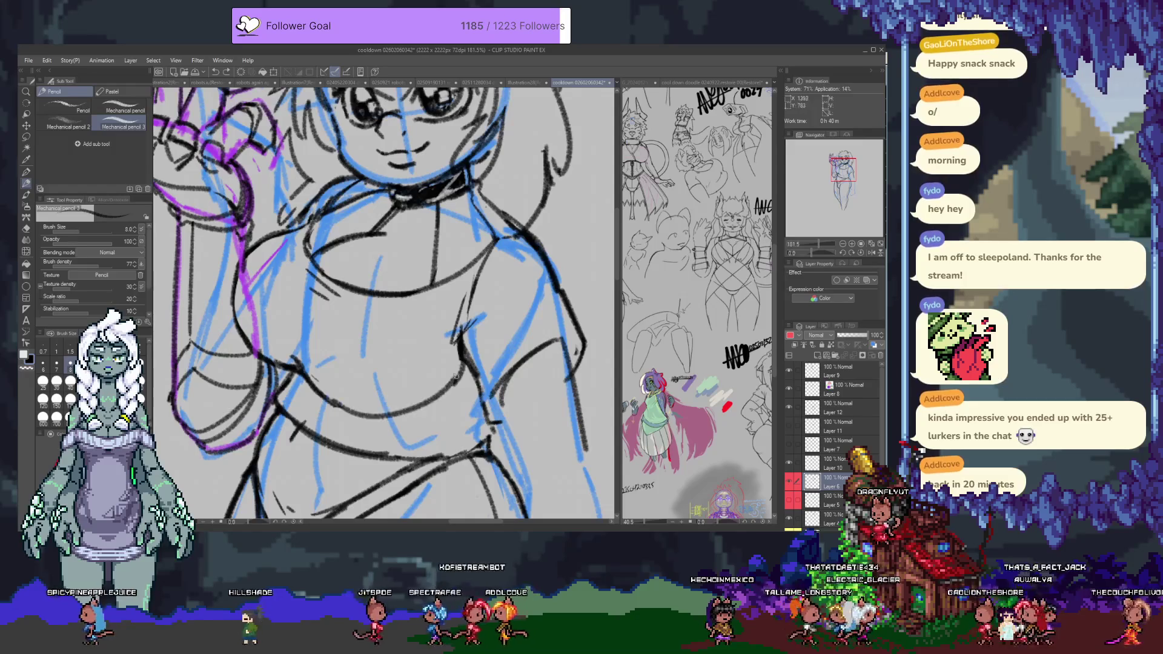
key(ctrl+z)
Step: Draw a smooth belly line with the Continuous curve tool's Curve 2 preset
key(o)
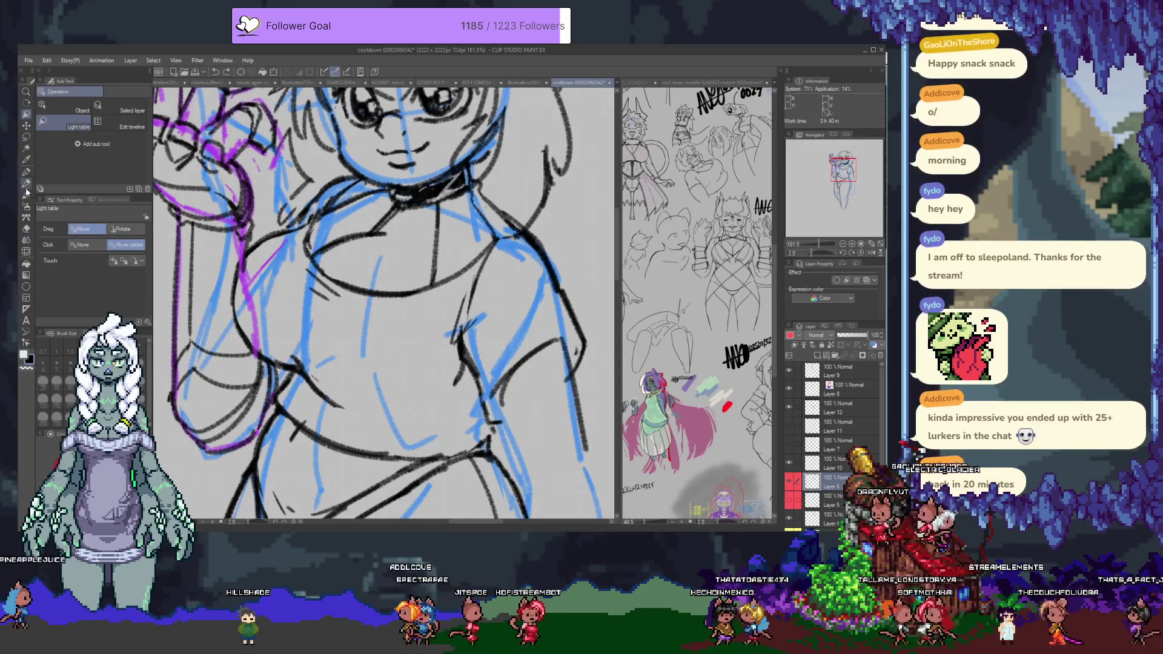
click(26, 287)
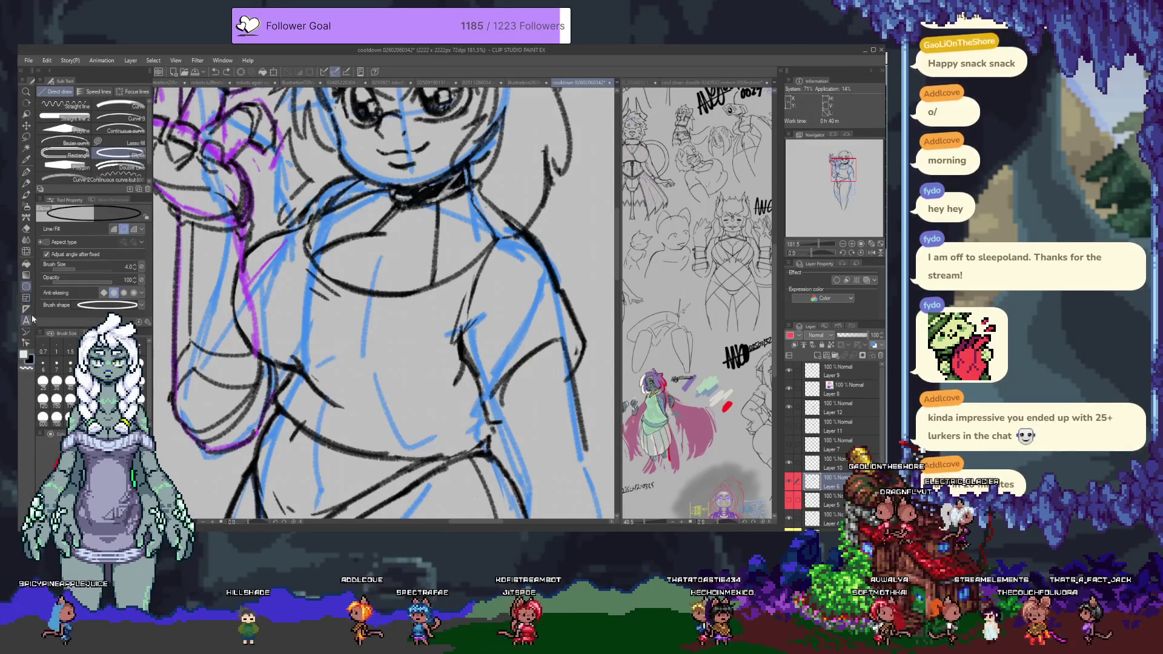
click(126, 128)
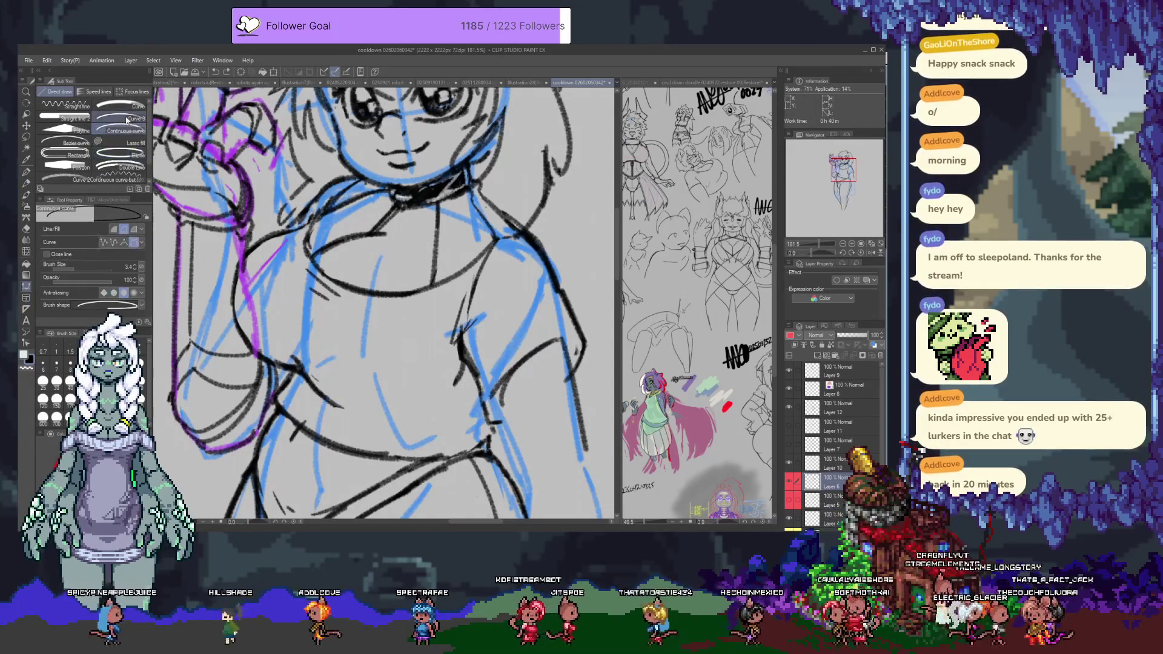
click(60, 178)
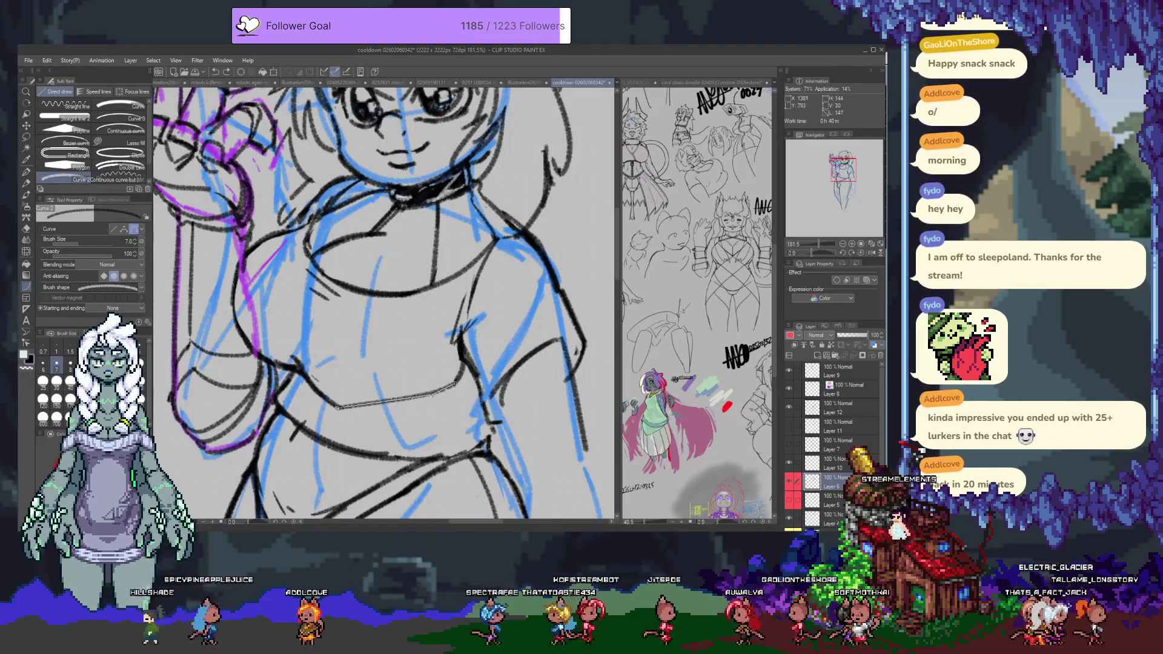
click(381, 430)
double_click(455, 383)
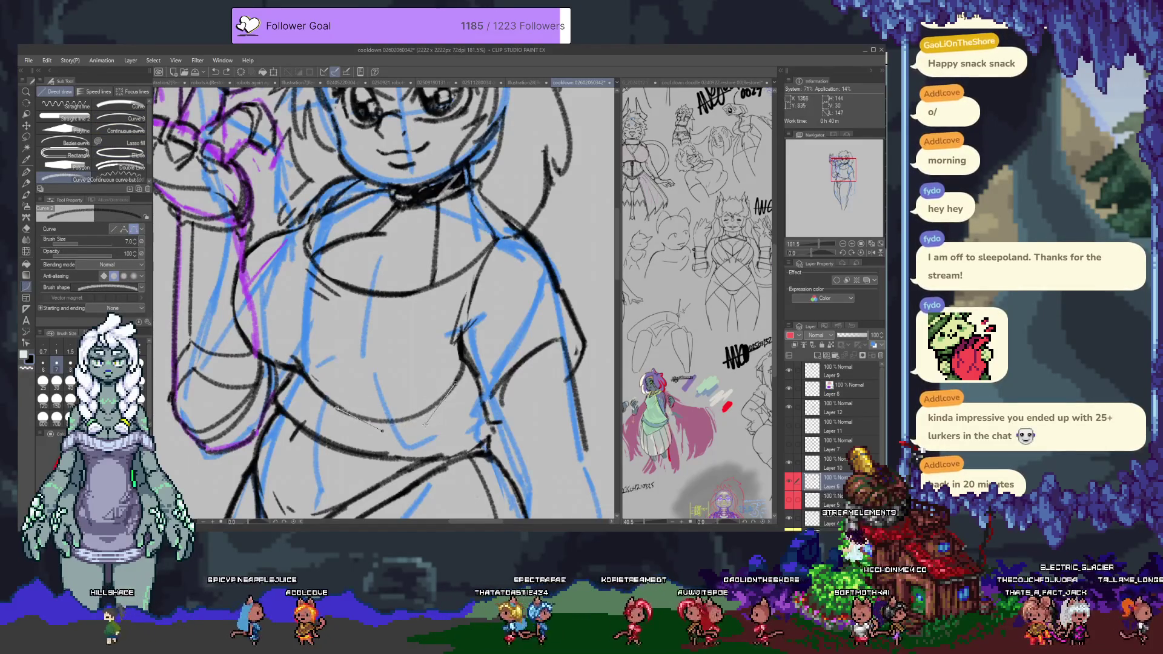
Step: Add a short pencil line on the arm and touch it up with the eraser
key(p)
mouse_move(295, 421)
mouse_down()
mouse_move(280, 397)
mouse_move(290, 356)
mouse_up()
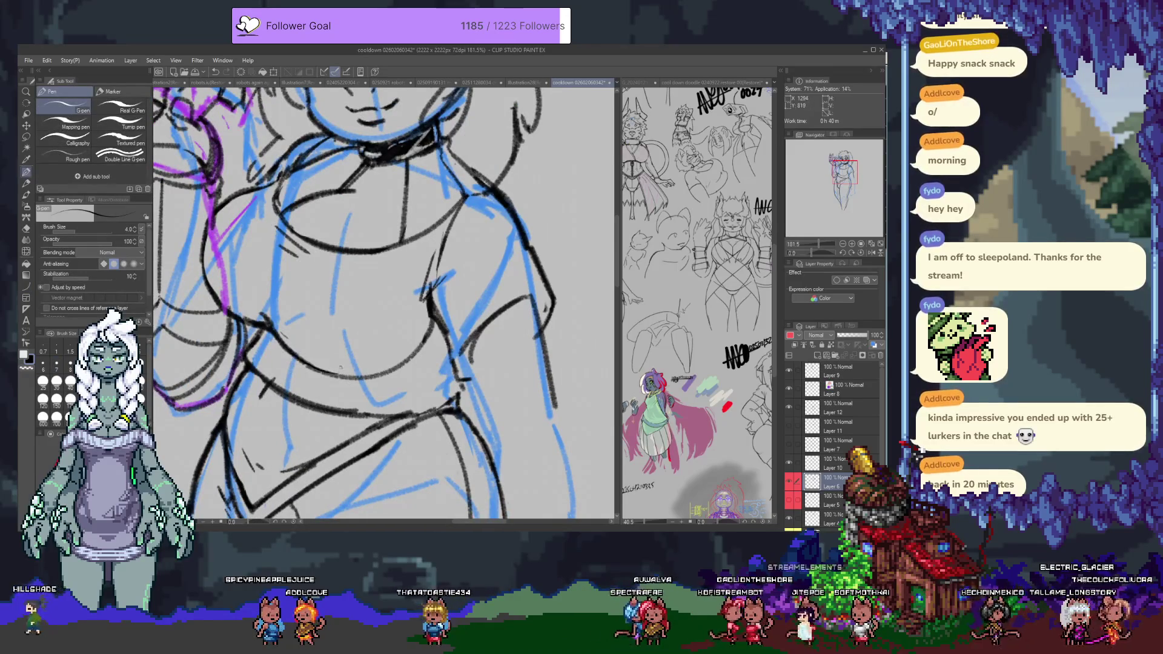
key(p)
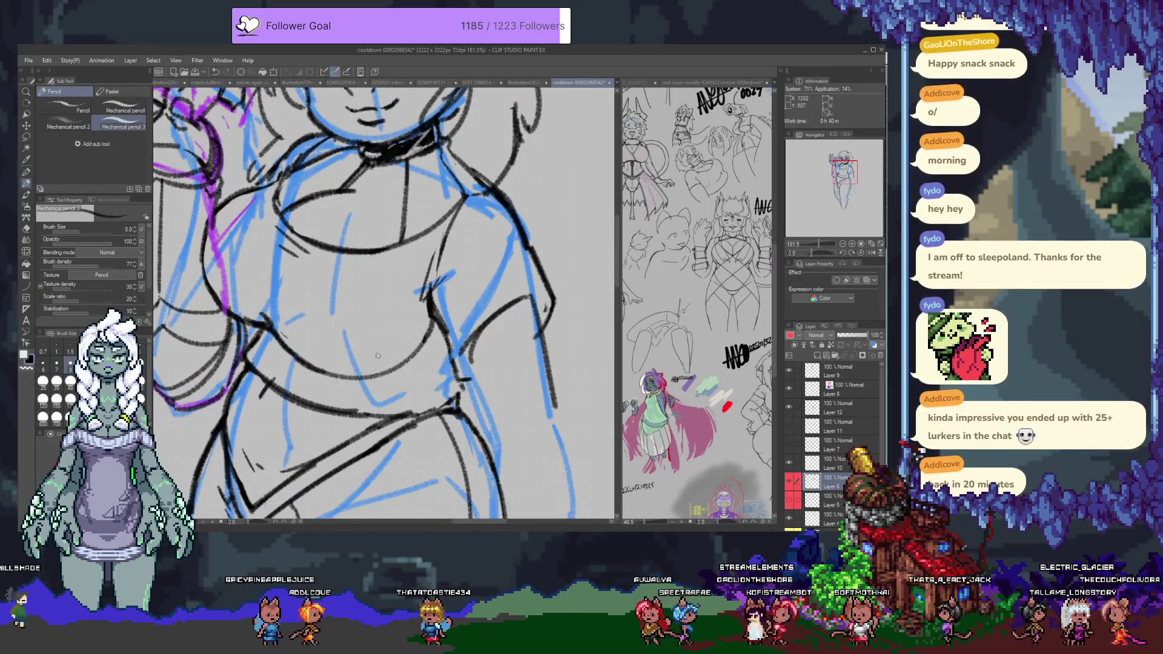
drag(432, 283, 428, 314)
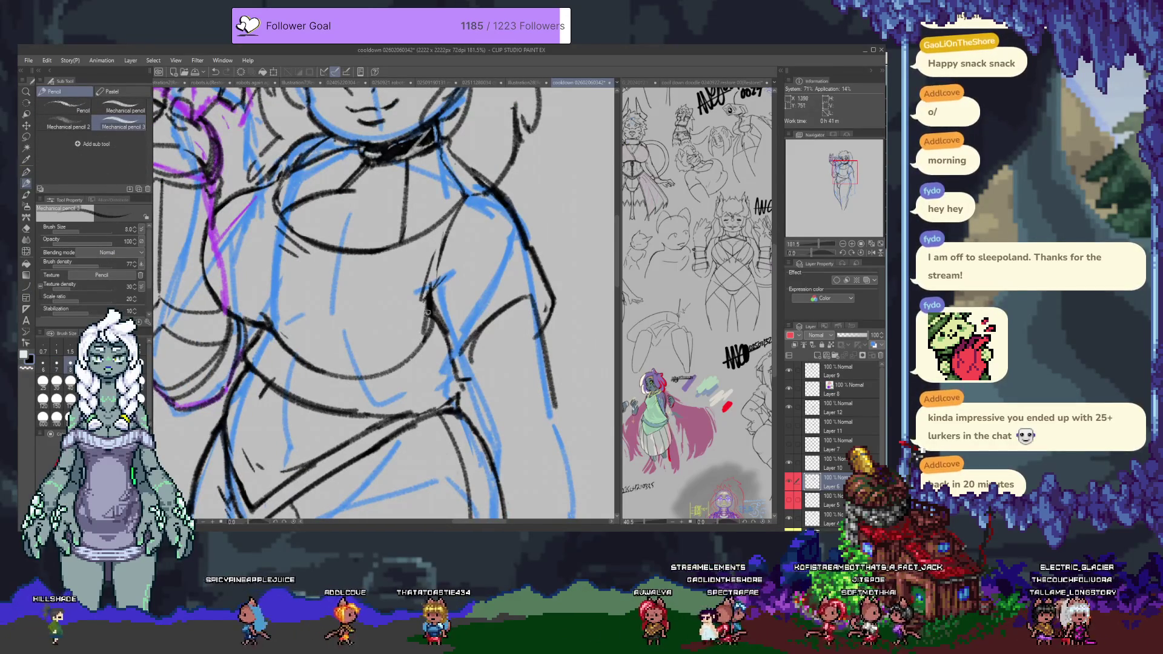
key(e)
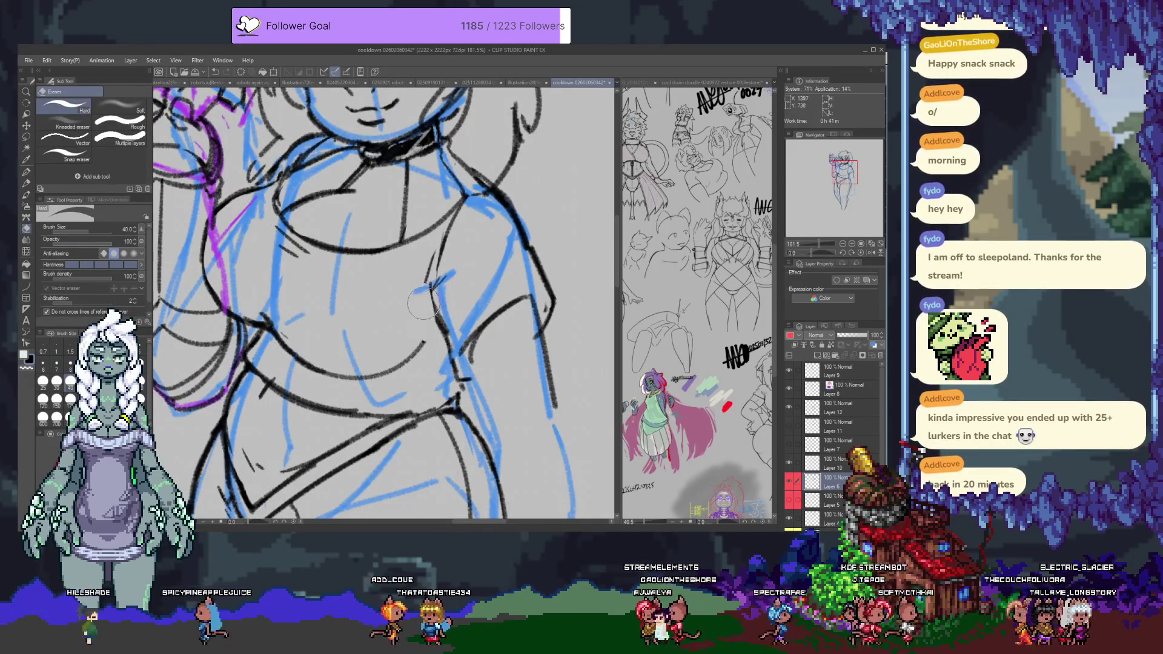
key(p)
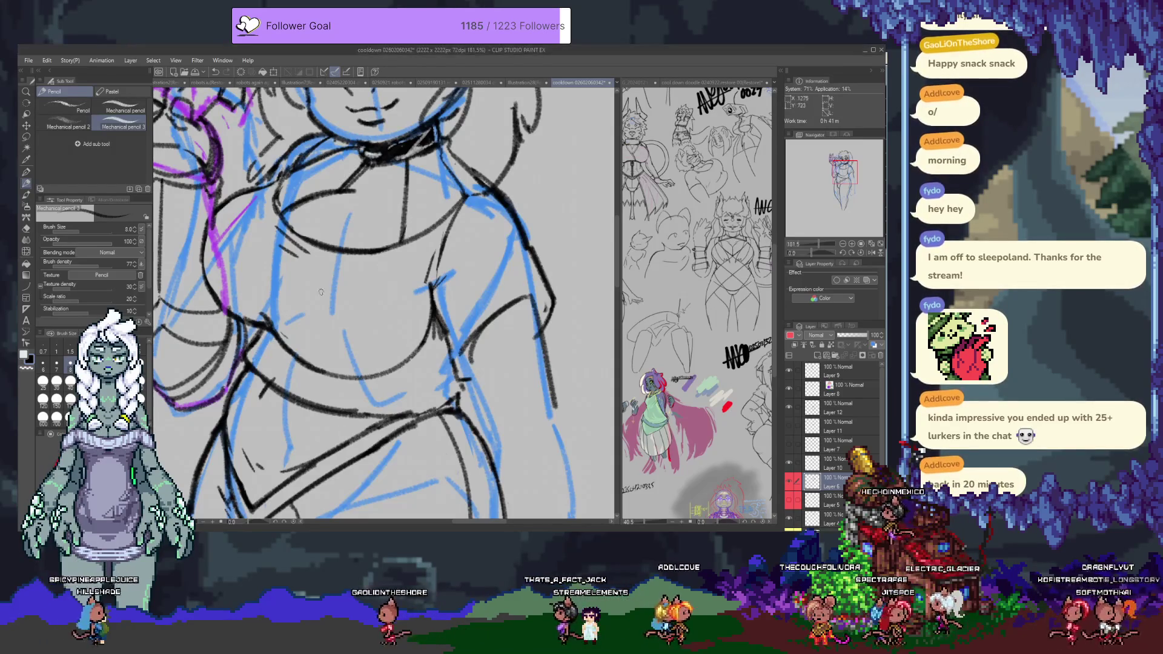
key(e)
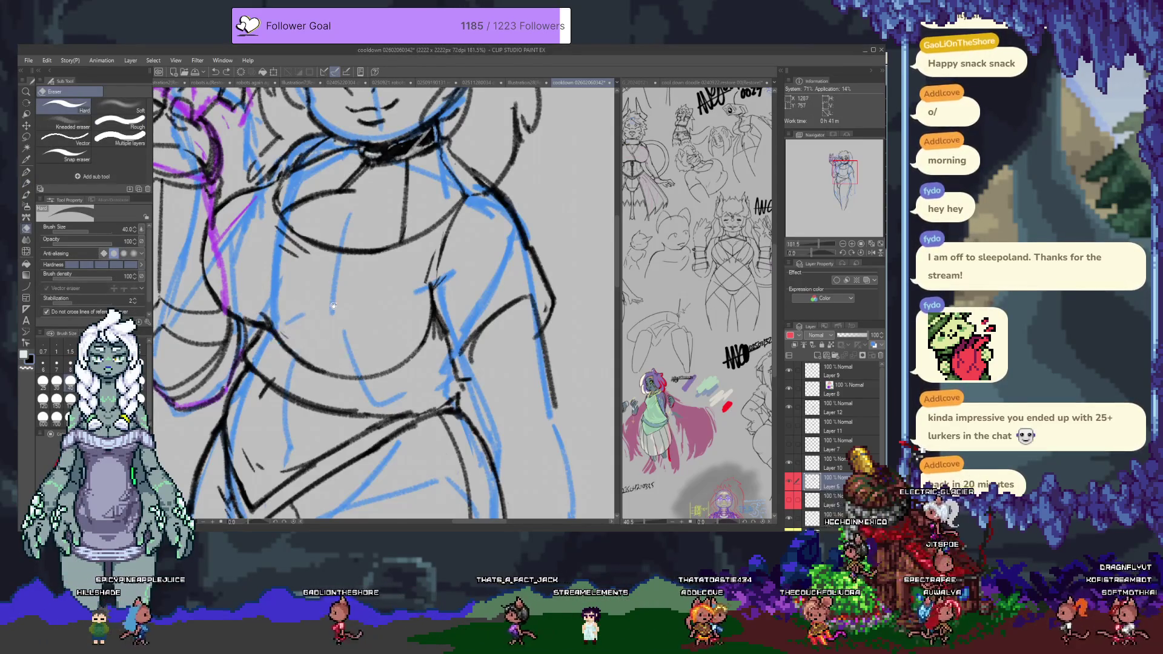
drag(279, 317, 324, 376)
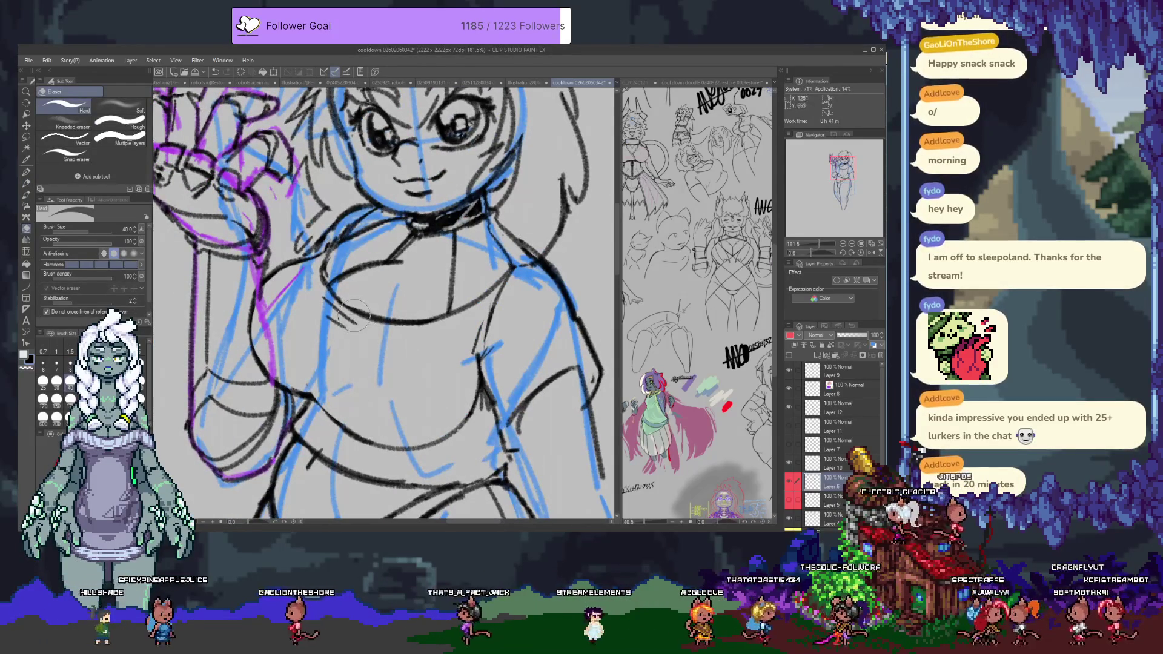
key(p)
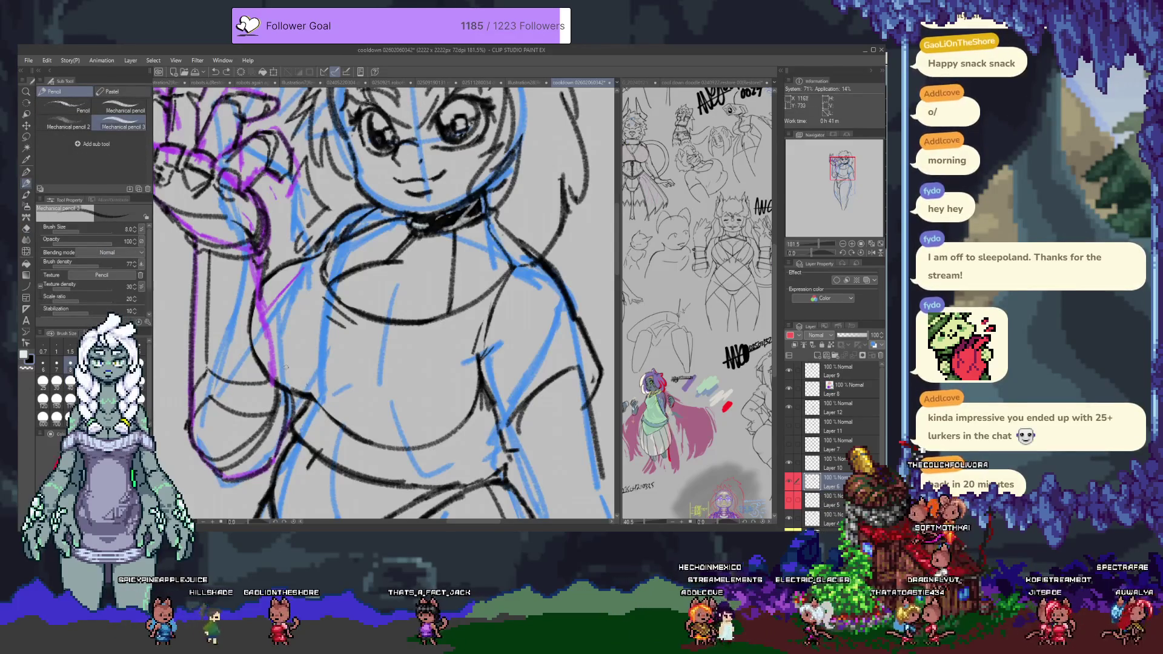
Step: Retouch the face lines in the horizontally flipped view, then flip back and zoom out to the torso
click(871, 253)
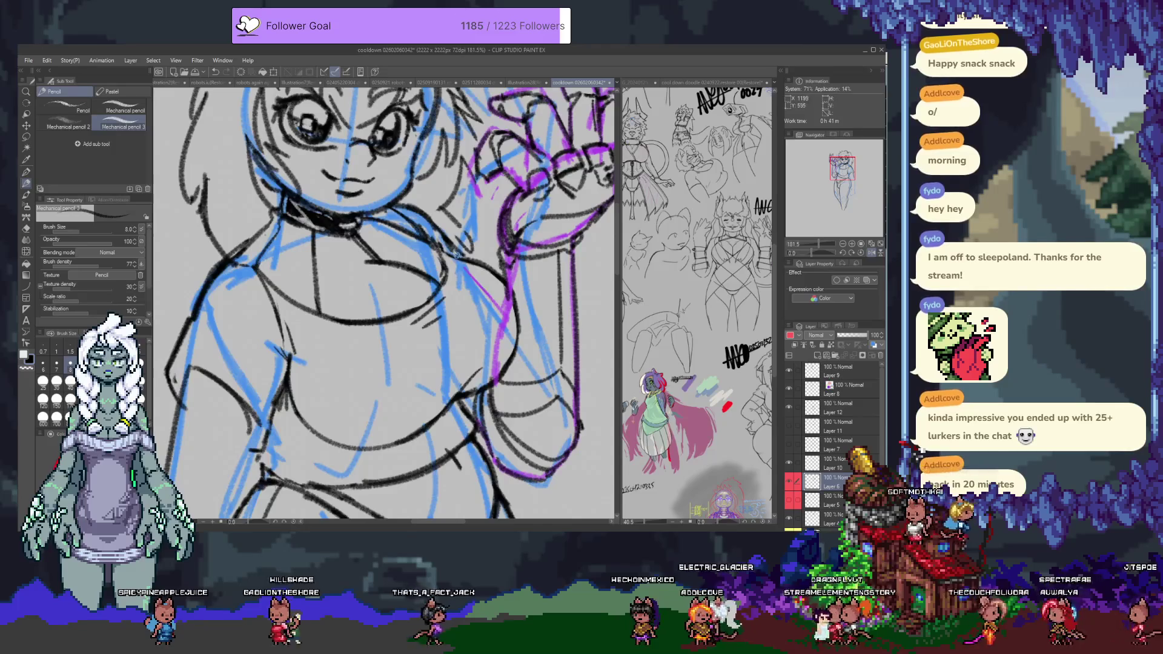
scroll(388, 303, up, 3)
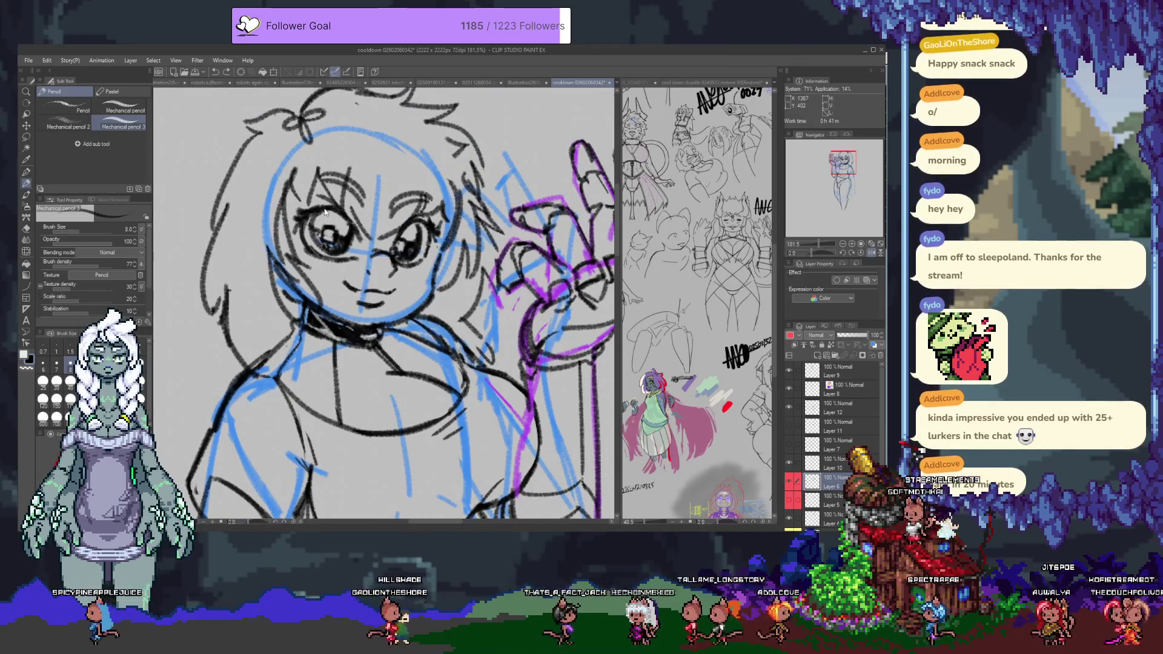
key(e)
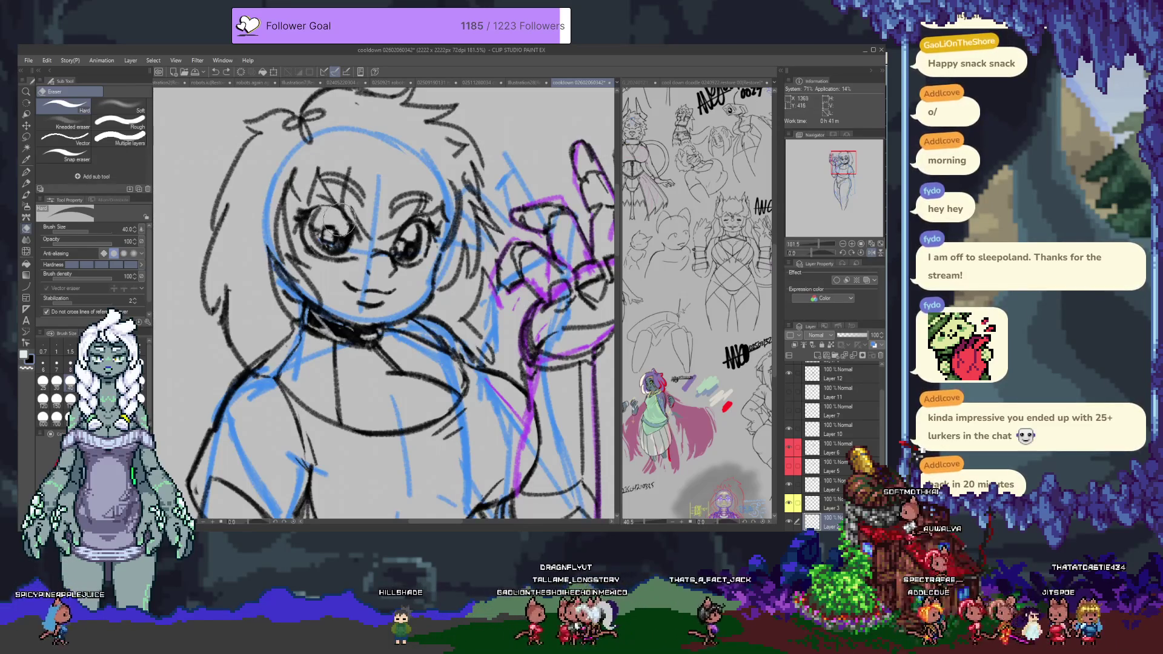
key(p)
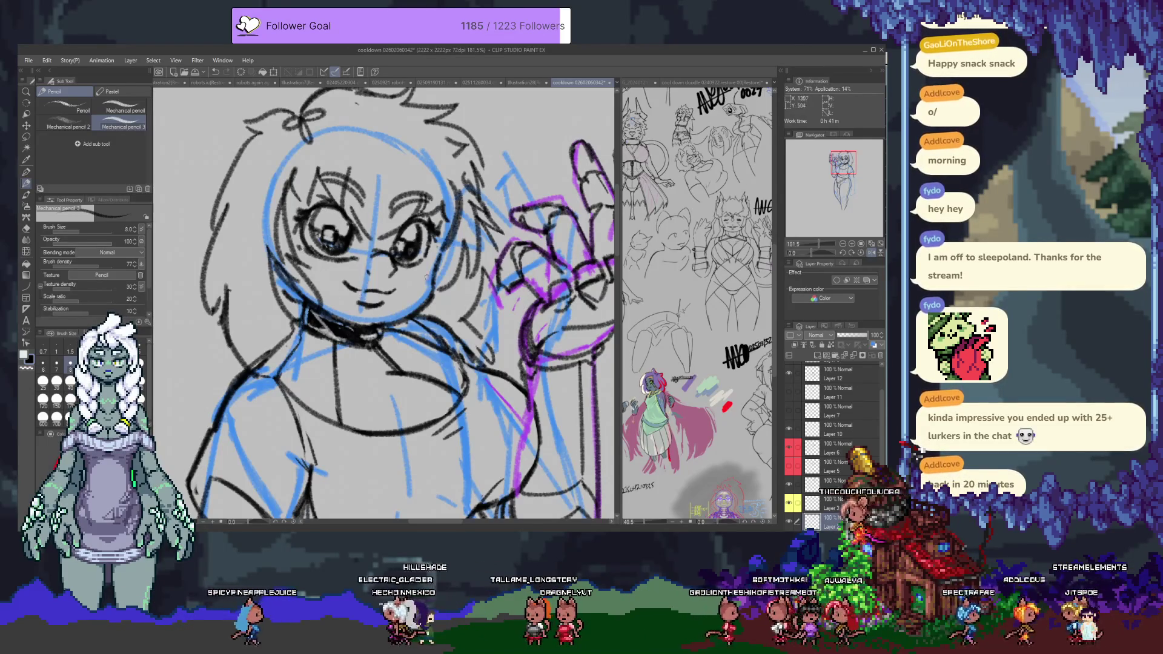
click(871, 252)
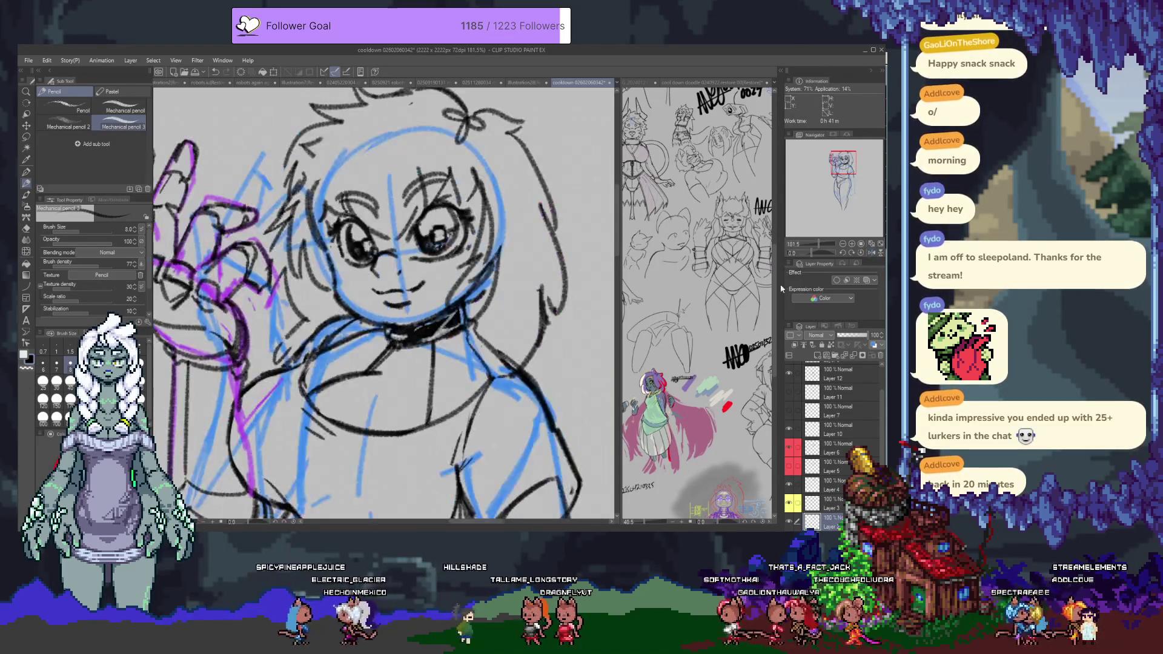
scroll(397, 163, down, 5)
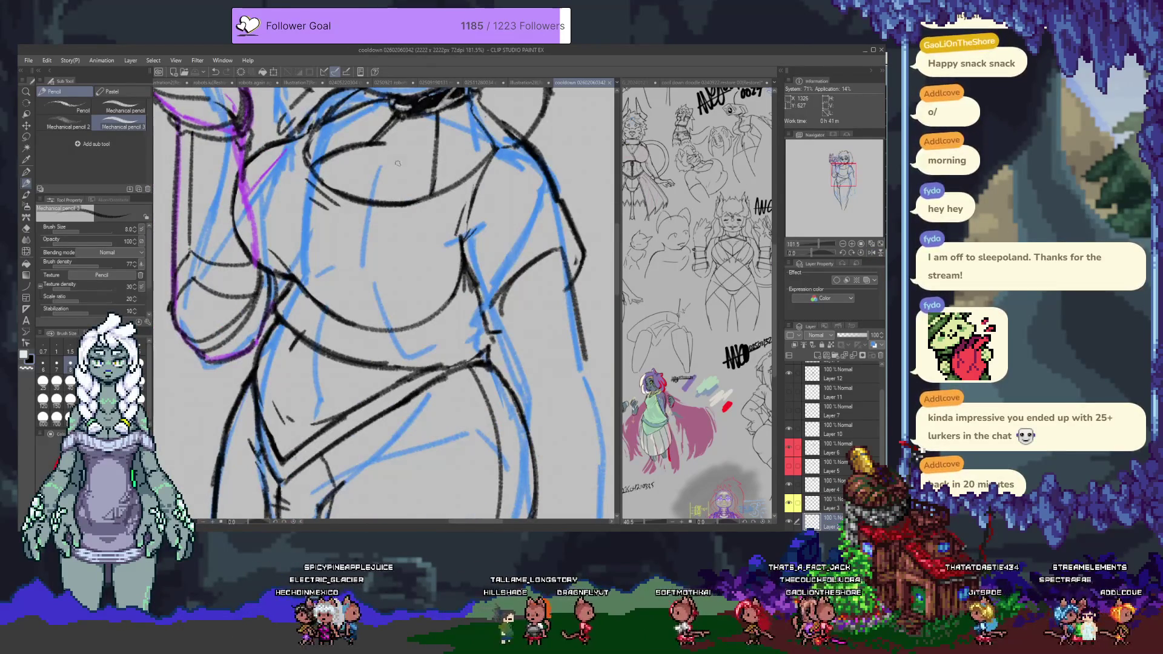
scroll(398, 163, down, 4)
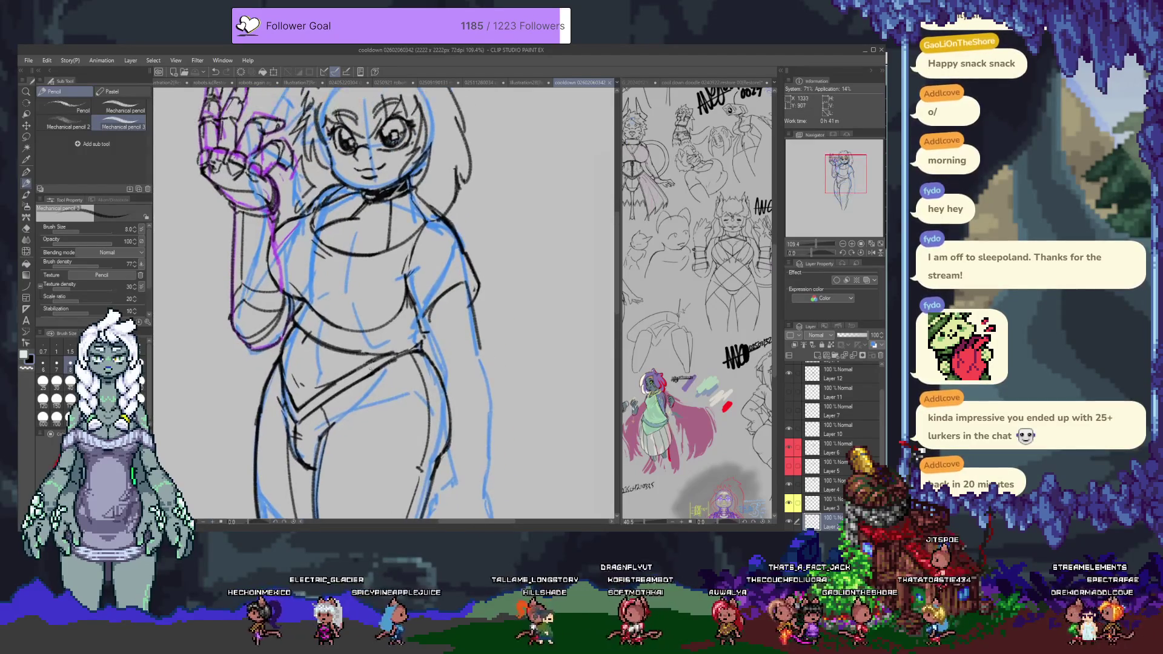
Step: Zoom in on the head and sketch extra hair strokes at its top-right
scroll(394, 352, up, 2)
scroll(393, 352, up, 1)
scroll(397, 327, up, 1)
drag(399, 308, 477, 293)
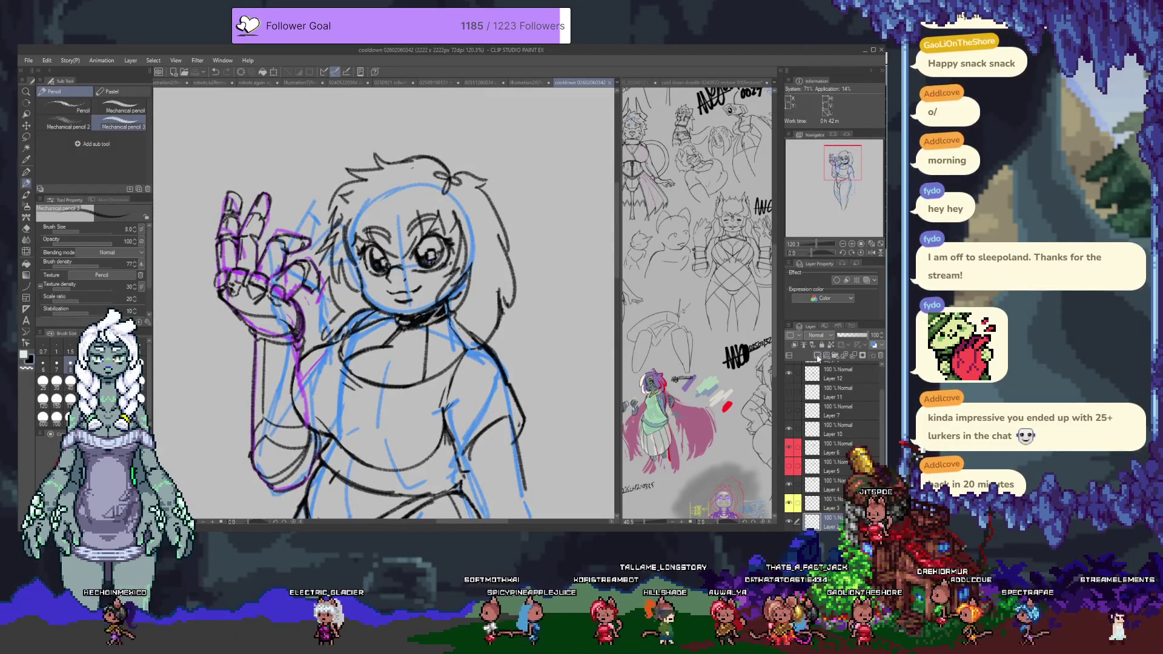
scroll(381, 303, up, 1)
mouse_move(443, 222)
mouse_down()
mouse_move(476, 198)
mouse_move(491, 240)
mouse_up()
drag(492, 234, 528, 230)
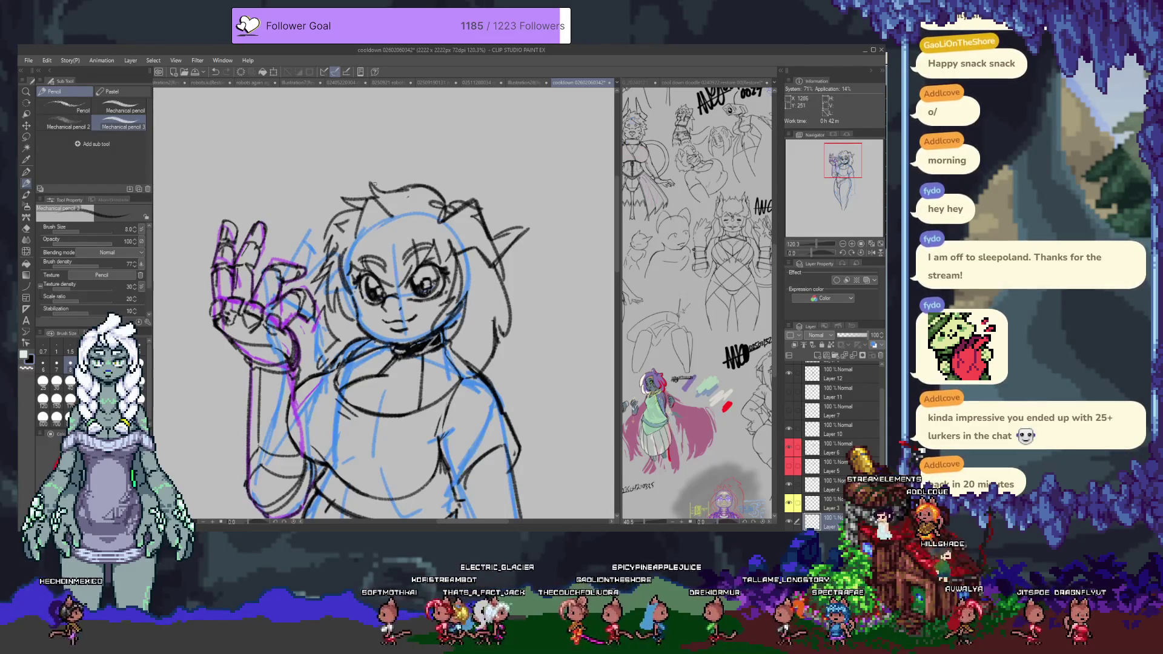
Step: Try hair curves at the head's top-left and rising strands, undoing the ones that don't work
key(ctrl+z)
drag(339, 250, 343, 186)
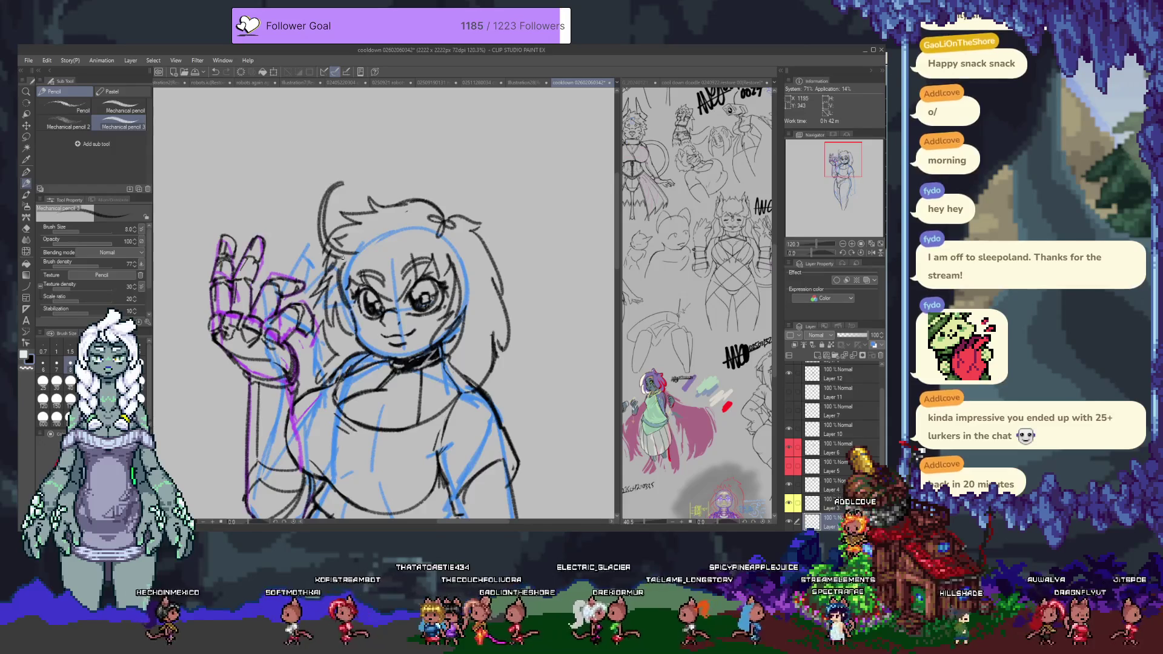
key(ctrl+z)
drag(342, 183, 358, 252)
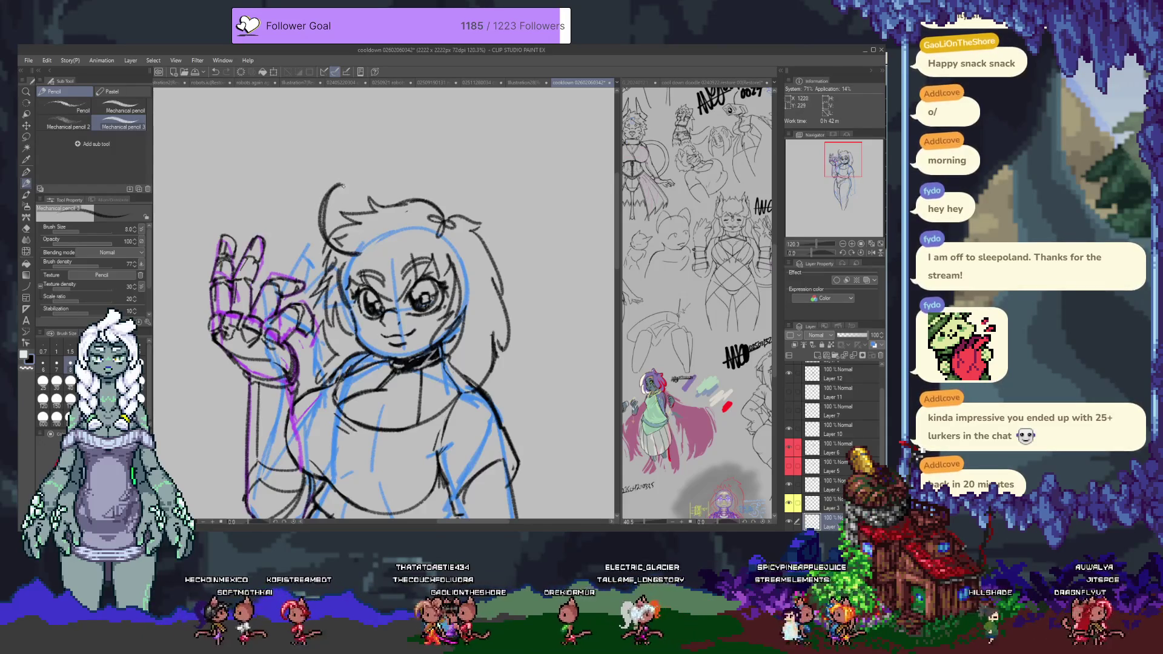
drag(340, 181, 345, 253)
key(ctrl+z)
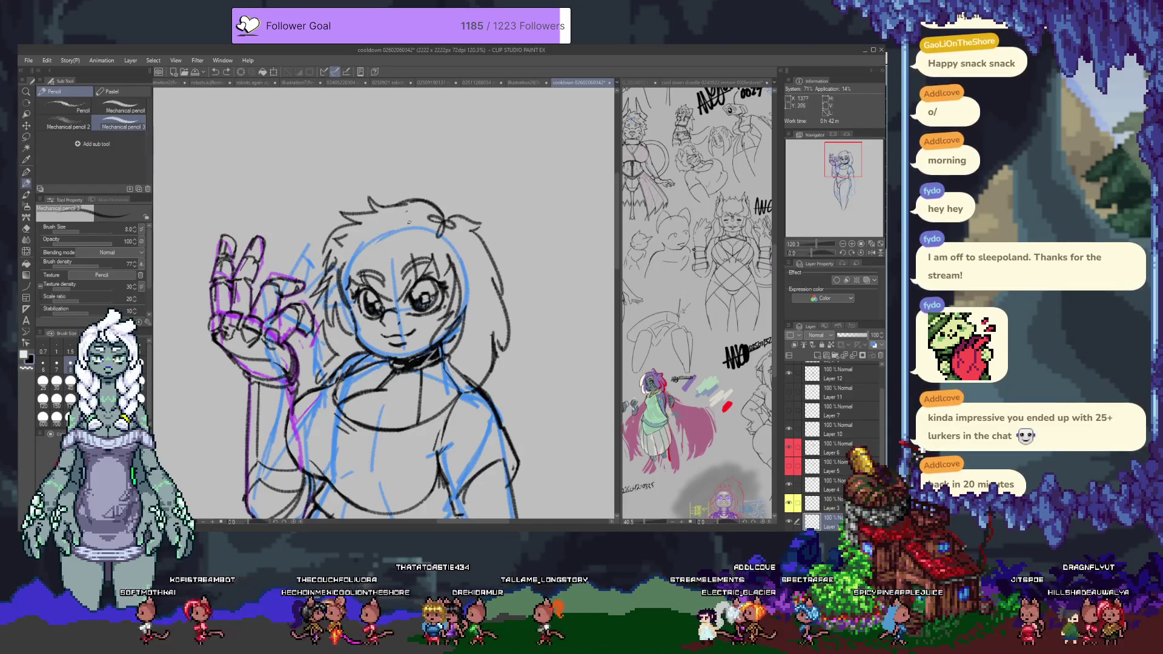
drag(445, 217, 449, 171)
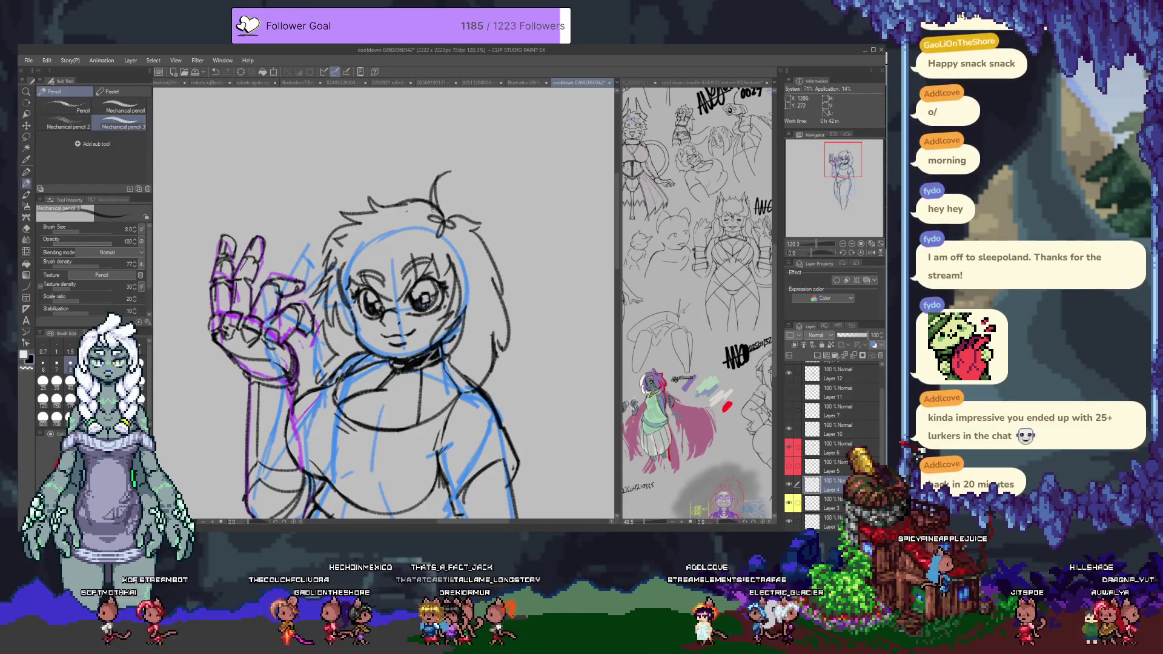
key(ctrl+z)
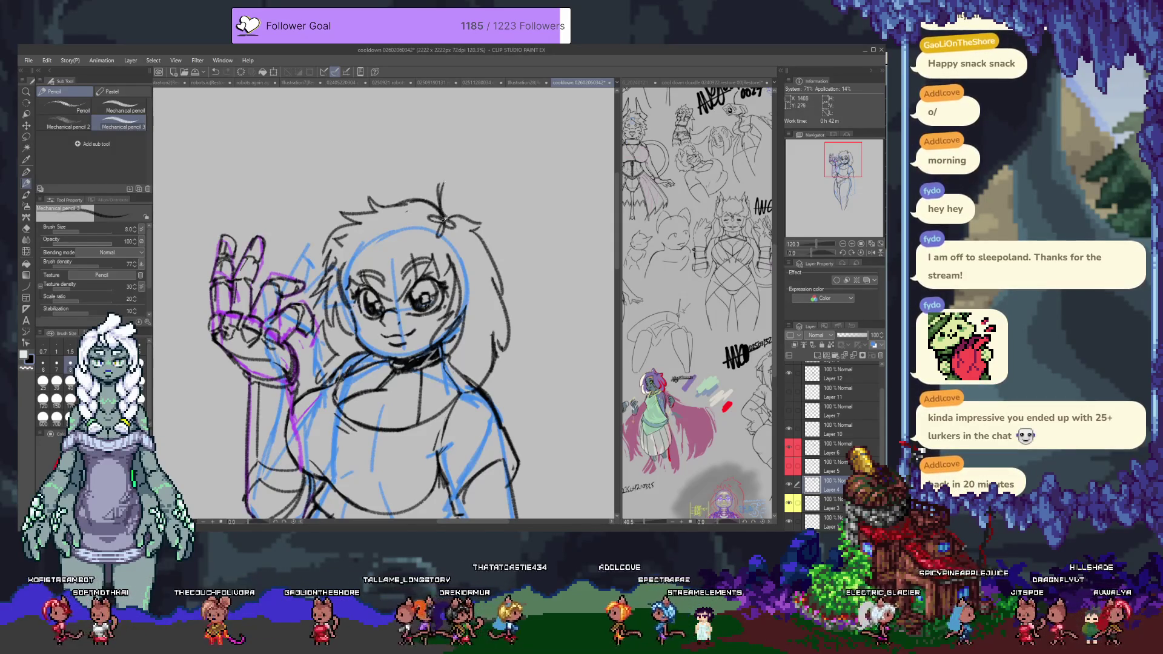
key(ctrl+z)
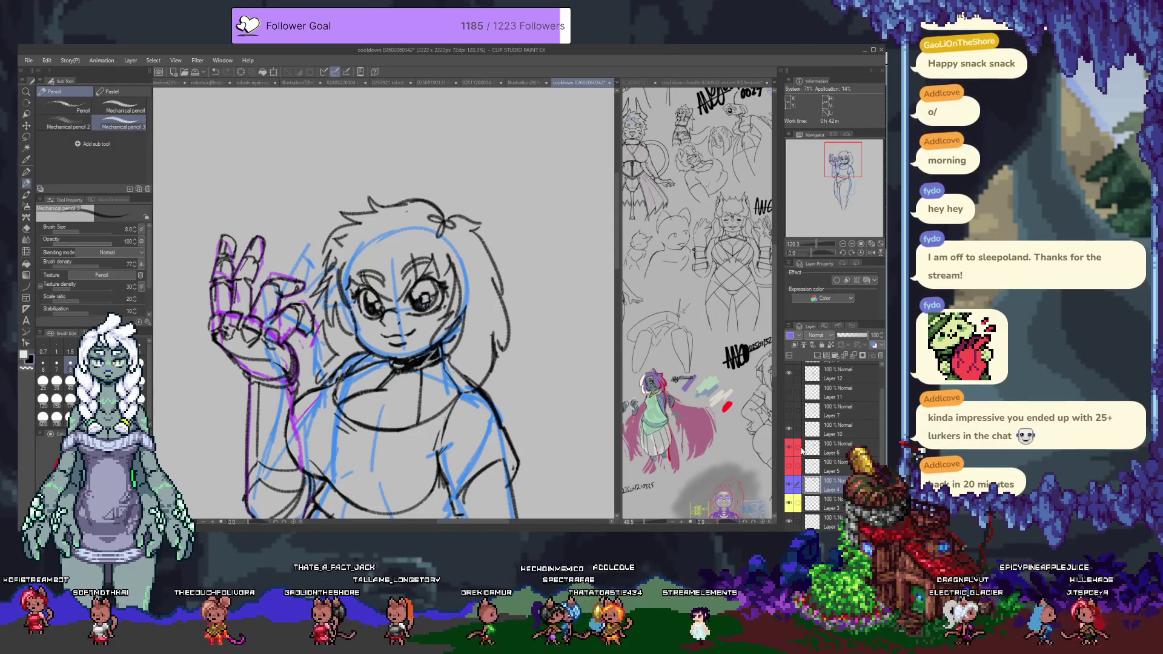
Step: Hide Layer 4's hair lines and add Layer 14 above Layer 4 with a blue layer colour
click(791, 481)
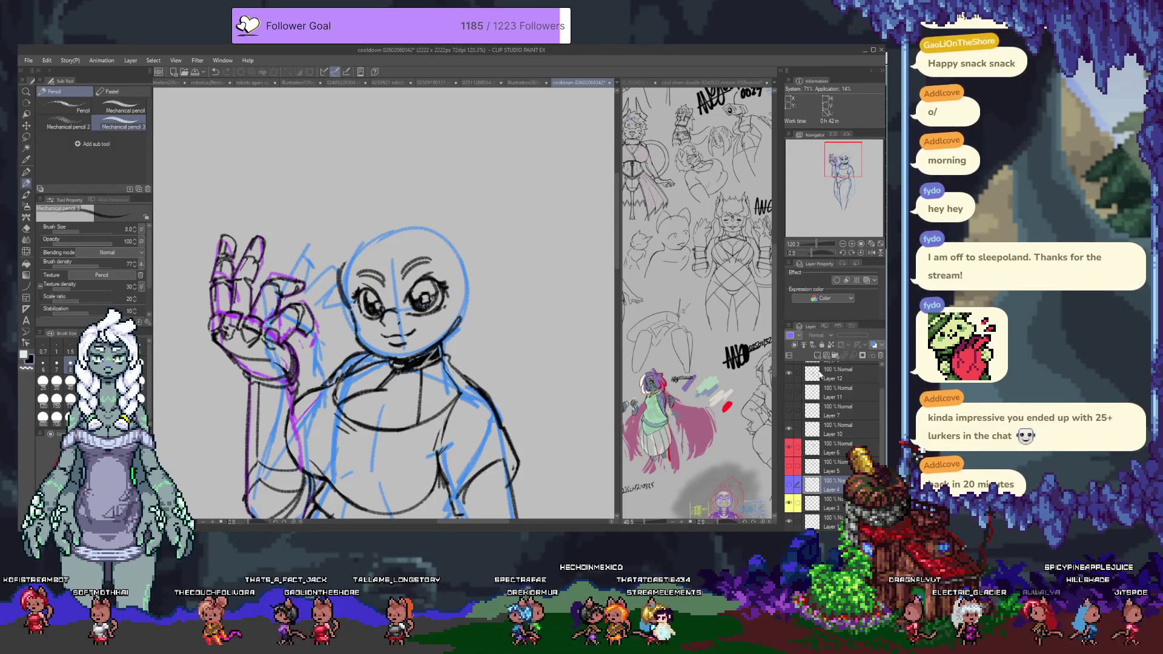
key(ctrl+shift+n)
click(835, 503)
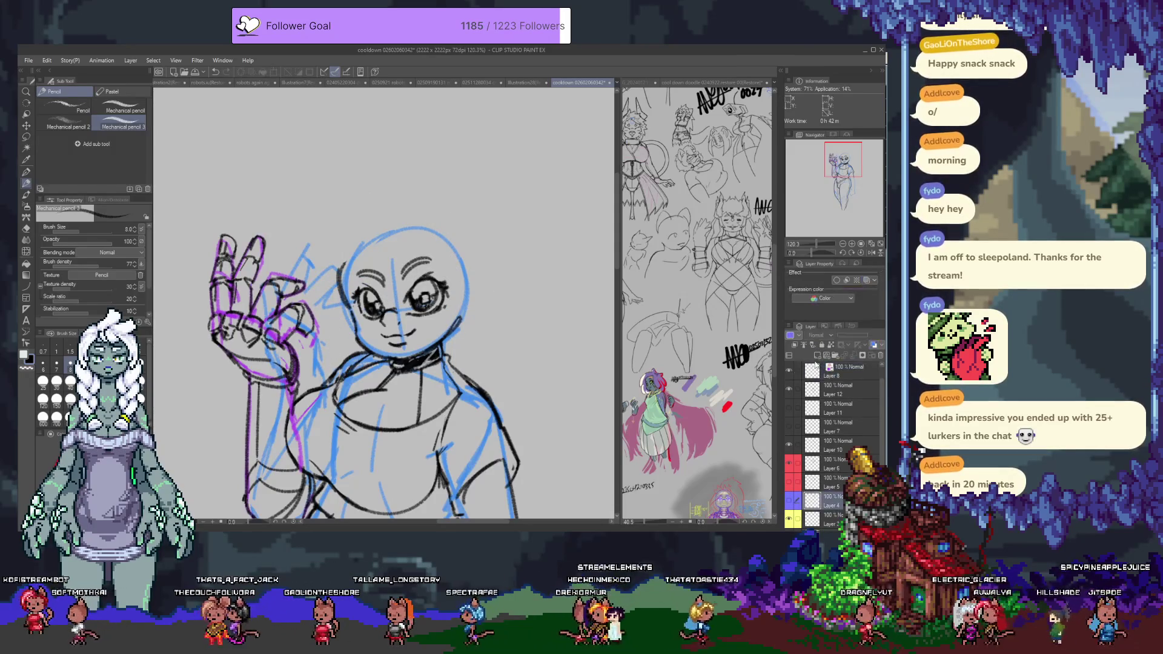
click(818, 356)
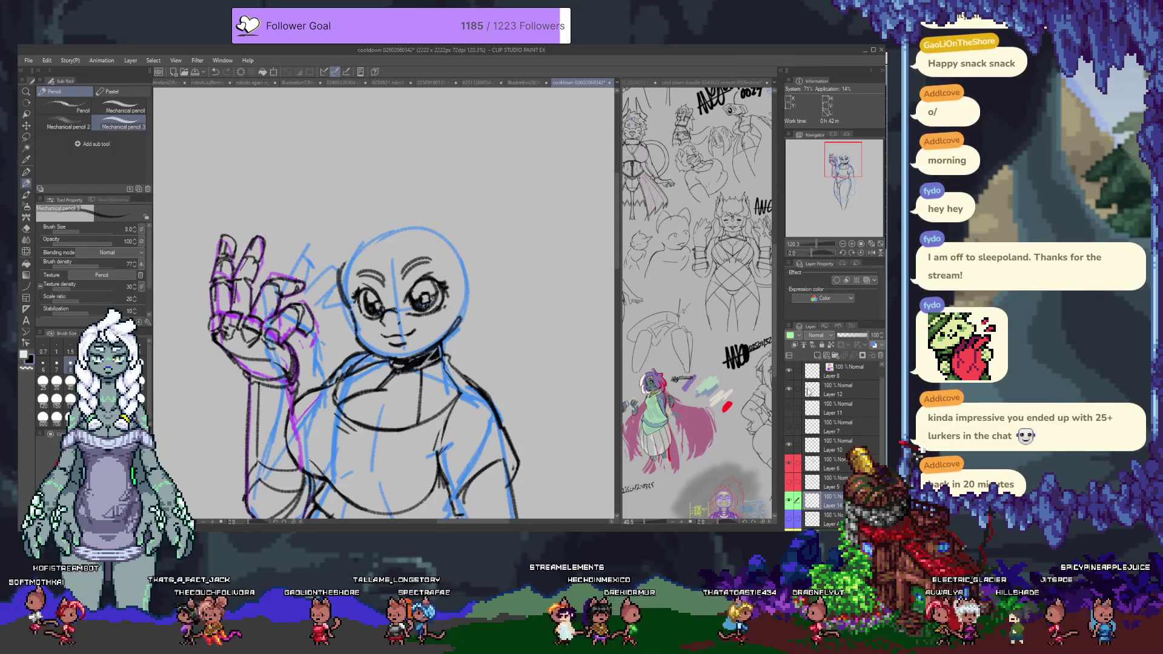
click(791, 335)
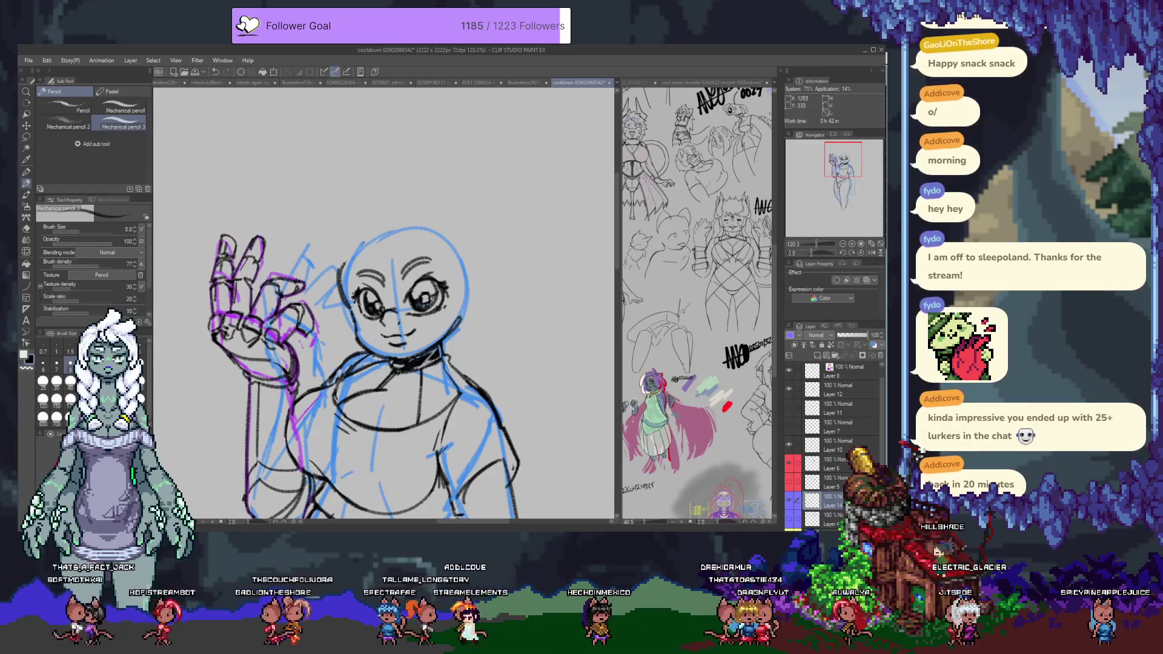
scroll(362, 242, up, 4)
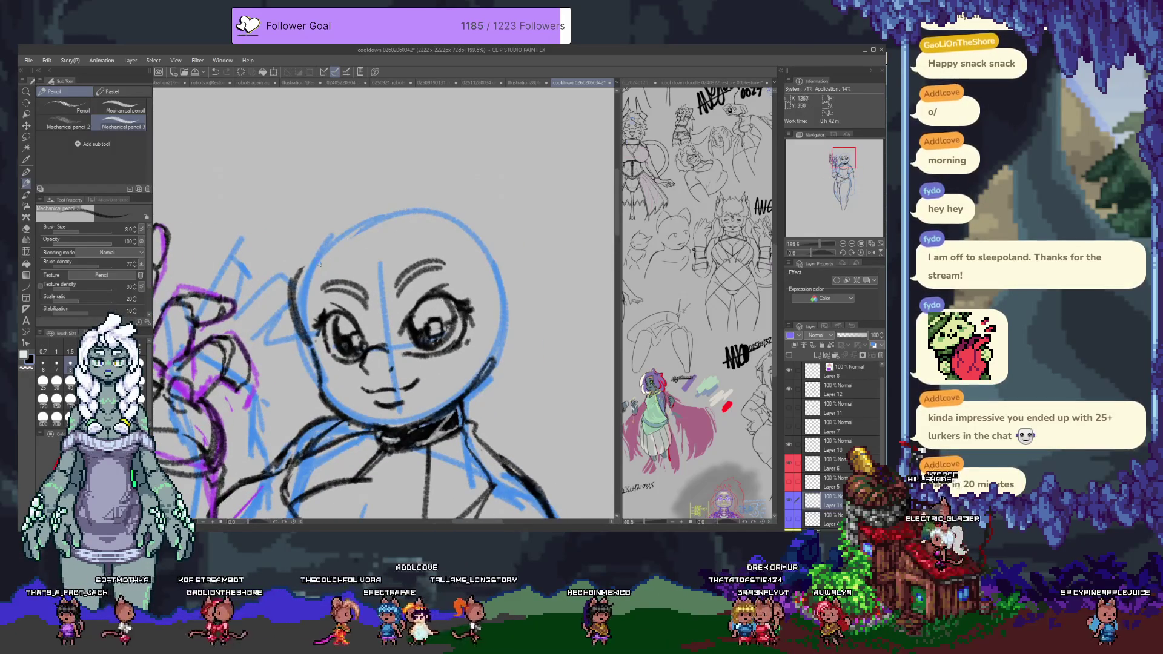
Step: Sketch rough hair along the top and right side of the head, undoing the bad strokes
mouse_move(383, 235)
mouse_down()
mouse_move(331, 246)
mouse_move(298, 284)
mouse_up()
mouse_move(369, 182)
mouse_down()
mouse_move(337, 190)
mouse_move(356, 155)
mouse_move(288, 212)
mouse_move(262, 265)
mouse_move(280, 363)
mouse_move(308, 387)
mouse_up()
key(ctrl+z)
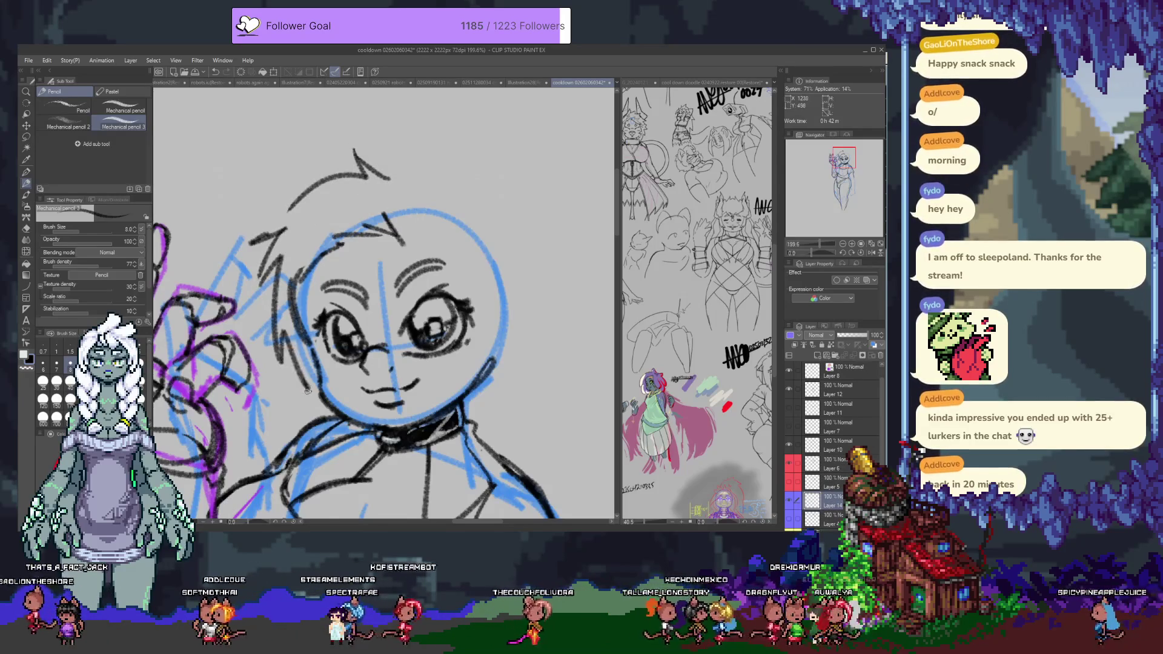
mouse_move(410, 232)
mouse_down()
mouse_move(482, 286)
mouse_move(470, 374)
mouse_up()
drag(493, 332, 473, 394)
drag(514, 346, 480, 404)
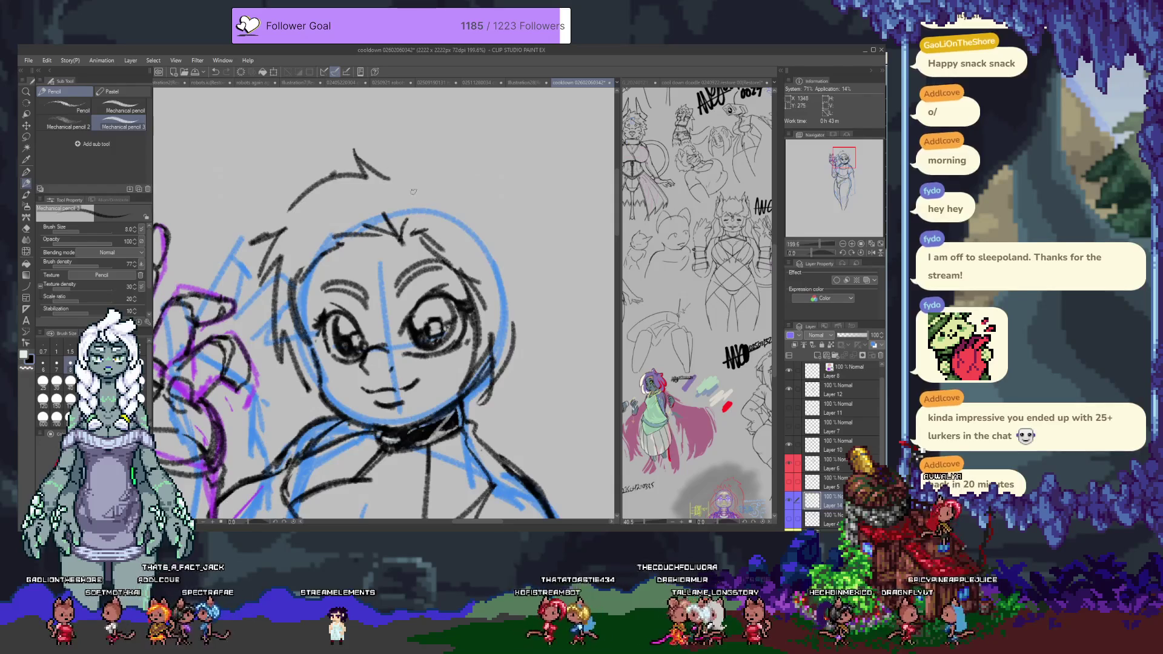
mouse_move(432, 185)
mouse_down()
mouse_move(500, 202)
mouse_move(525, 302)
mouse_move(513, 357)
mouse_up()
mouse_move(454, 283)
mouse_down()
mouse_move(363, 343)
mouse_move(437, 409)
mouse_up()
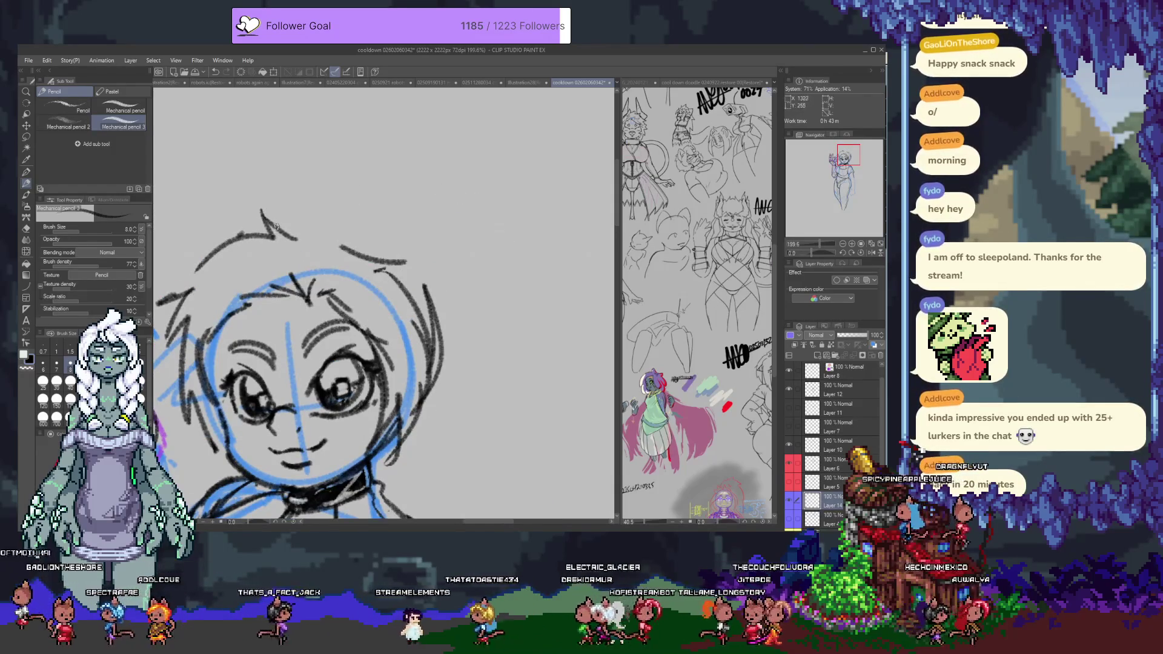
drag(227, 244, 306, 216)
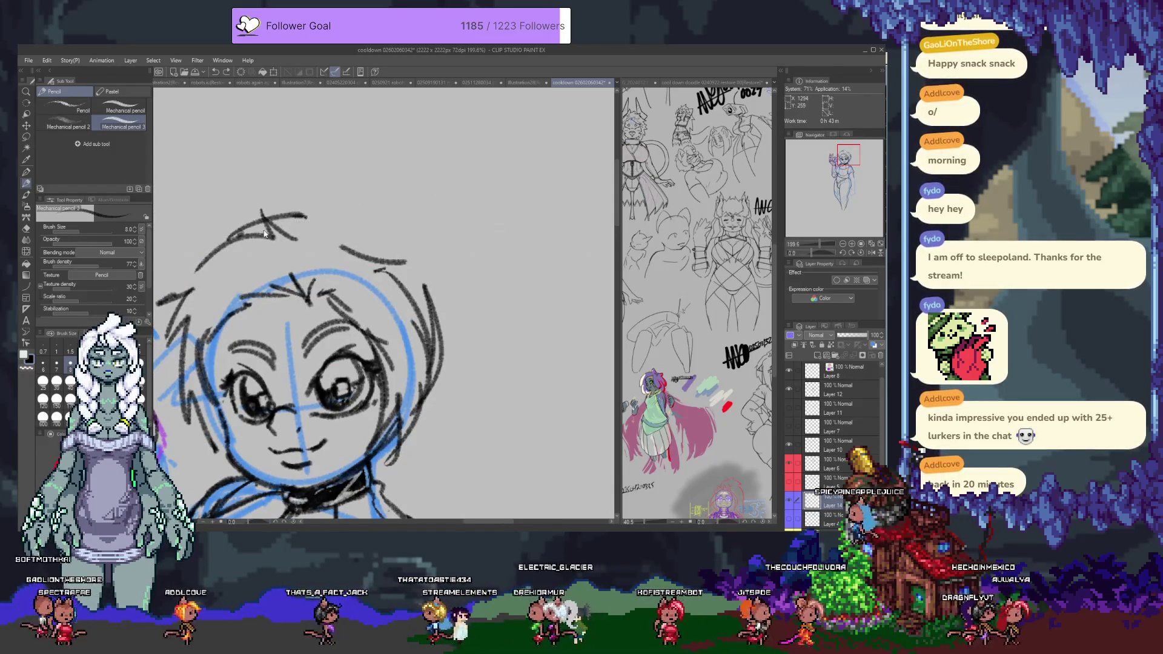
key(ctrl+z)
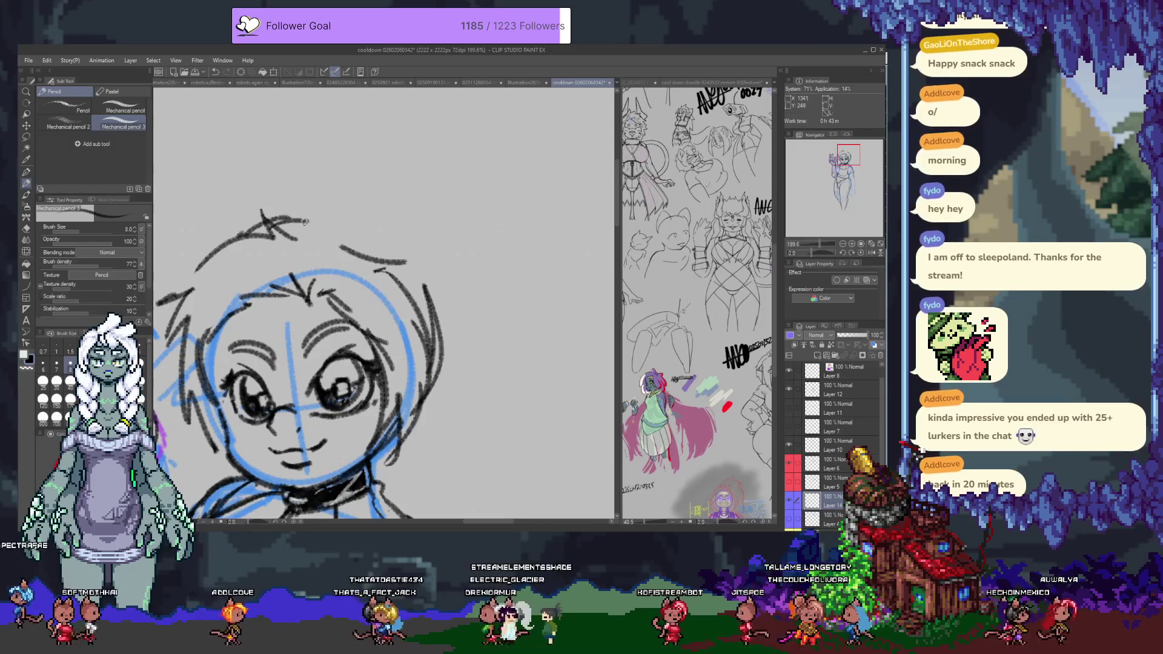
Step: Try hair strands and a tall arc above the head, undoing the rejected strokes
mouse_move(403, 257)
mouse_down()
mouse_move(424, 321)
mouse_move(419, 306)
mouse_up()
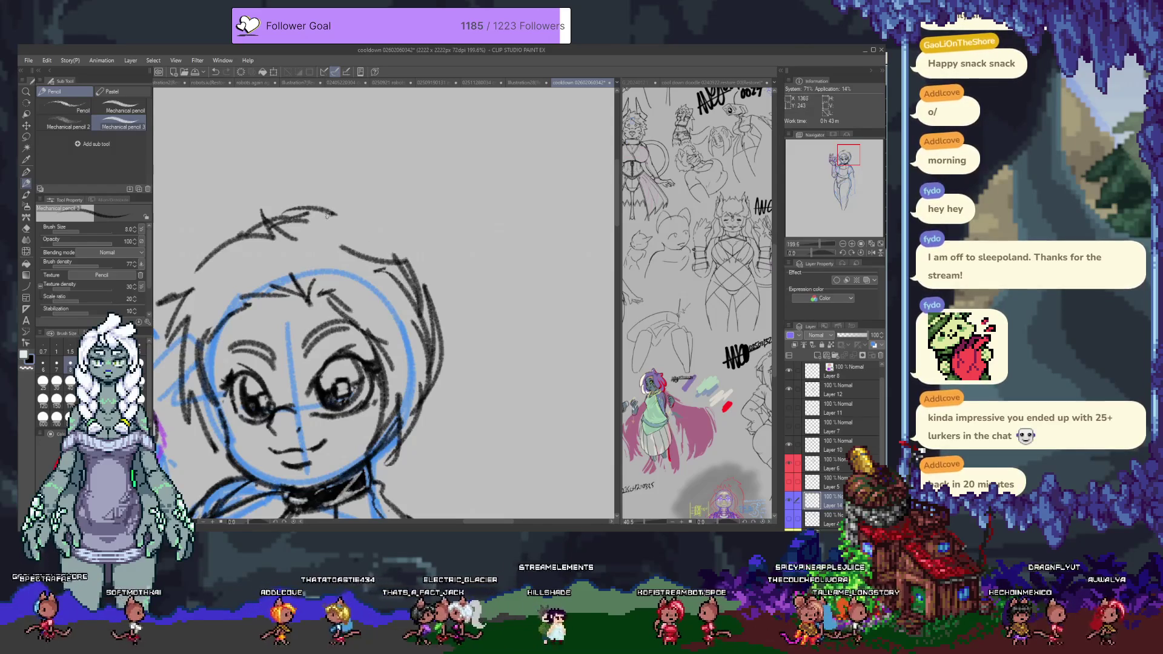
drag(318, 207, 376, 246)
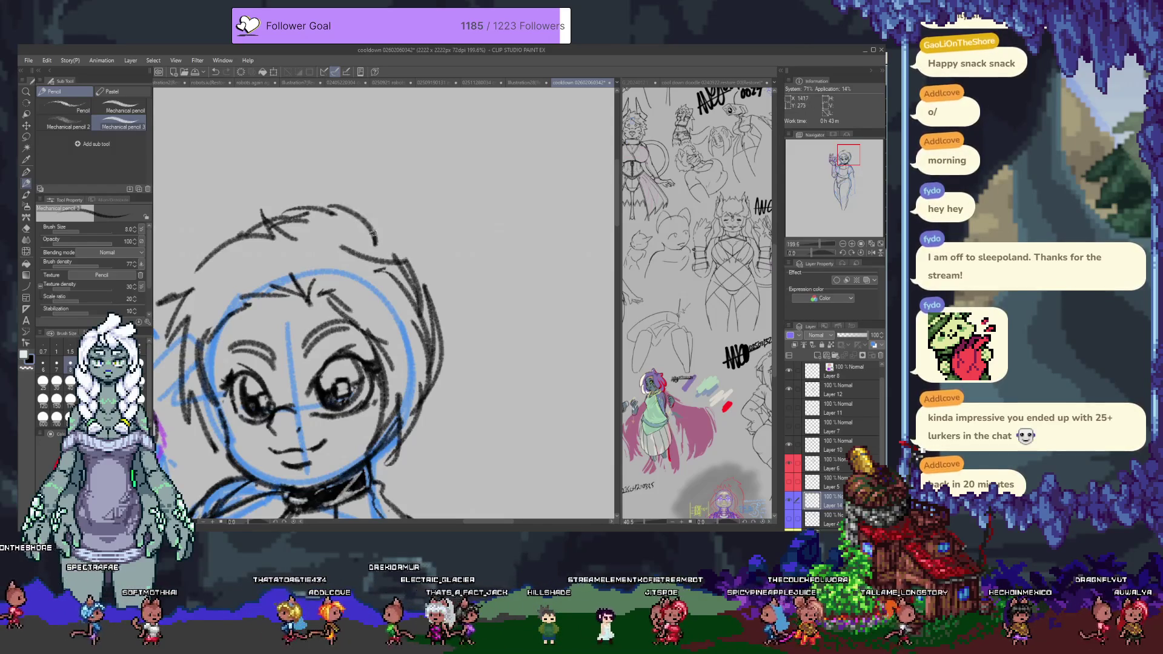
key(ctrl+z)
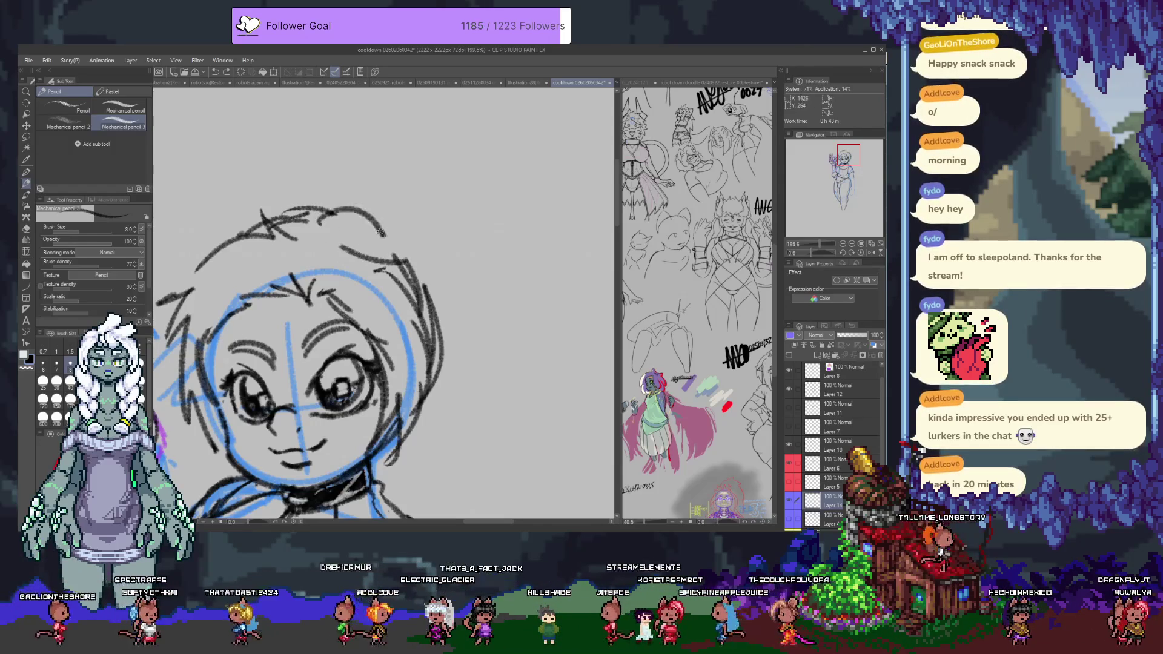
scroll(340, 251, up, 2)
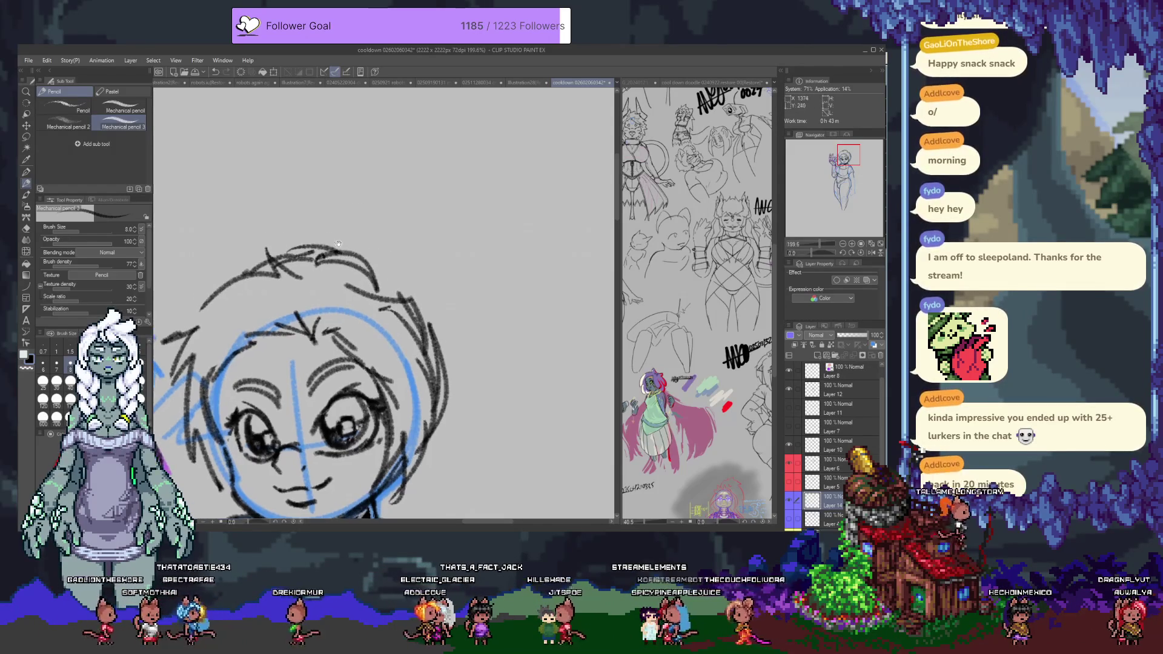
mouse_move(310, 237)
mouse_down()
mouse_move(332, 148)
mouse_move(497, 162)
mouse_up()
mouse_move(442, 163)
mouse_down()
mouse_move(468, 173)
mouse_move(477, 419)
mouse_up()
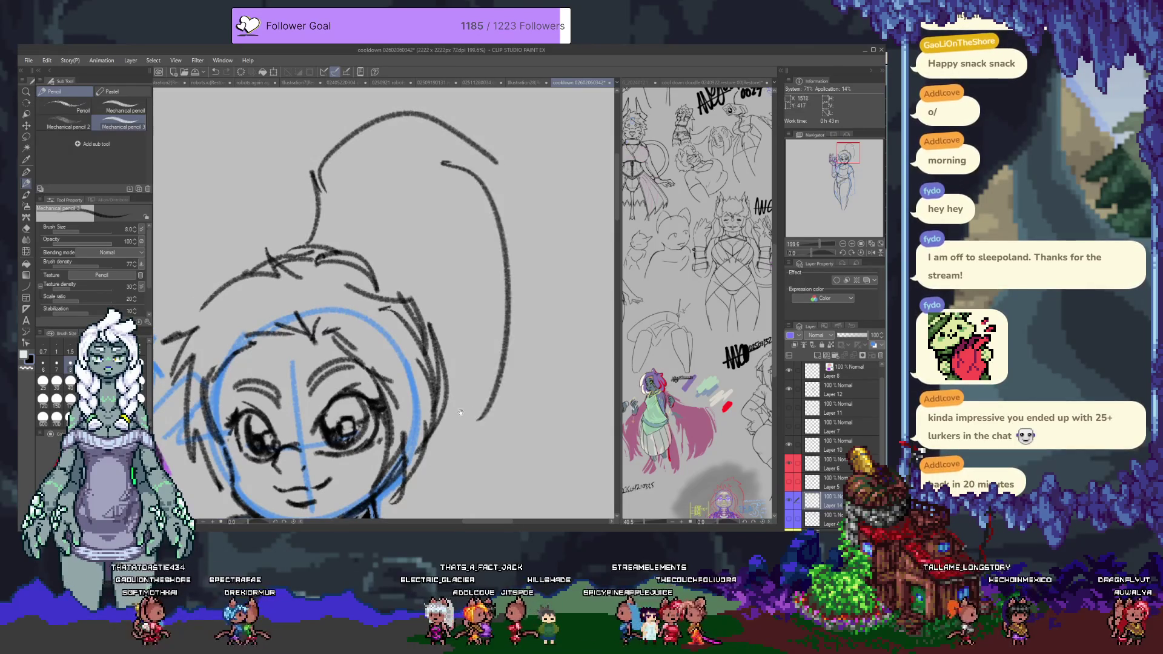
key(ctrl+z)
key(ctrl+z)
Step: Add the final hair strokes and show the sketch in the layer's blue colour
mouse_move(328, 232)
mouse_down()
mouse_move(509, 302)
mouse_move(478, 499)
mouse_up()
drag(450, 456, 487, 274)
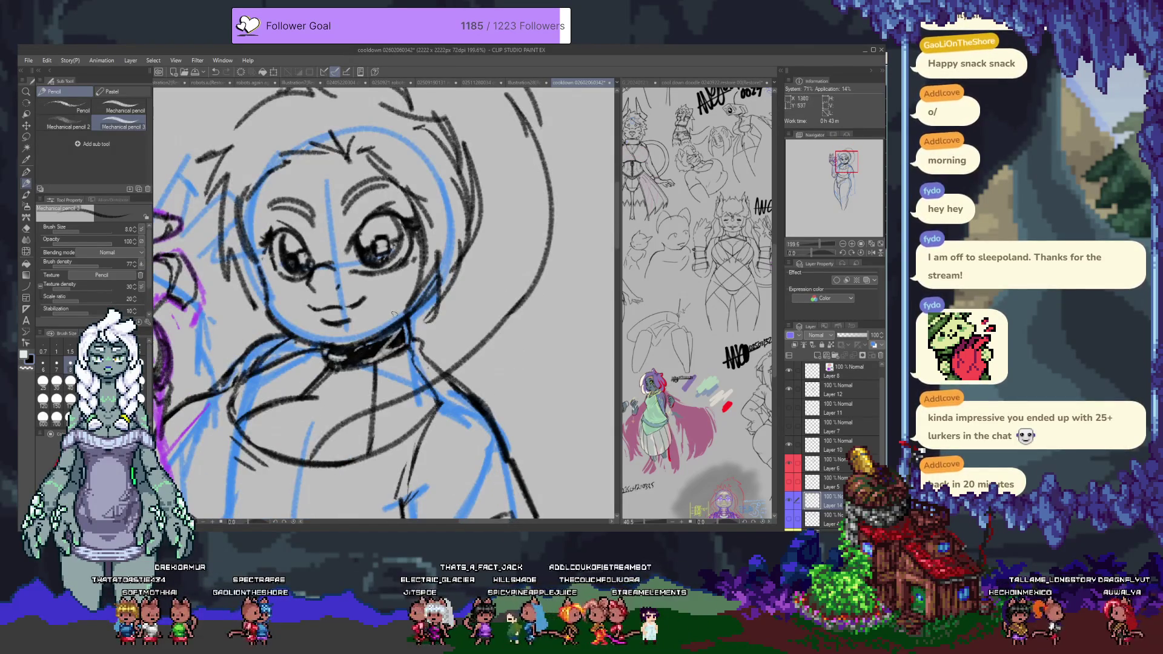
scroll(381, 338, up, 3)
drag(355, 416, 404, 271)
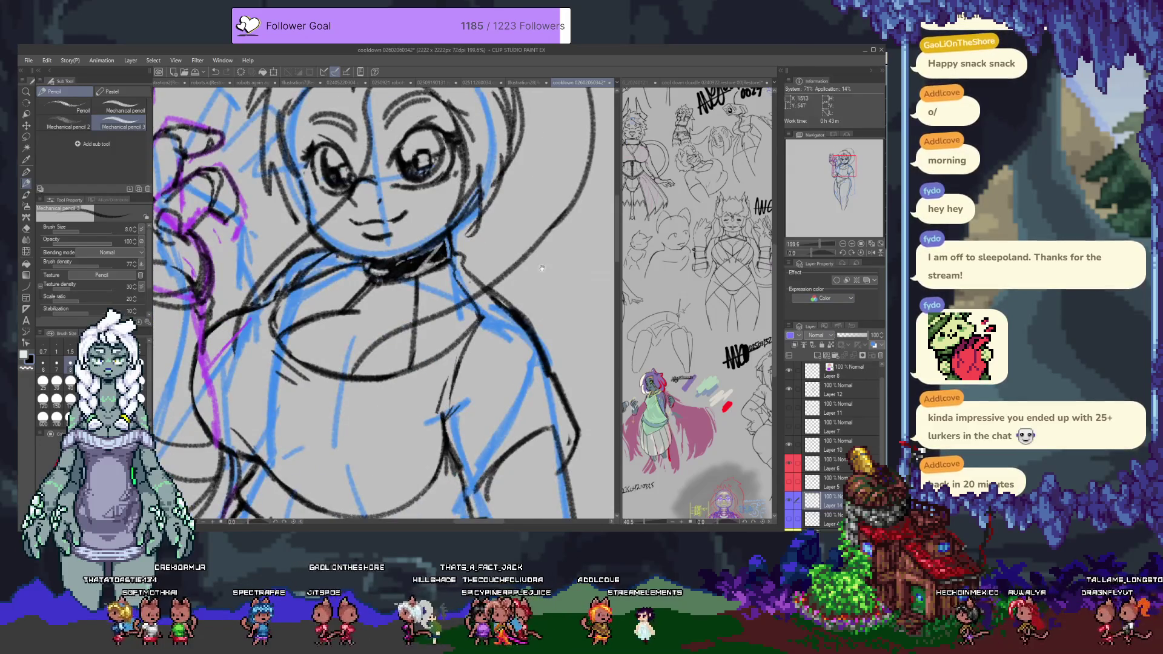
scroll(382, 303, up, 3)
click(875, 346)
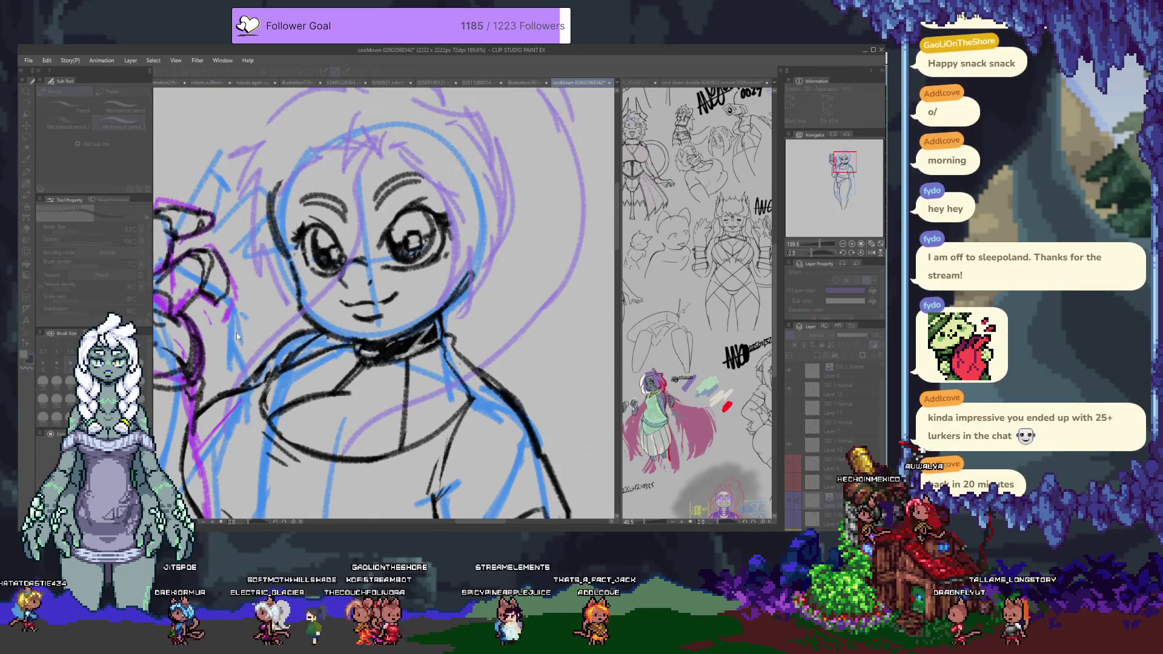
Step: Hide Layer 14's rough hair and add new Layer 15 above it, zoomed in on the head
key(e)
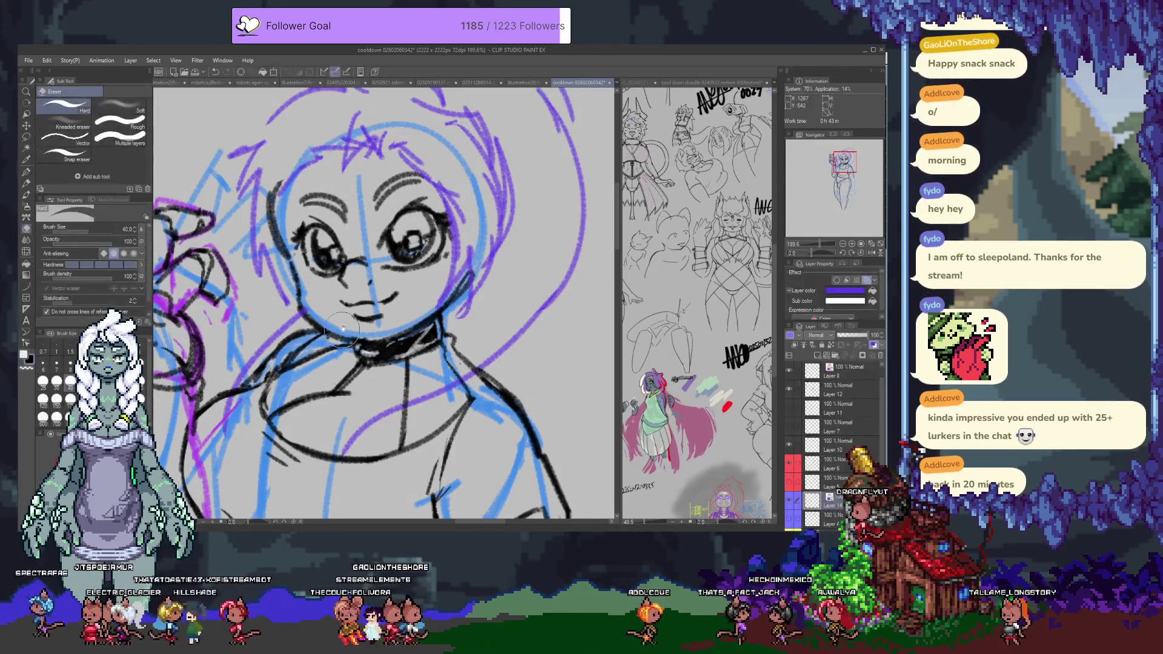
scroll(253, 326, down, 4)
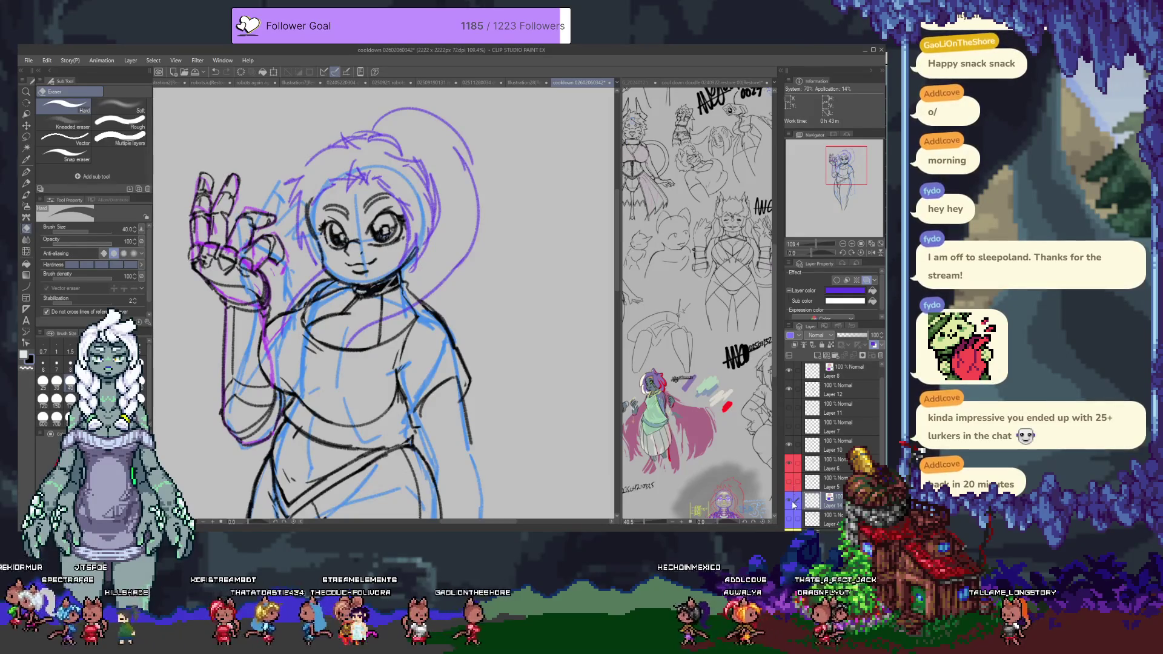
key(Delete)
click(817, 357)
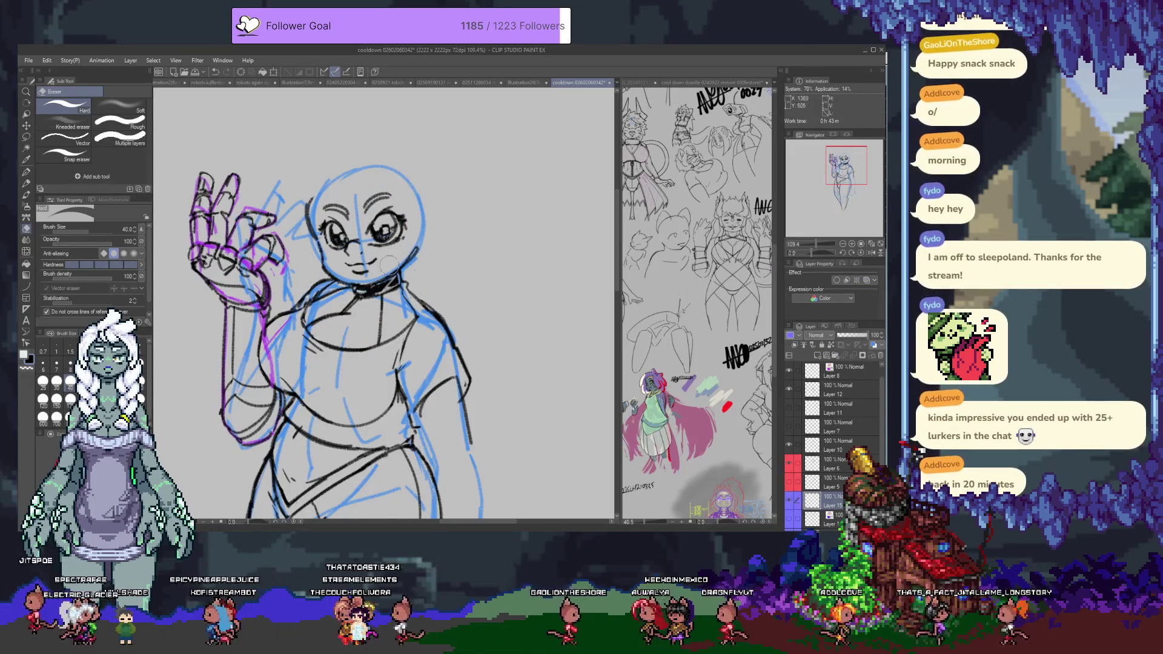
key(ctrl+plus)
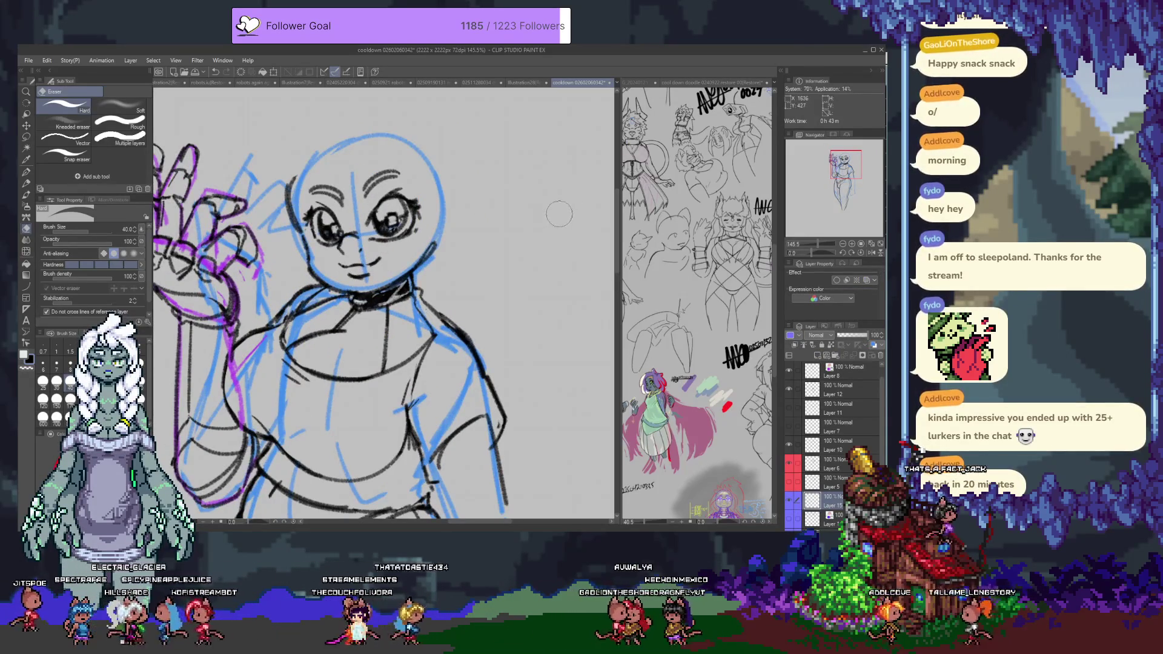
Step: Sketch spiky hair across the top of the head and along the right jaw on Layer 15
key(p)
scroll(325, 217, up, 3)
drag(285, 238, 286, 261)
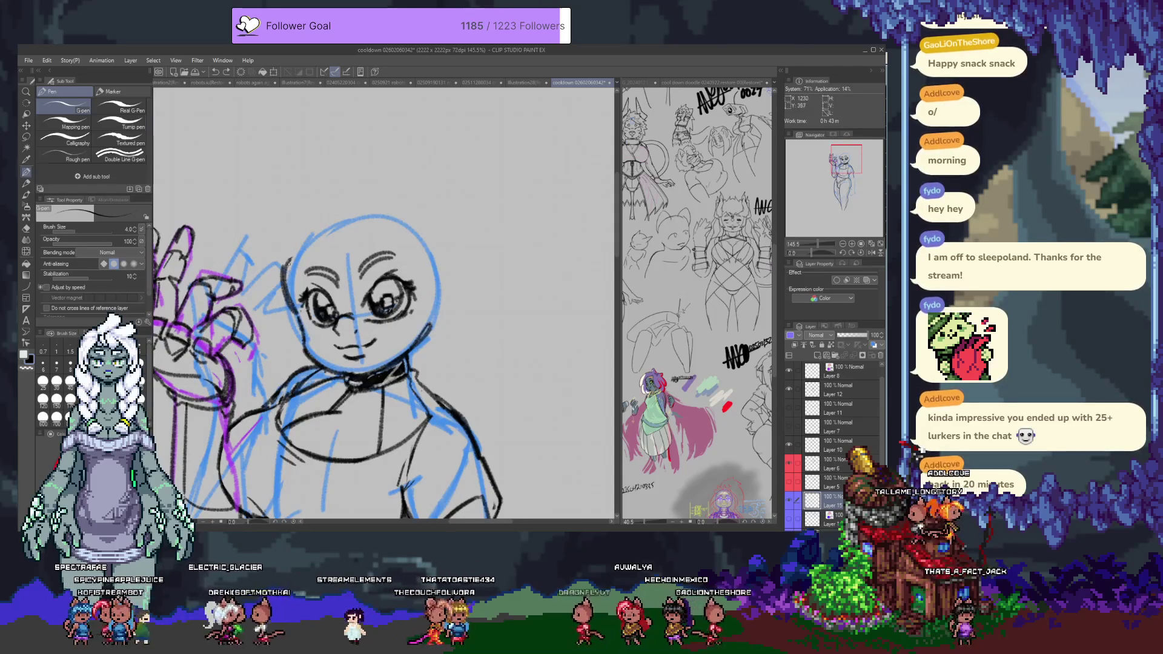
key(p)
mouse_move(306, 211)
mouse_down()
mouse_move(399, 165)
mouse_move(418, 204)
mouse_move(458, 228)
mouse_move(453, 284)
mouse_up()
drag(424, 337, 465, 300)
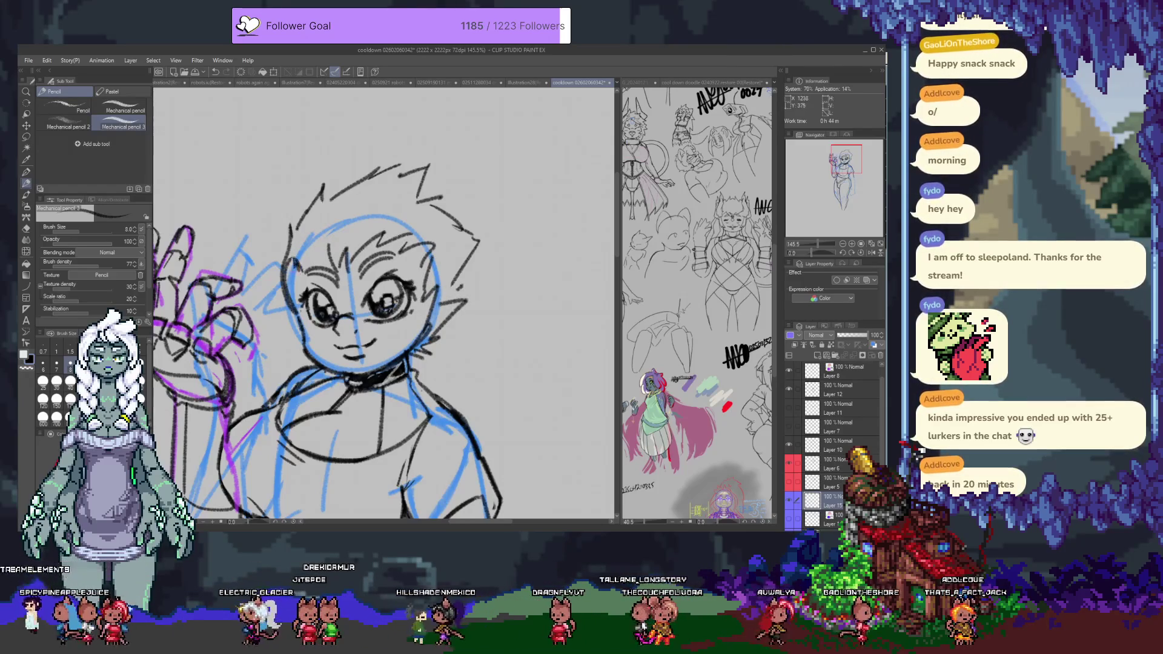
Step: Redraw the hair on the head's left edge, then hide the spiky hair layer
drag(297, 260, 255, 285)
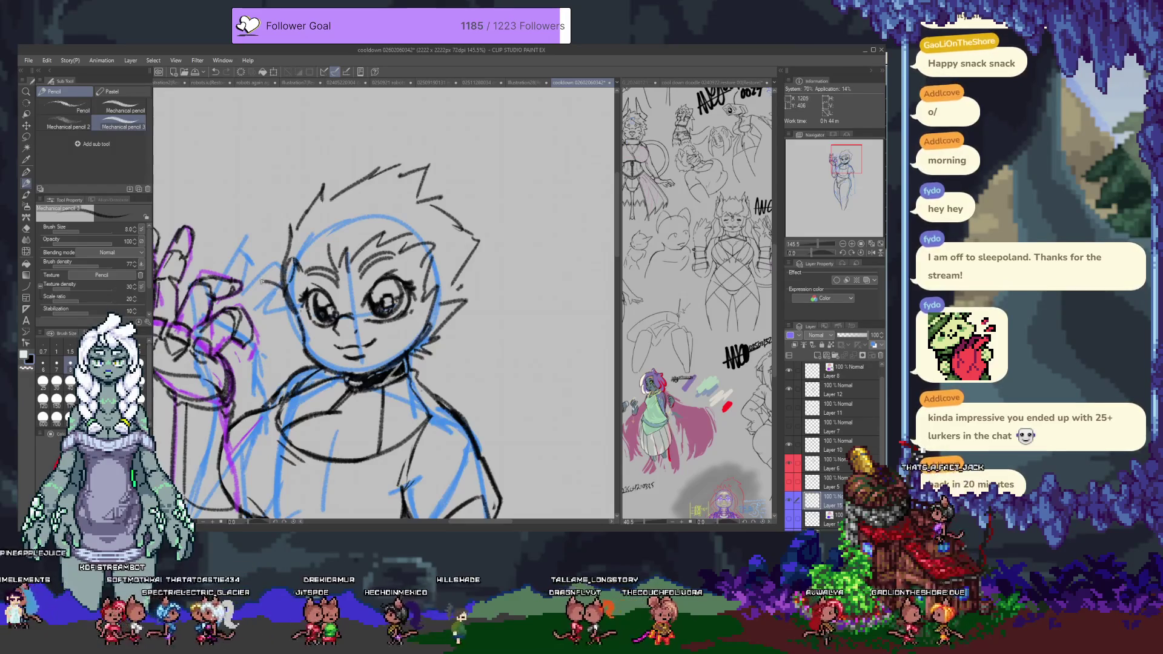
key(ctrl+z)
drag(286, 285, 276, 336)
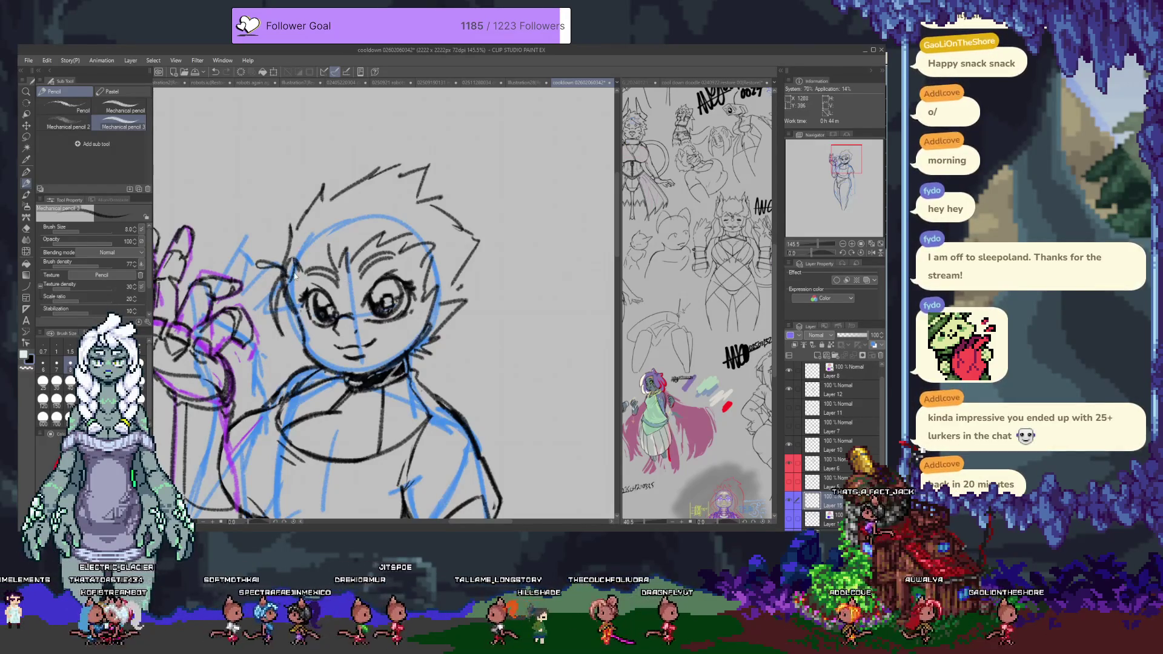
drag(260, 276, 286, 262)
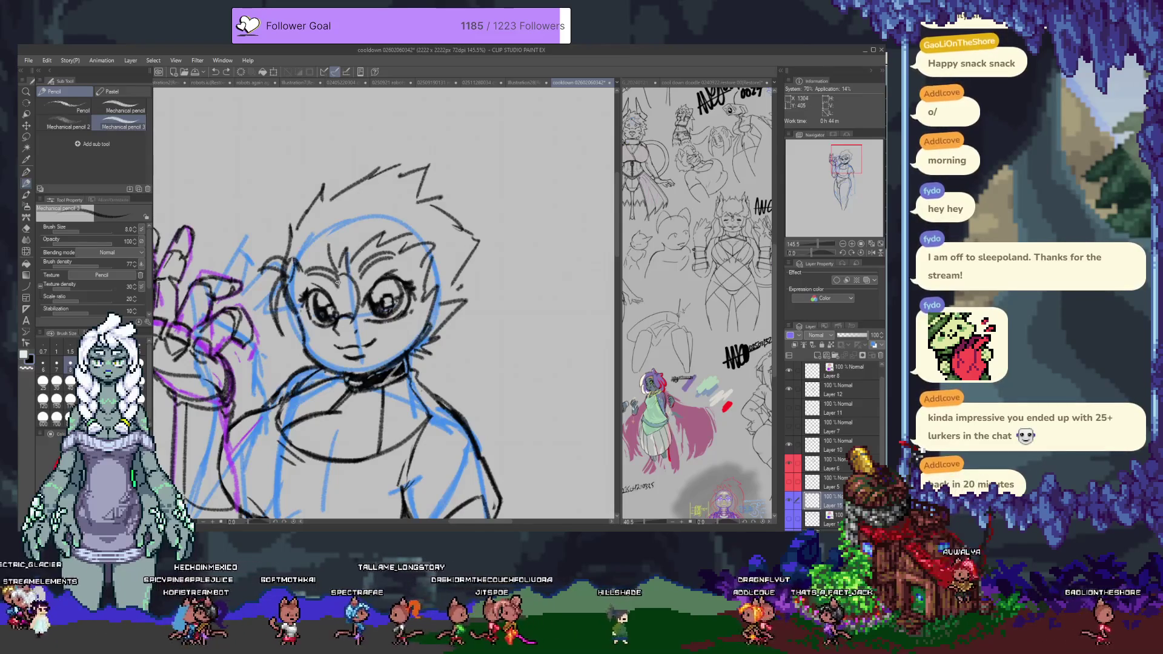
drag(321, 307, 335, 279)
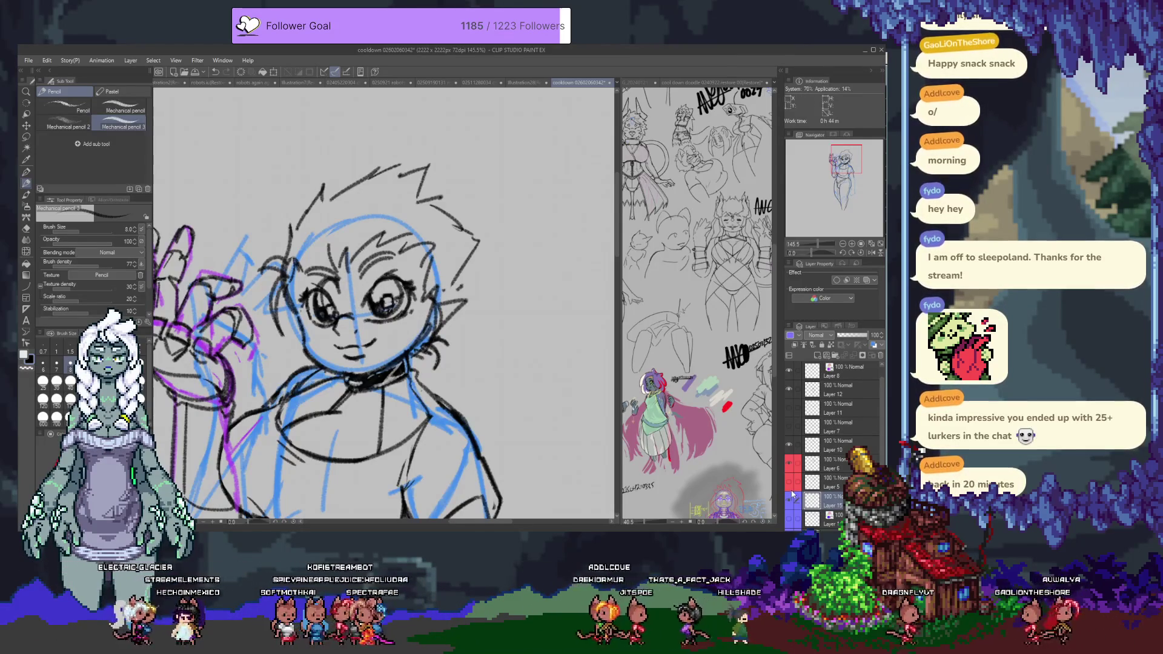
click(807, 457)
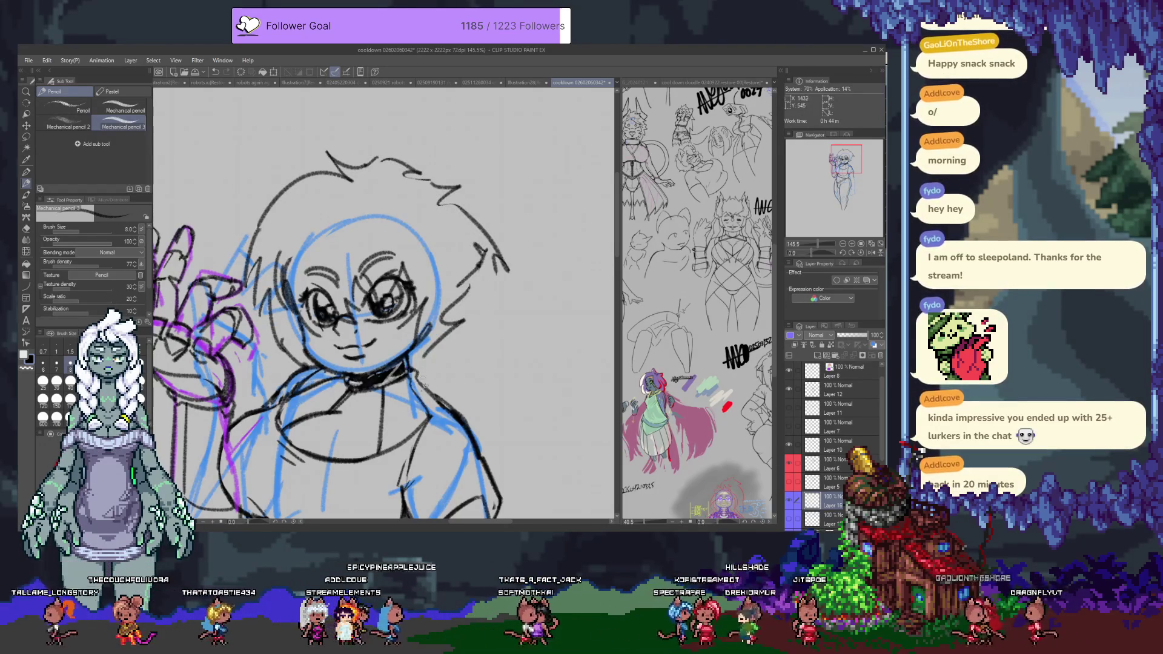
scroll(382, 303, down, 2)
key(Delete)
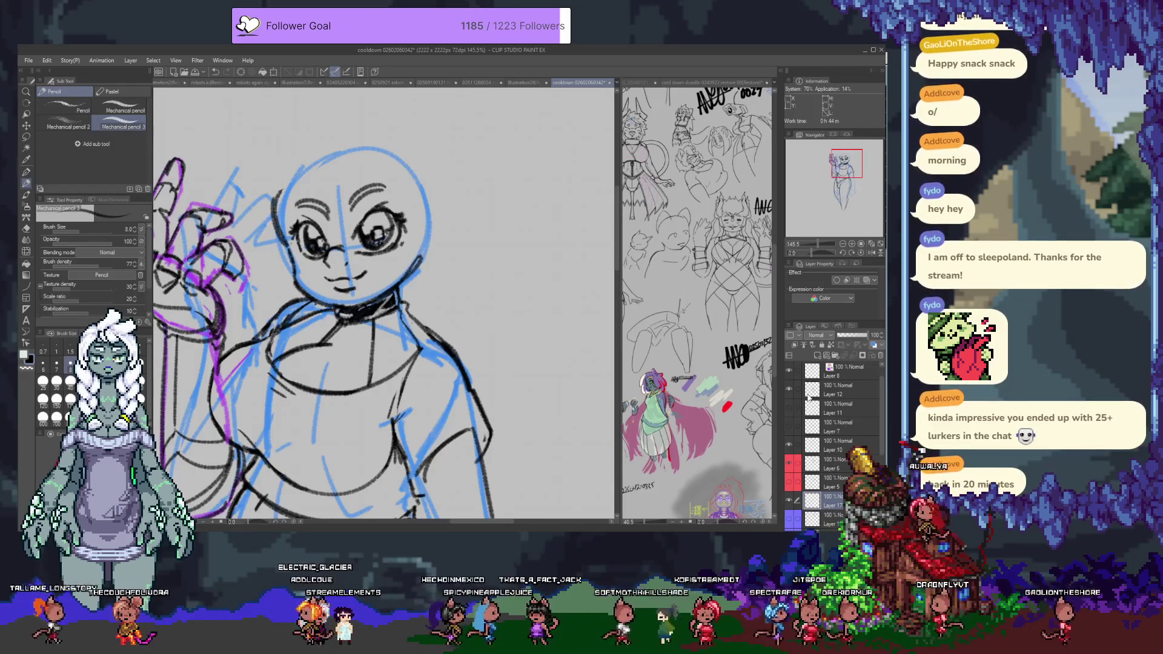
Step: Draw hair lines around the left side of the head and cheek, undoing misplaced strokes
drag(441, 294, 481, 358)
mouse_move(324, 241)
mouse_down()
mouse_move(315, 280)
mouse_move(412, 267)
mouse_up()
key(ctrl+z)
key(ctrl+z)
drag(332, 273, 370, 276)
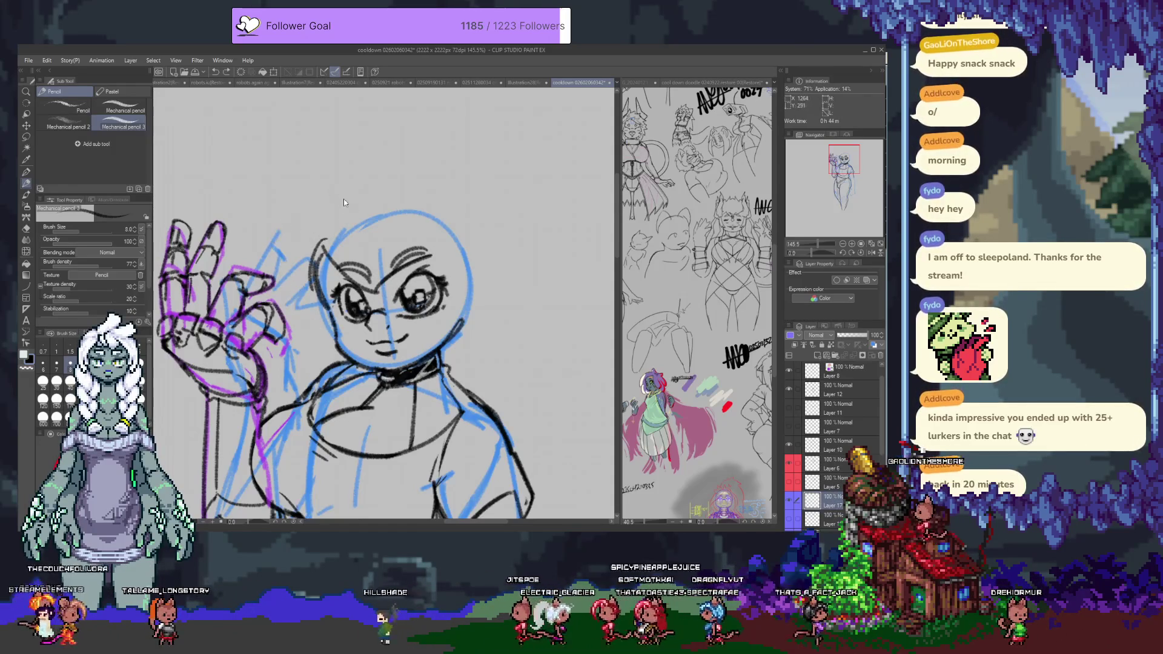
key(ctrl+z)
drag(308, 294, 327, 313)
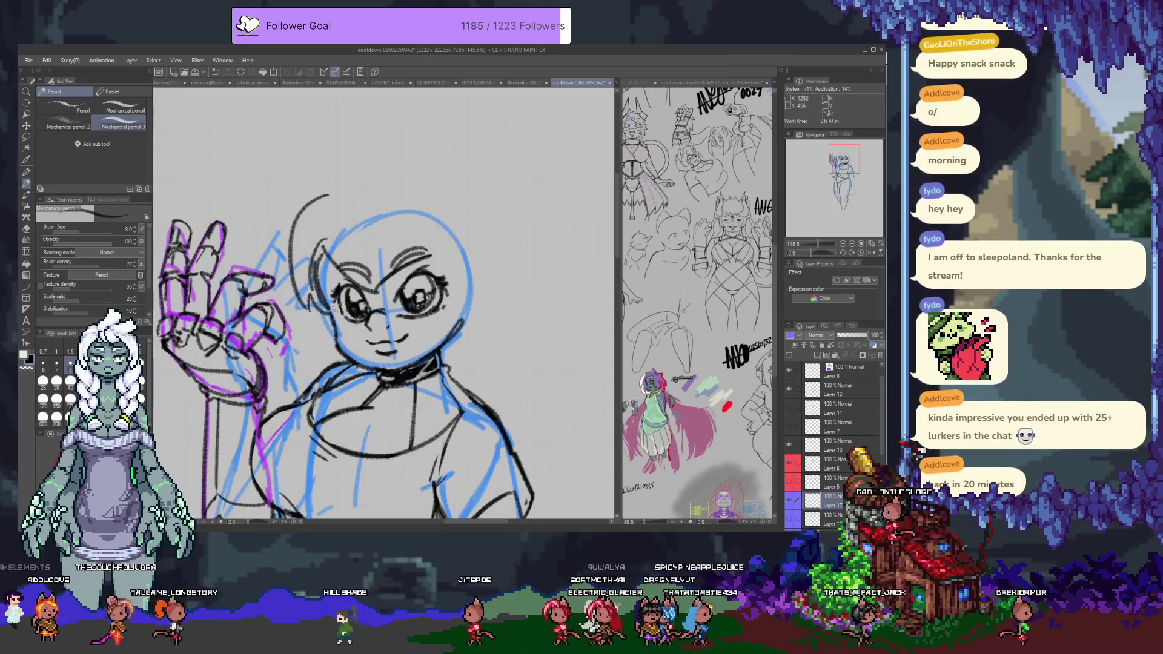
drag(276, 240, 306, 267)
drag(298, 297, 333, 338)
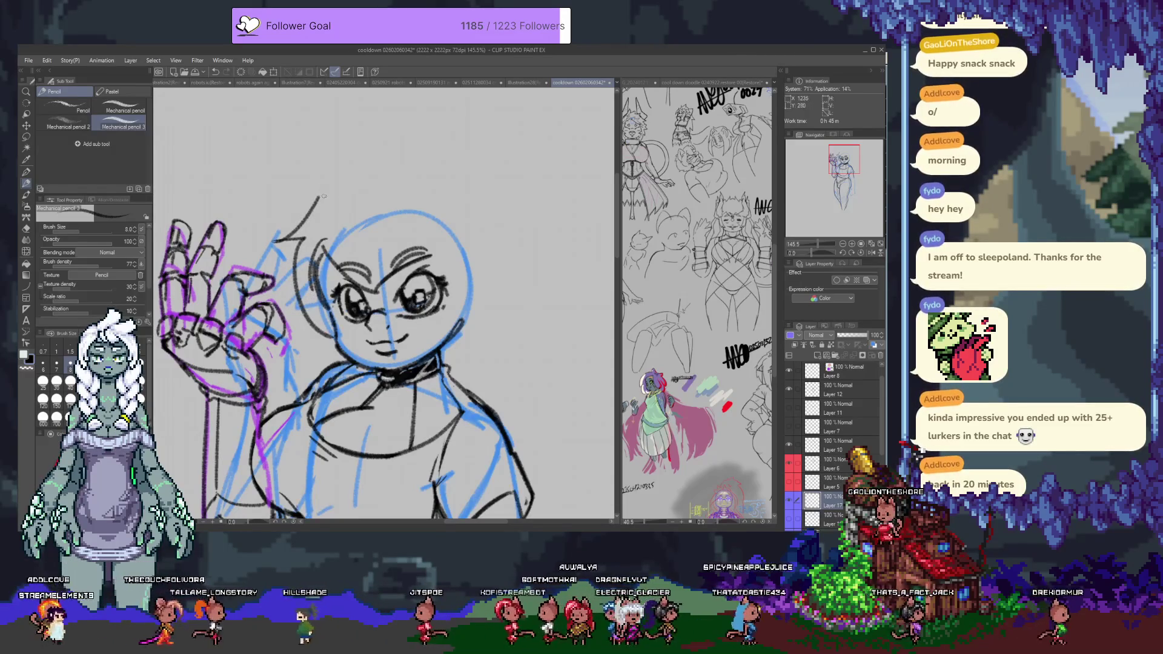
Step: Add a zigzag strand, a curl above the head, and long hair flowing down the right side
drag(319, 197, 276, 241)
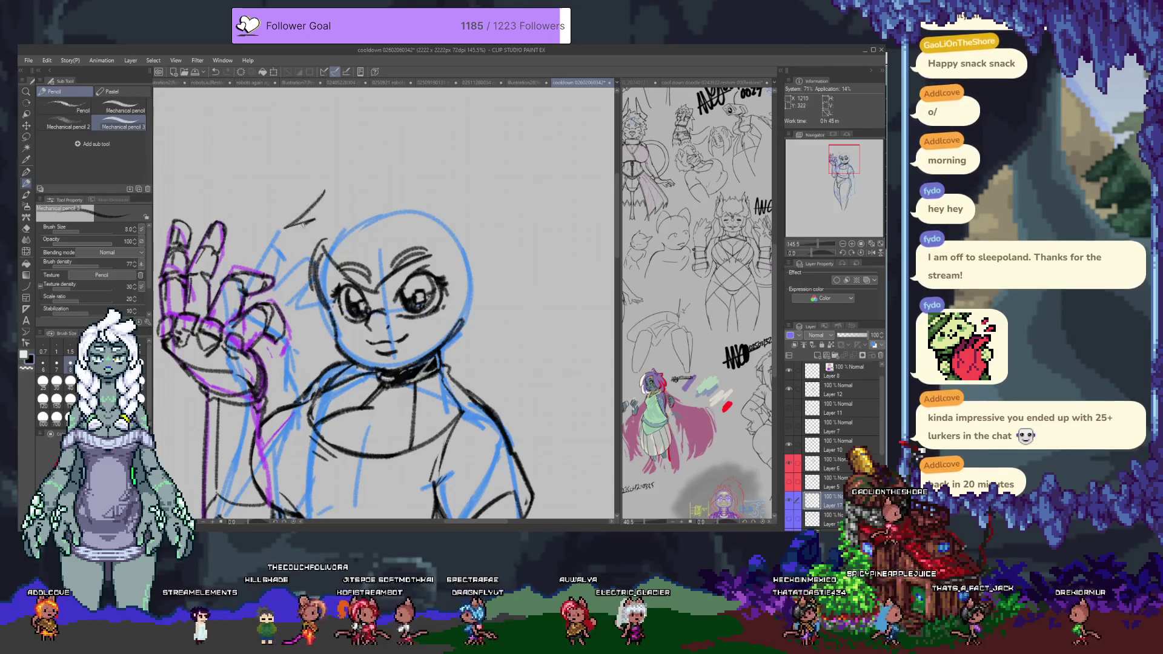
drag(323, 195, 349, 180)
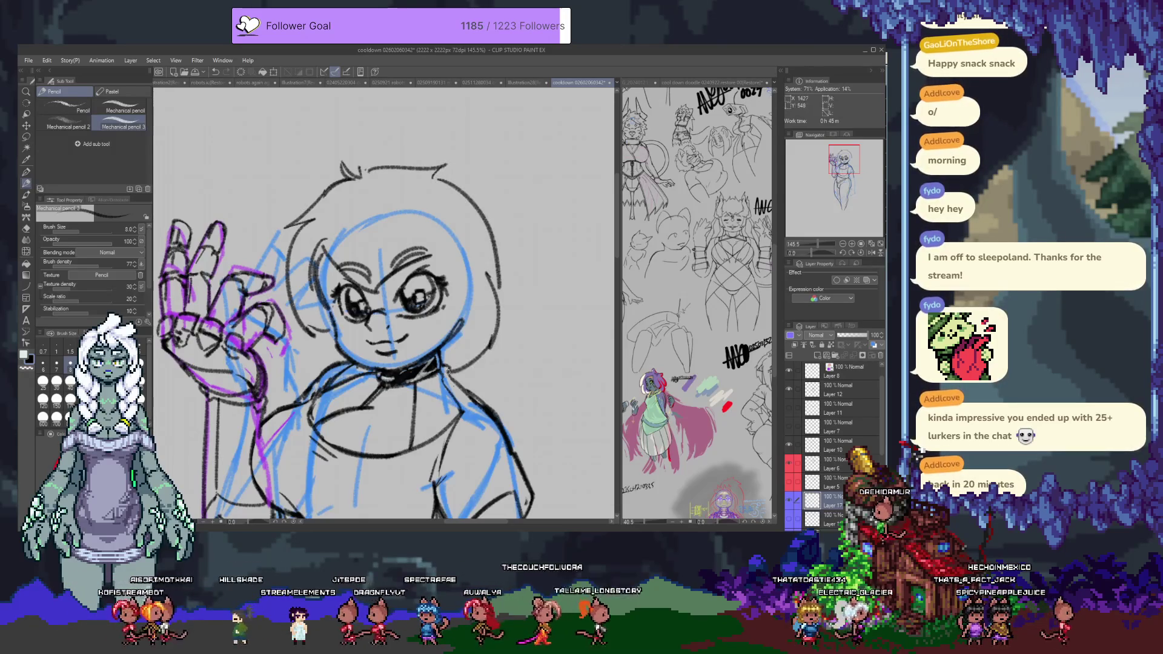
mouse_move(407, 151)
mouse_down()
mouse_move(533, 357)
mouse_move(545, 479)
mouse_up()
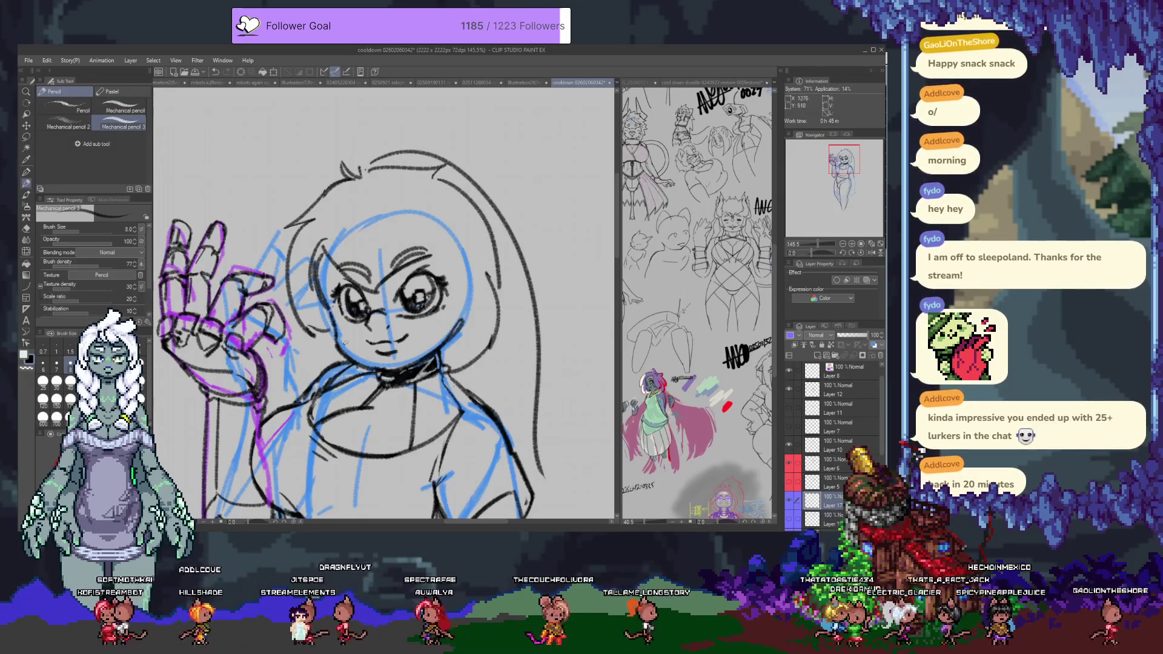
drag(342, 400, 278, 237)
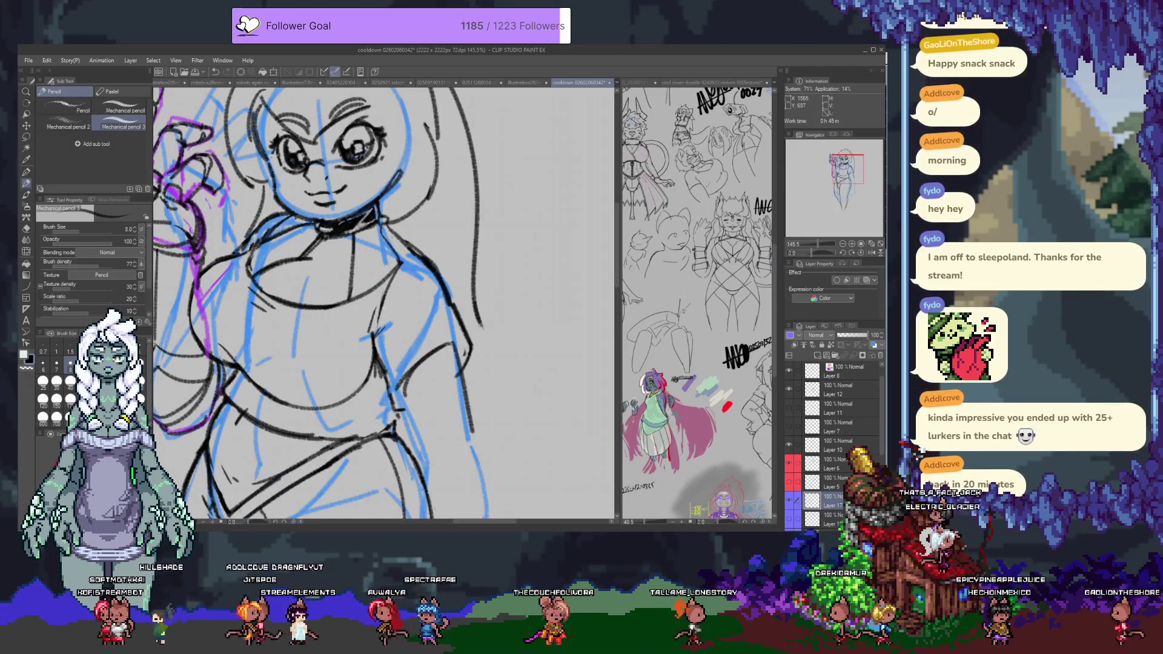
drag(474, 303, 501, 390)
drag(480, 446, 471, 330)
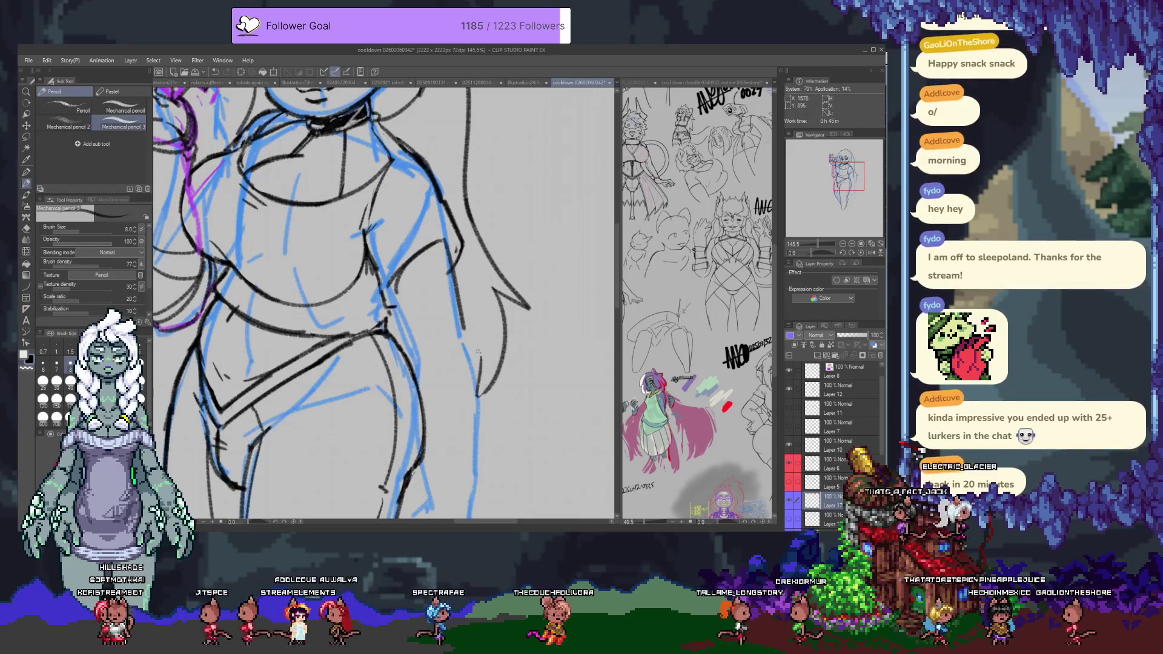
drag(338, 333, 393, 426)
drag(358, 371, 363, 468)
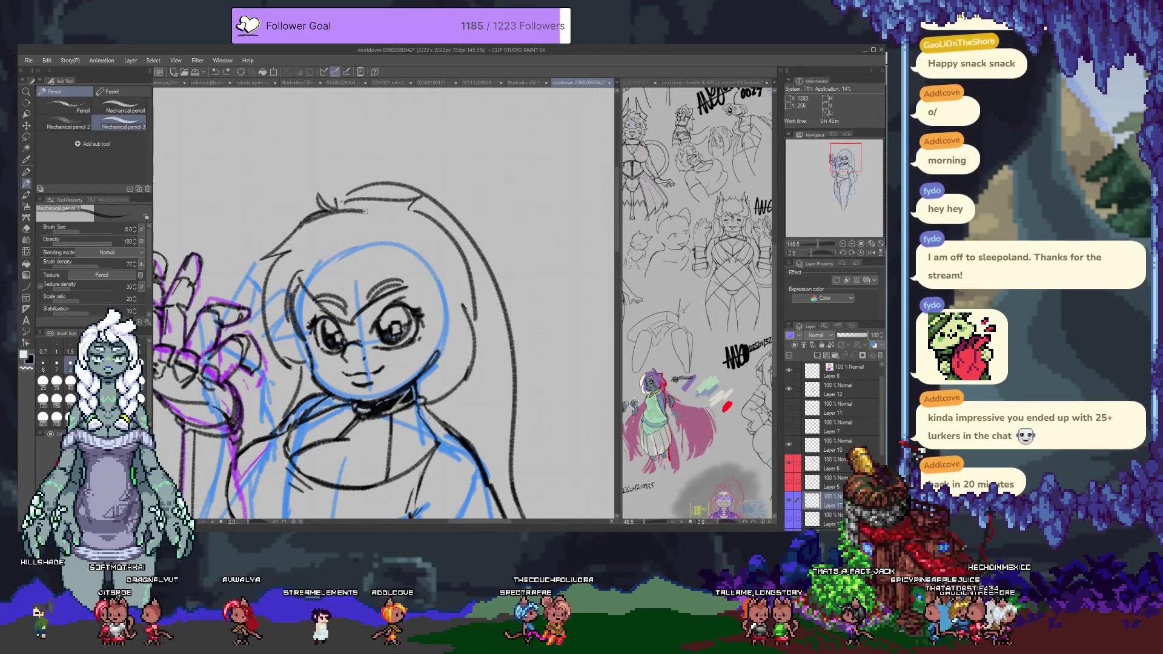
Step: Try several inner hair arcs across the top of the head, undoing each attempt
drag(301, 249, 390, 226)
drag(445, 275, 346, 233)
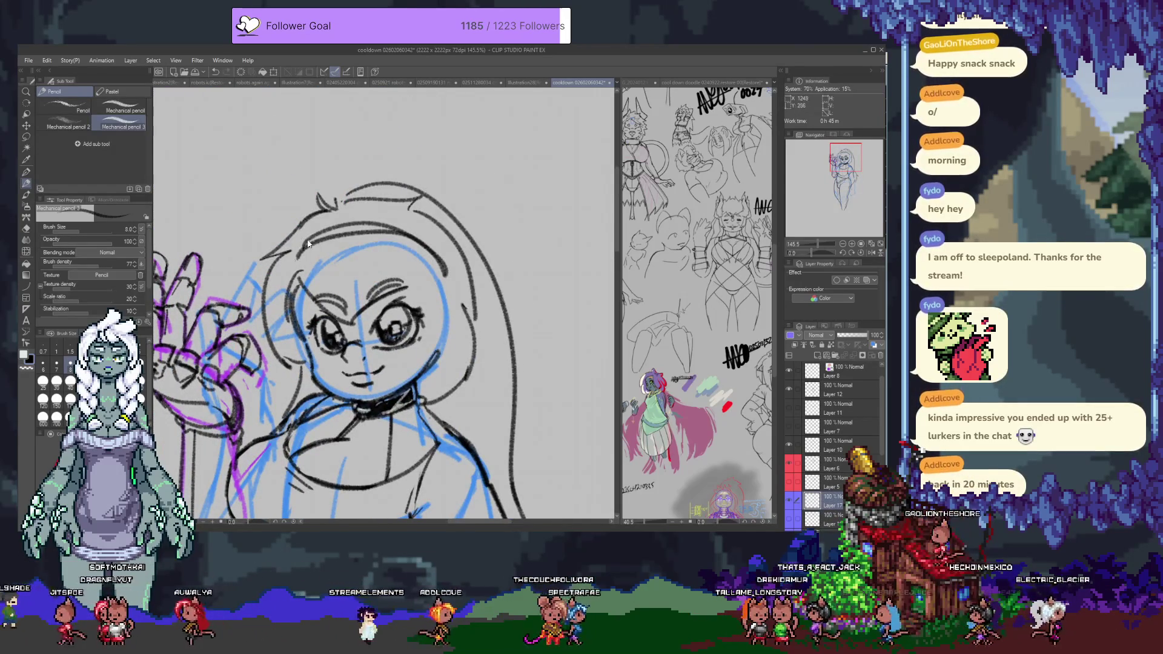
key(ctrl+z)
drag(304, 242, 454, 282)
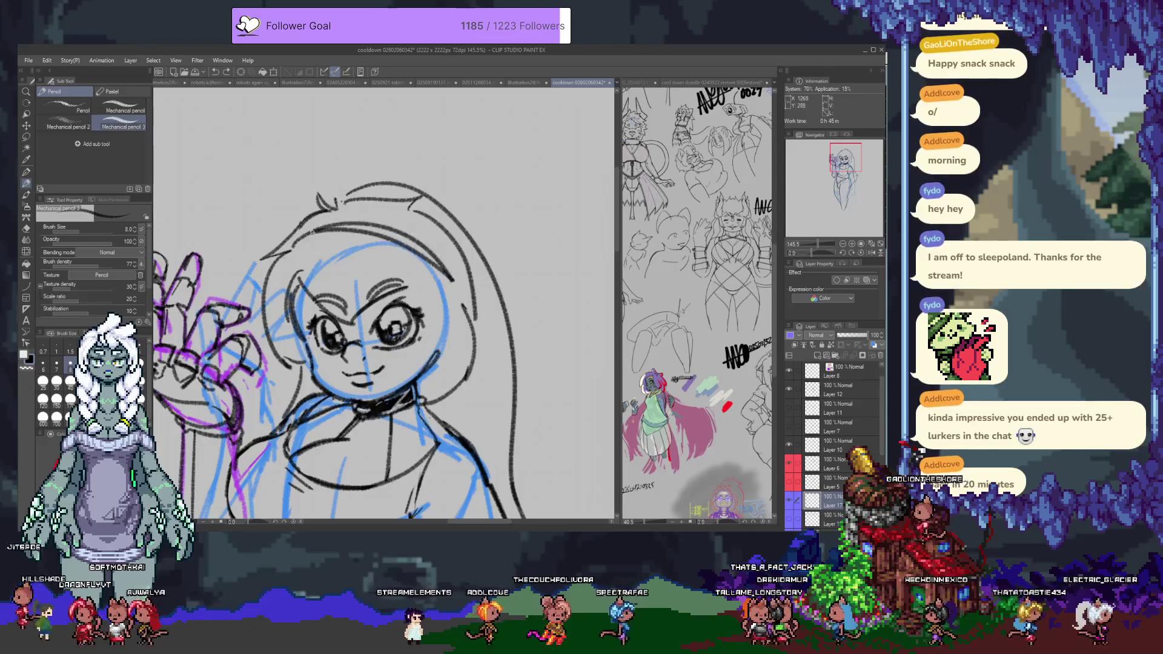
key(ctrl+z)
drag(306, 248, 445, 262)
key(ctrl+z)
drag(308, 249, 437, 273)
key(ctrl+z)
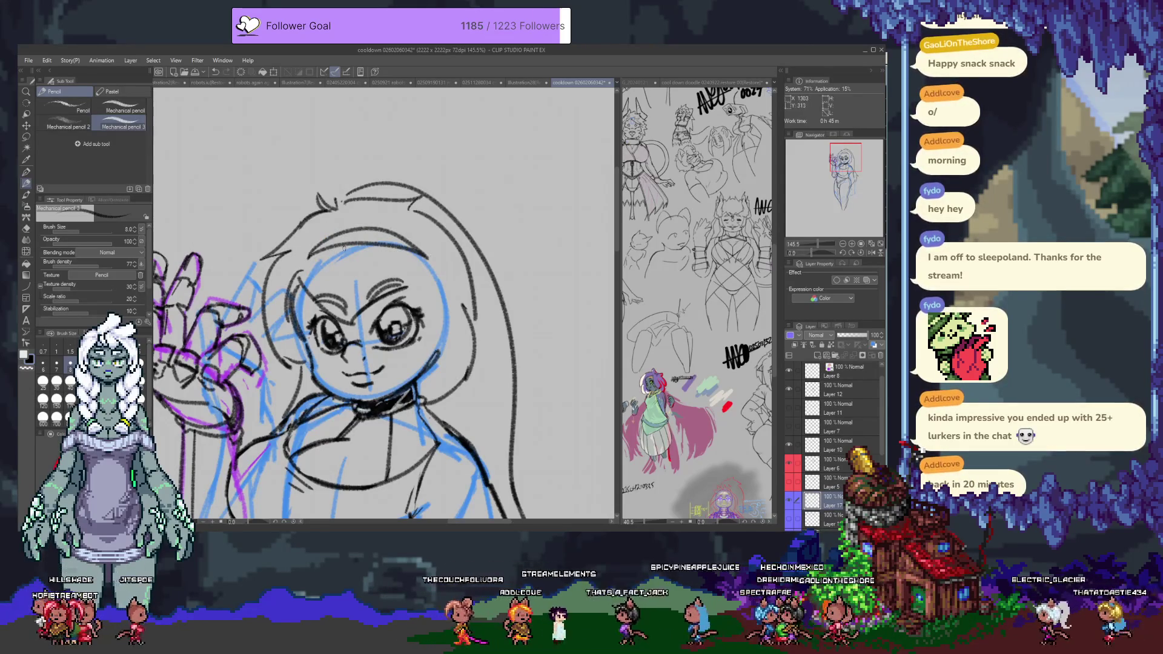
Step: Draw thick dark bangs across the forehead
drag(355, 232, 392, 241)
key(ctrl+z)
drag(315, 250, 349, 240)
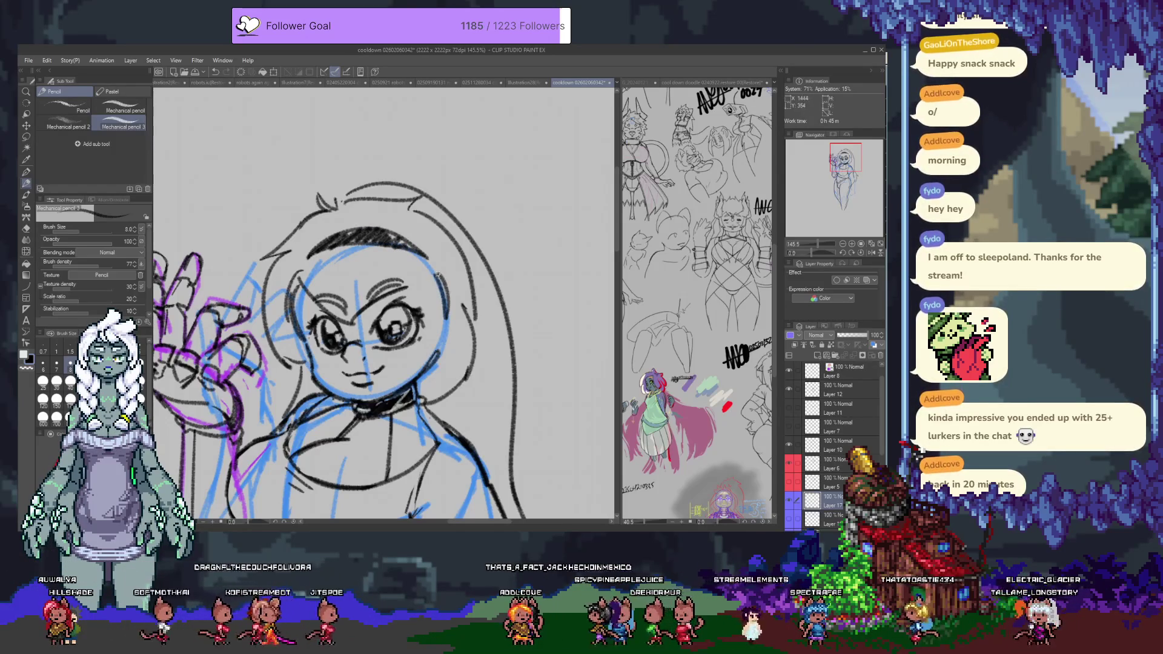
scroll(393, 371, down, 2)
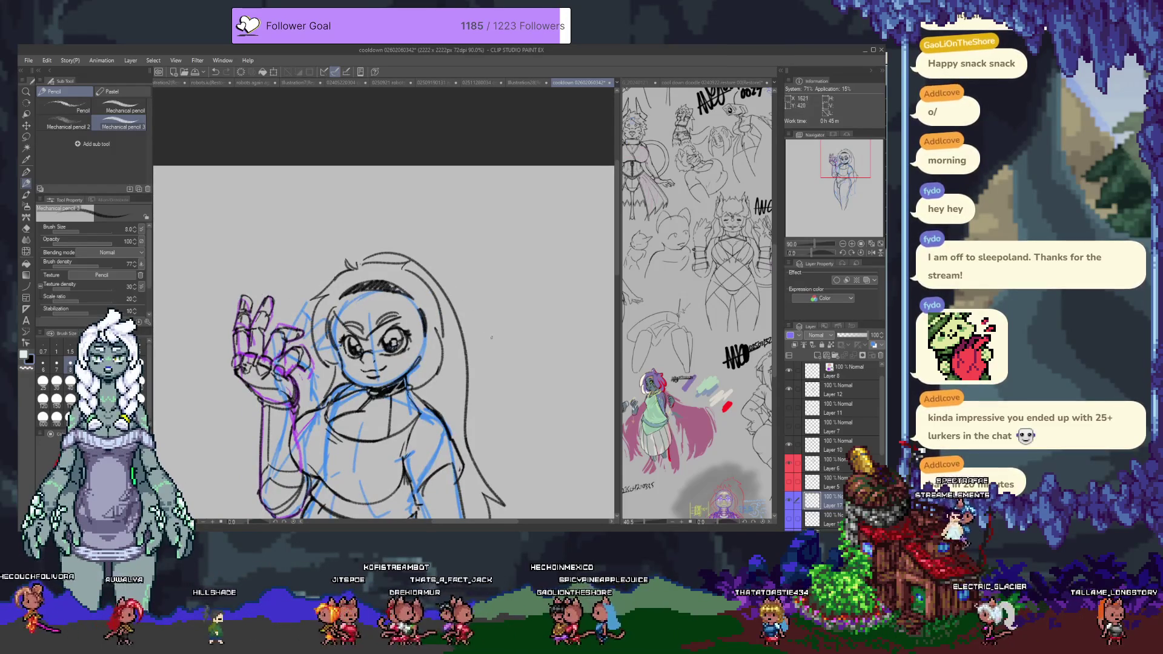
drag(447, 374, 452, 268)
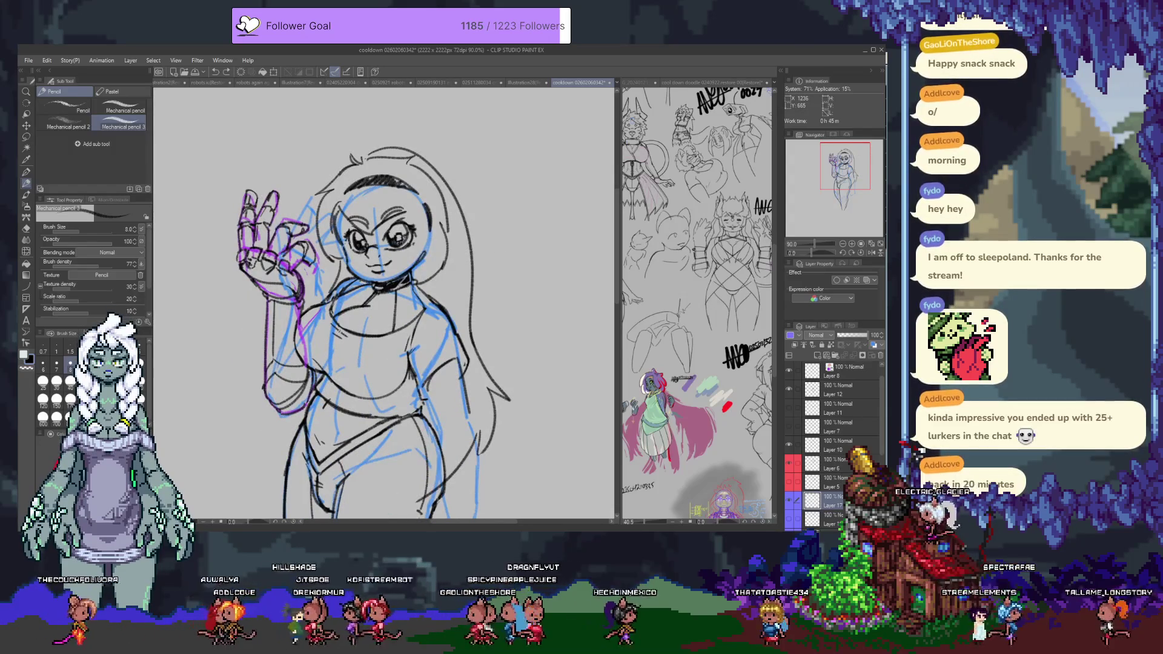
scroll(339, 331, up, 2)
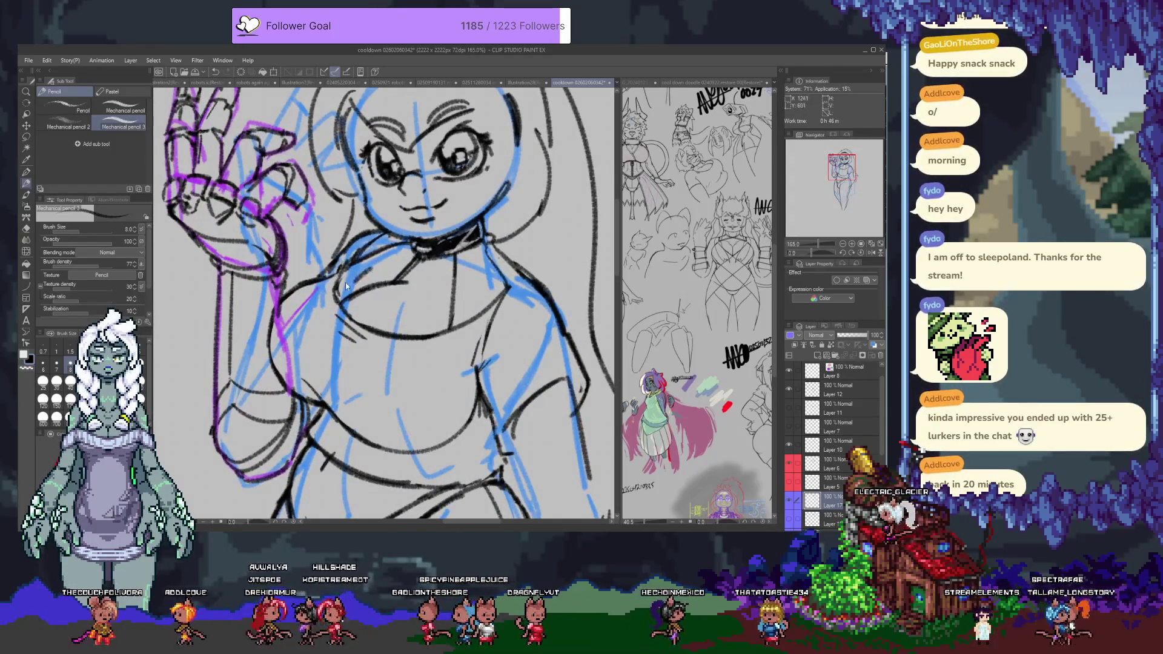
Step: Select Layer 6 as the active drawing layer
click(839, 464)
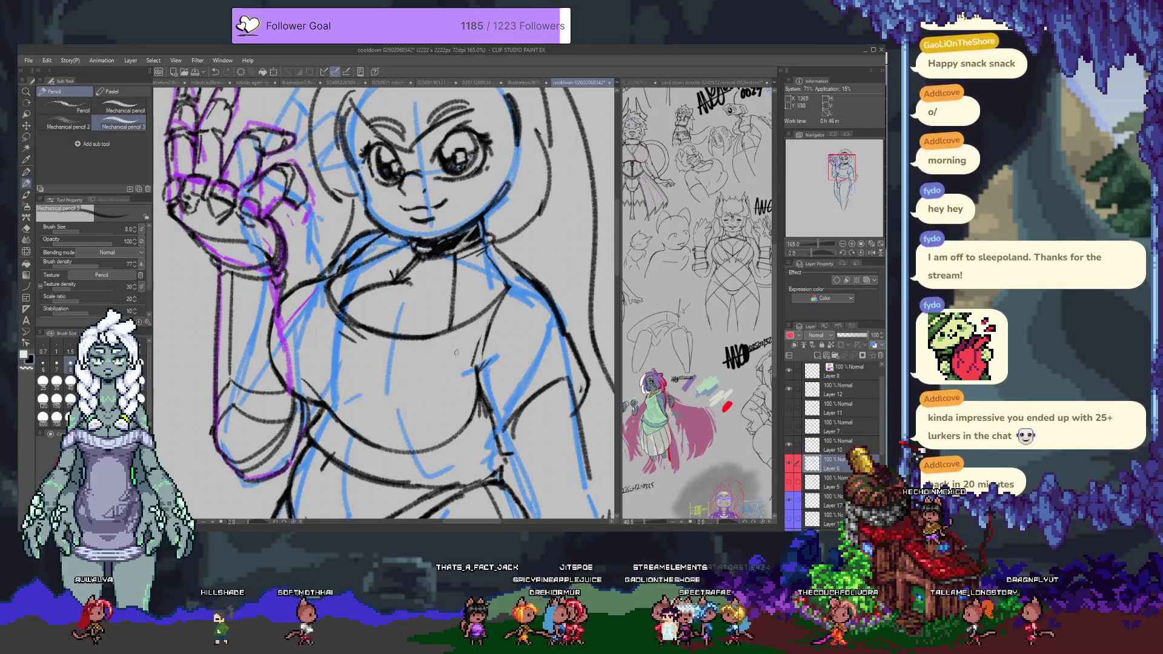
Step: Trace the hip contour and lower leg outline in pencil
scroll(369, 396, down, 5)
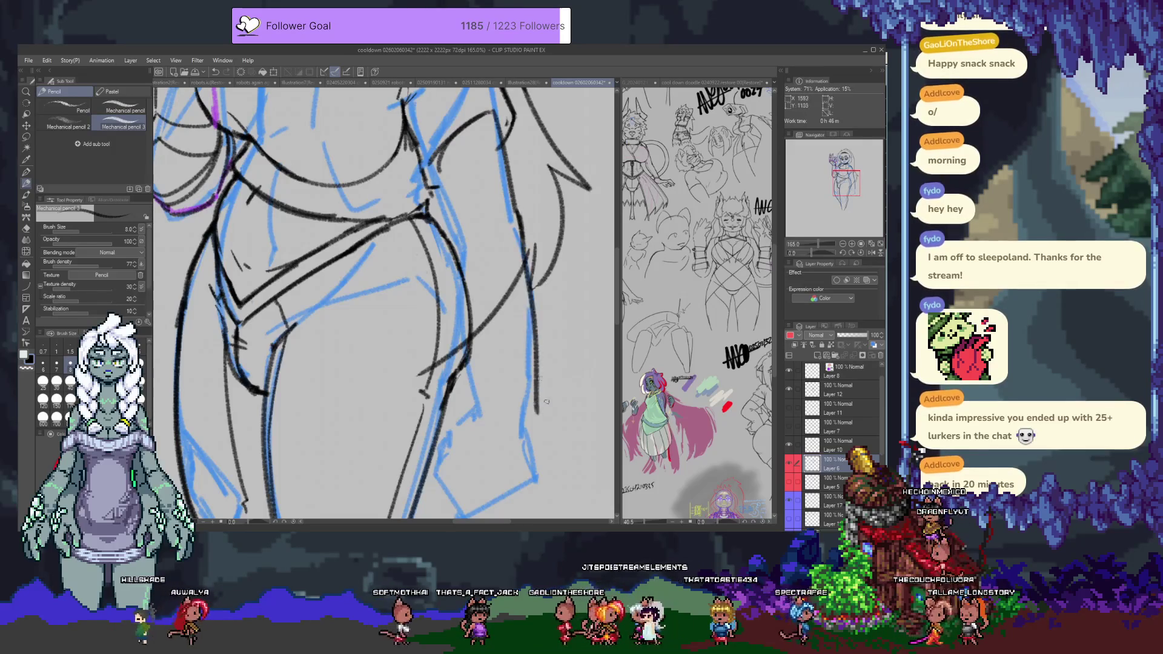
mouse_move(445, 170)
mouse_down()
mouse_move(436, 183)
mouse_move(485, 451)
mouse_up()
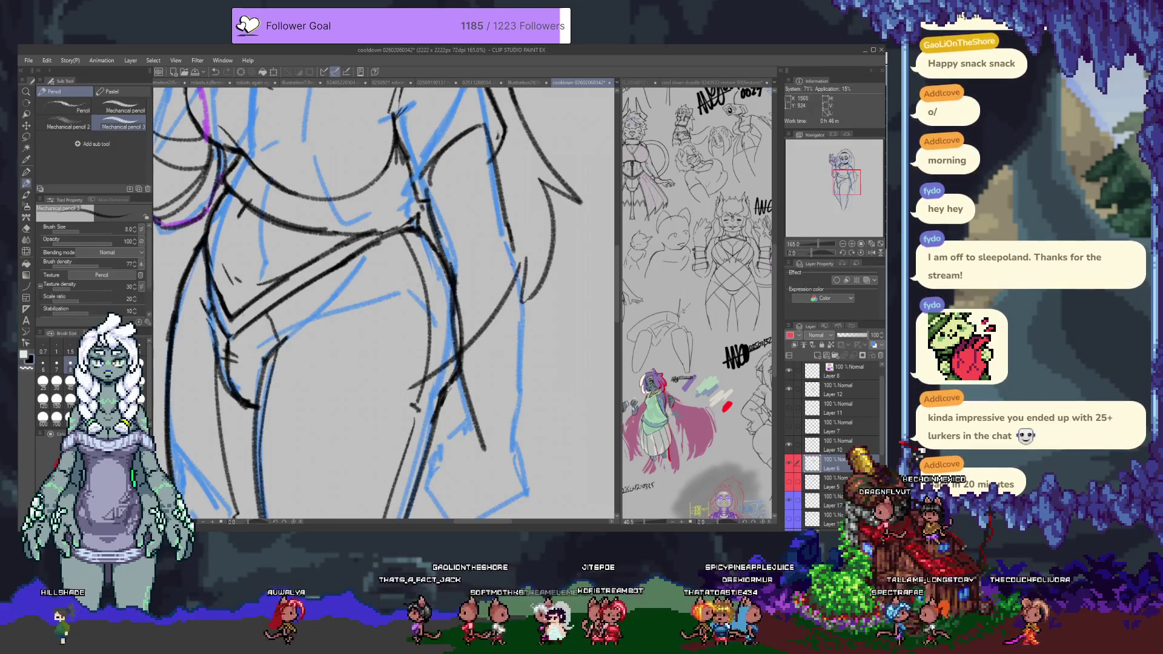
drag(507, 251, 518, 283)
mouse_move(509, 242)
mouse_down()
mouse_move(520, 287)
mouse_move(508, 441)
mouse_up()
scroll(477, 301, down, 3)
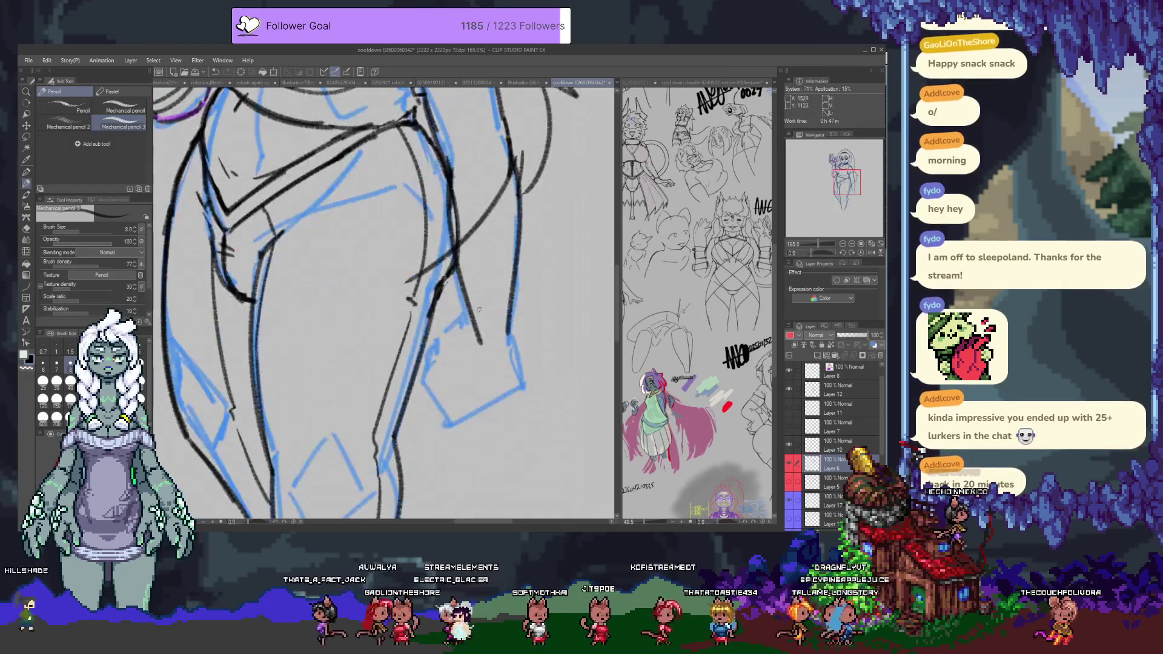
Step: Erase the stray hip stroke and redraw a shorter hip line plus a leg stroke
key(e)
mouse_move(478, 342)
mouse_down()
mouse_move(451, 218)
mouse_move(447, 324)
mouse_up()
key(p)
key(ctrl+z)
drag(452, 195, 457, 330)
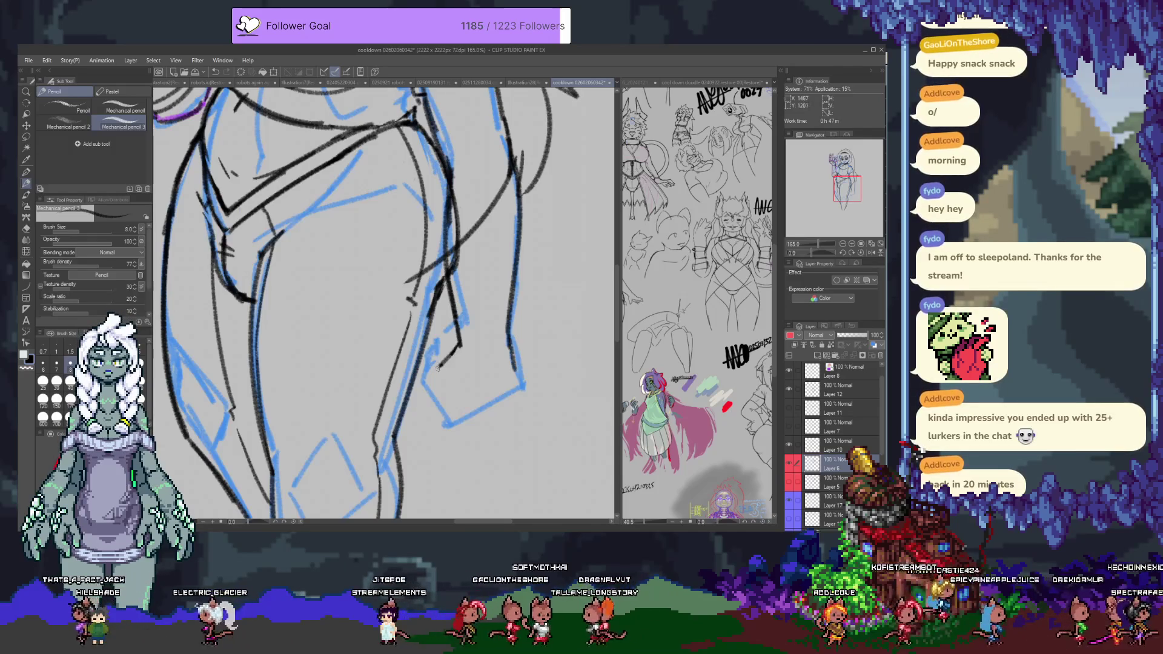
mouse_move(432, 376)
mouse_down()
mouse_move(436, 434)
mouse_move(519, 398)
mouse_move(522, 367)
mouse_up()
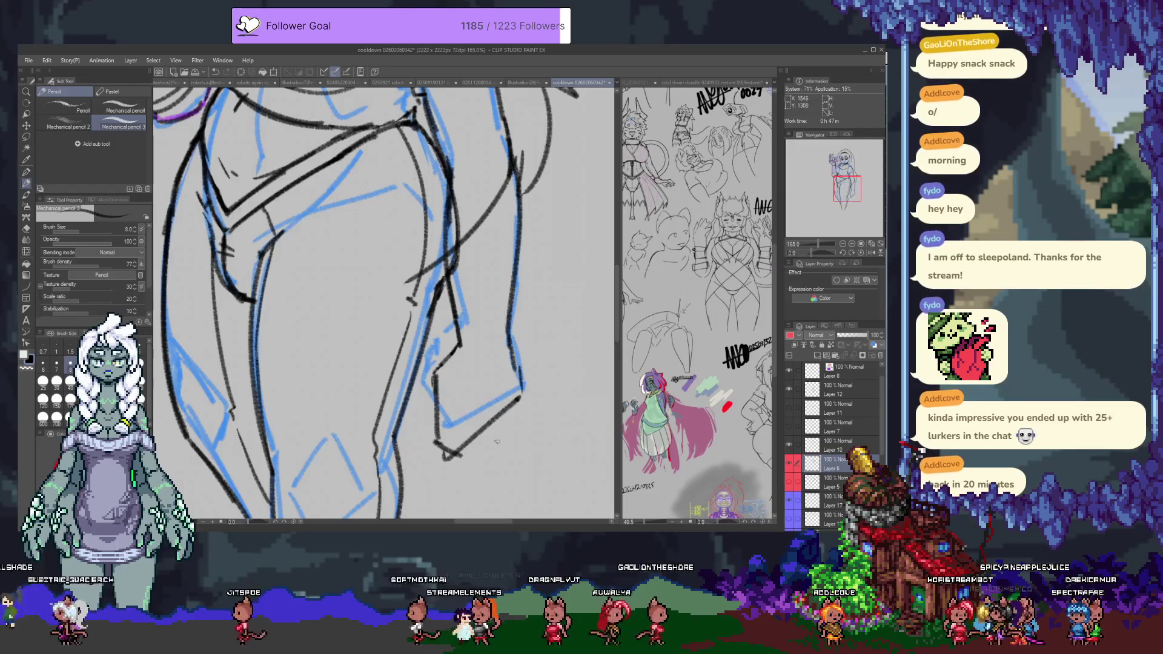
scroll(492, 460, down, 5)
drag(476, 427, 472, 332)
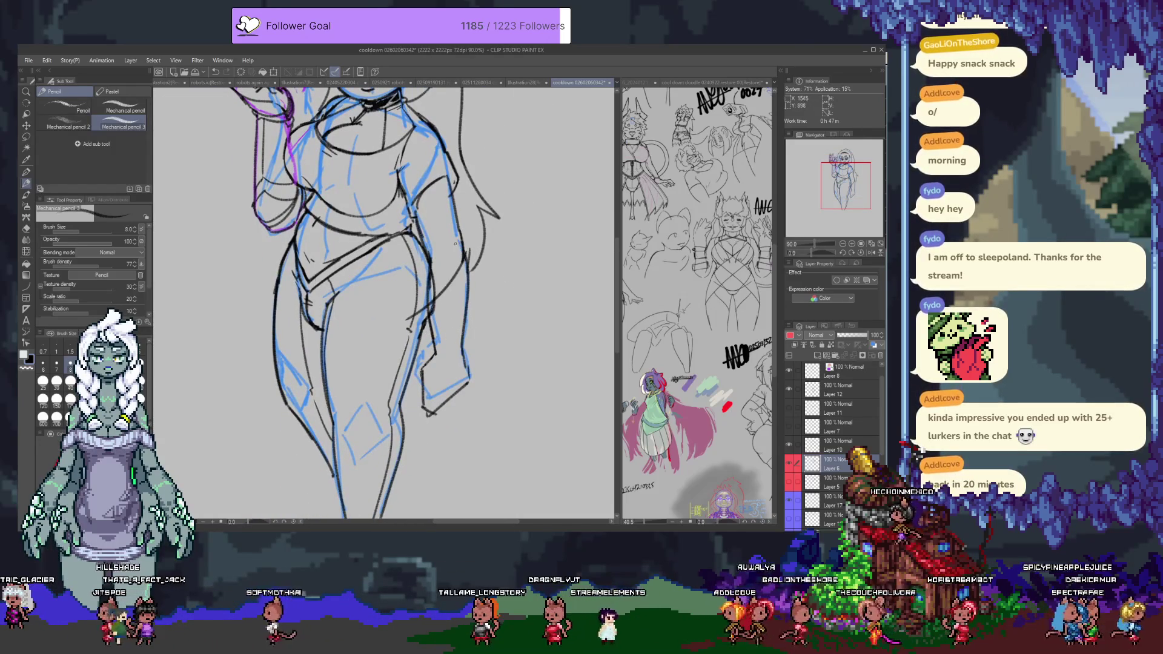
Step: Clean up the shirt with the eraser and redraw the right shoulder and sleeve line
scroll(454, 244, up, 2)
drag(470, 209, 471, 262)
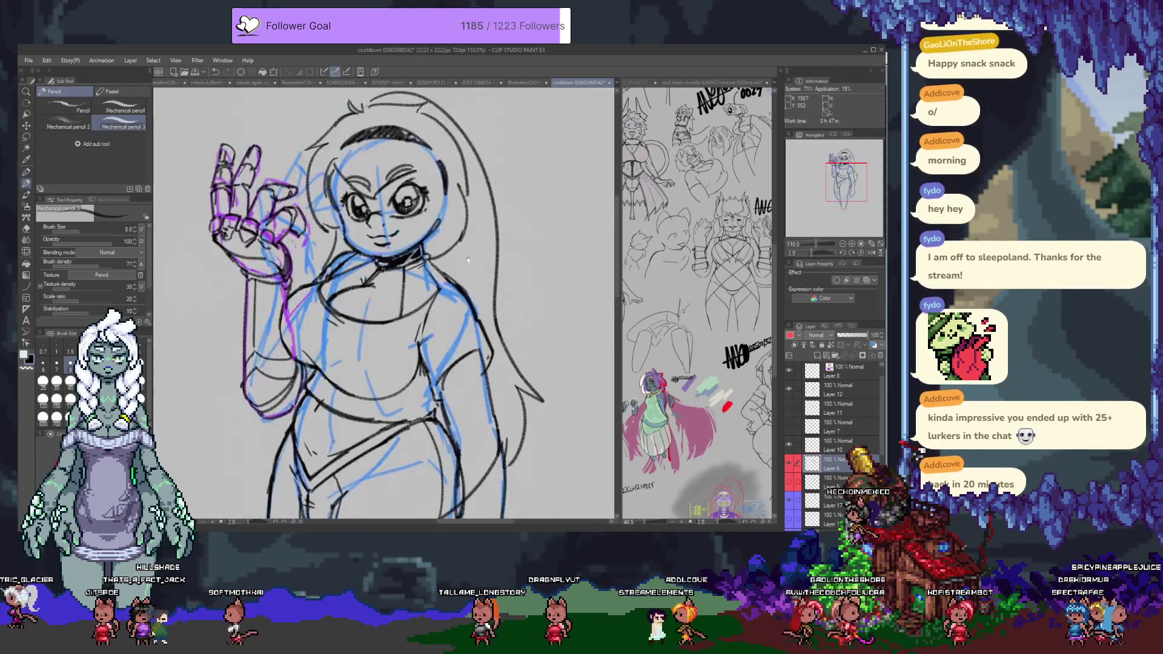
scroll(471, 262, up, 2)
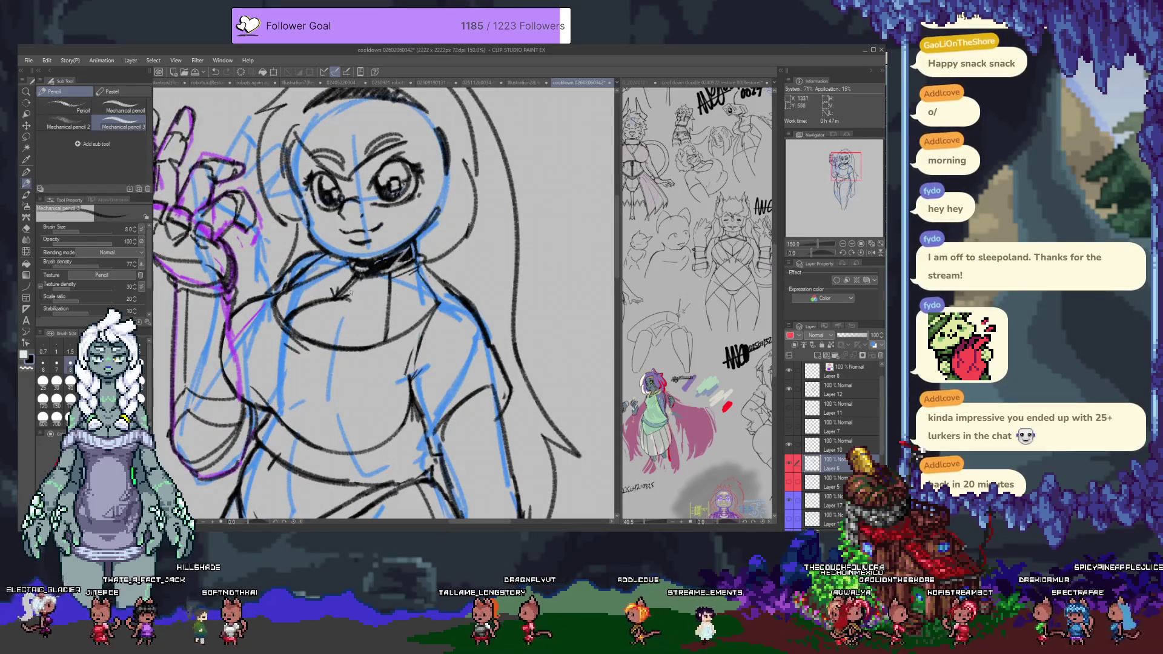
key(e)
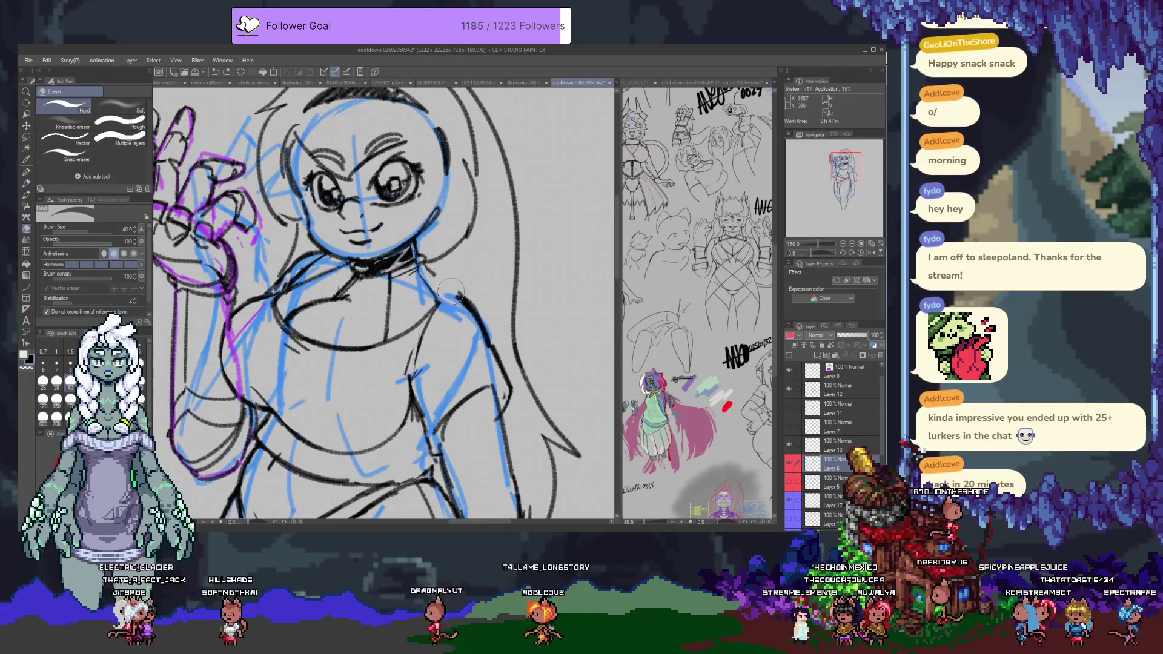
key(p)
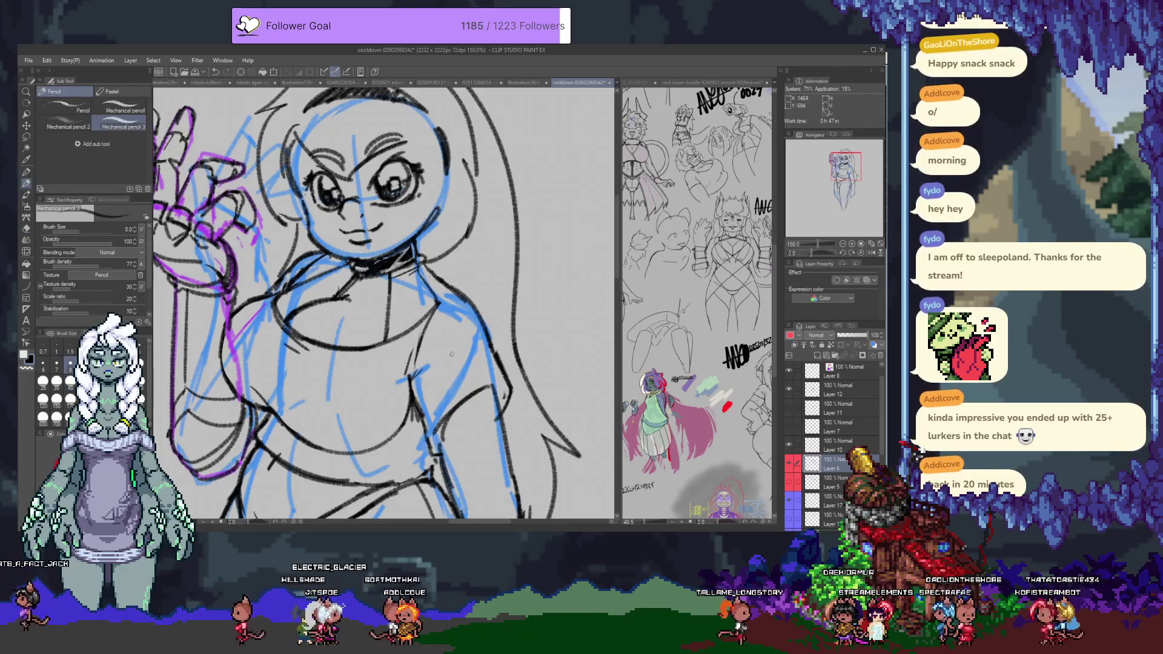
drag(422, 412, 485, 342)
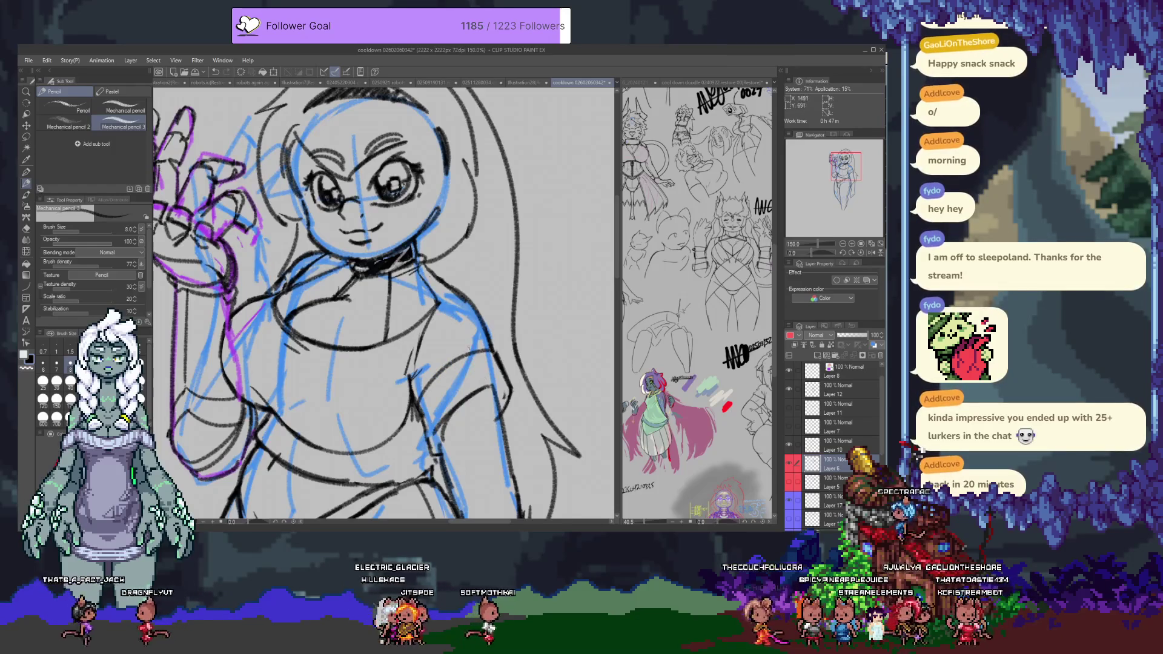
drag(464, 379, 431, 255)
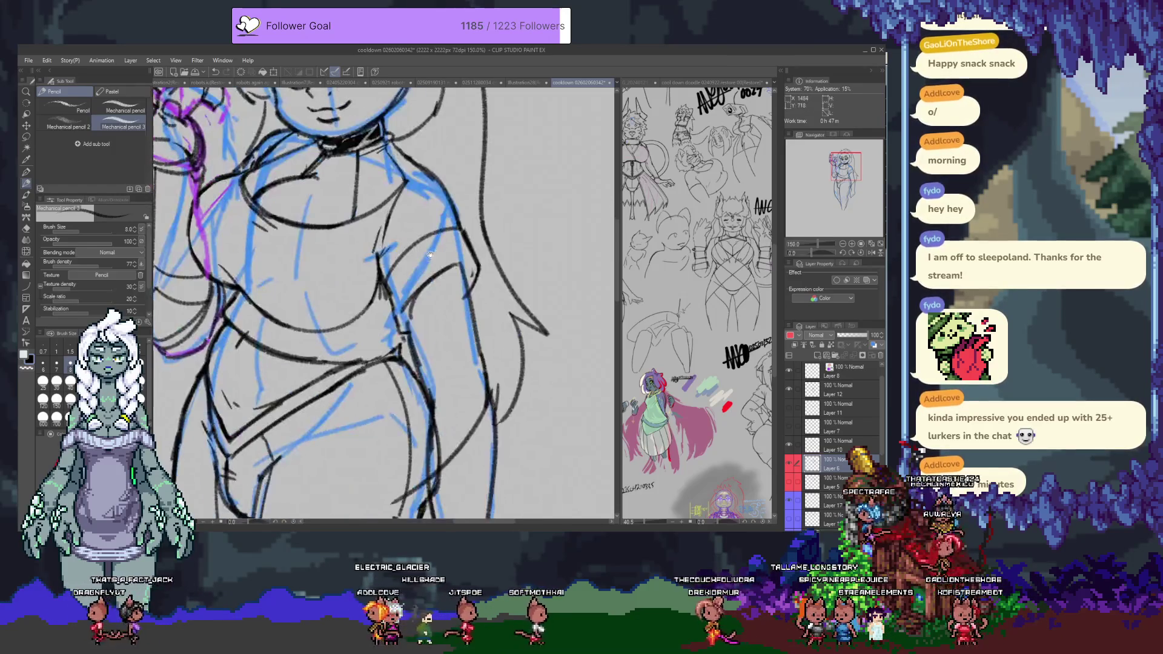
Step: Draw a line down the lower leg after undoing the small stray leg strokes
drag(439, 294, 406, 195)
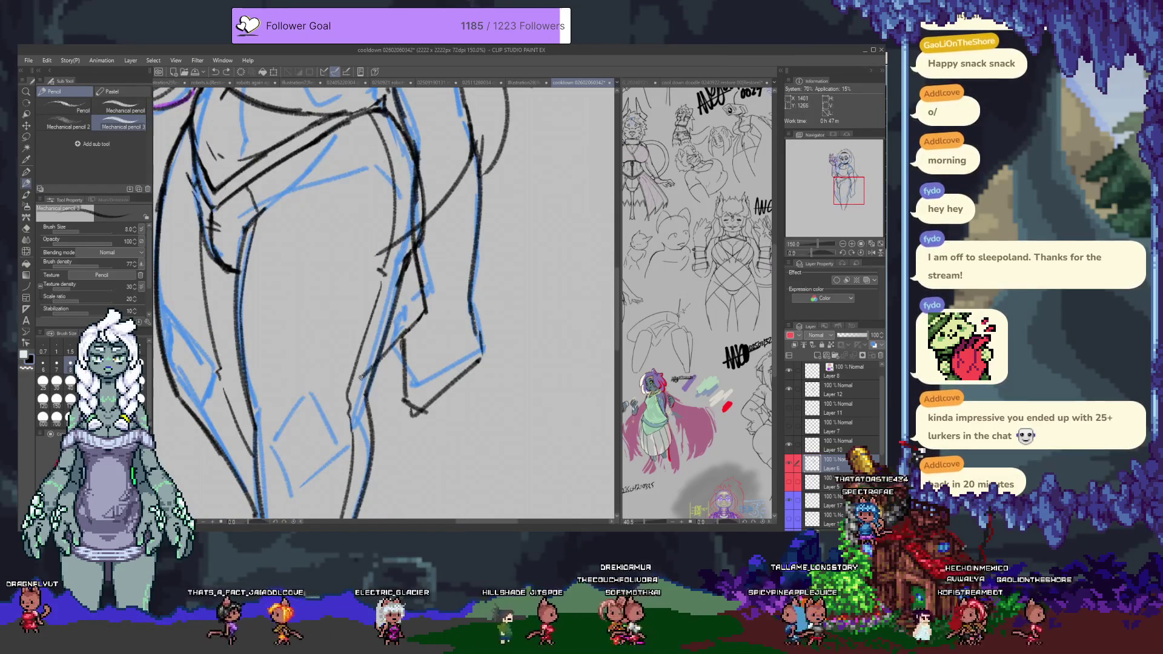
key(ctrl+z)
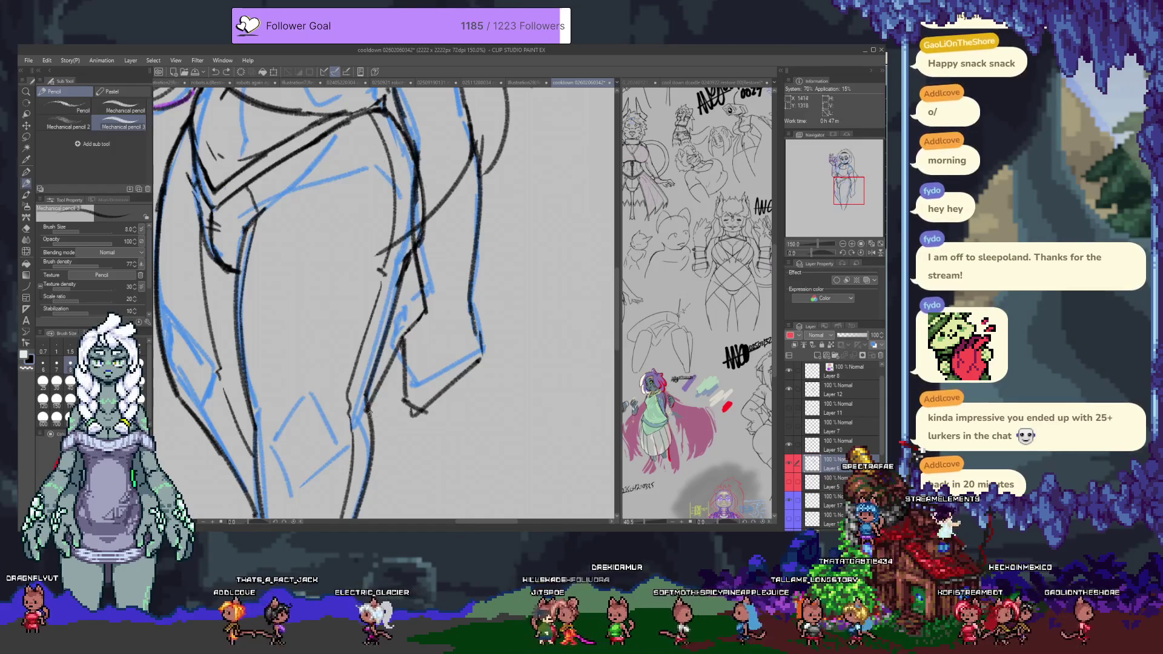
mouse_move(424, 437)
mouse_down()
mouse_move(398, 334)
mouse_move(378, 382)
mouse_move(384, 398)
mouse_up()
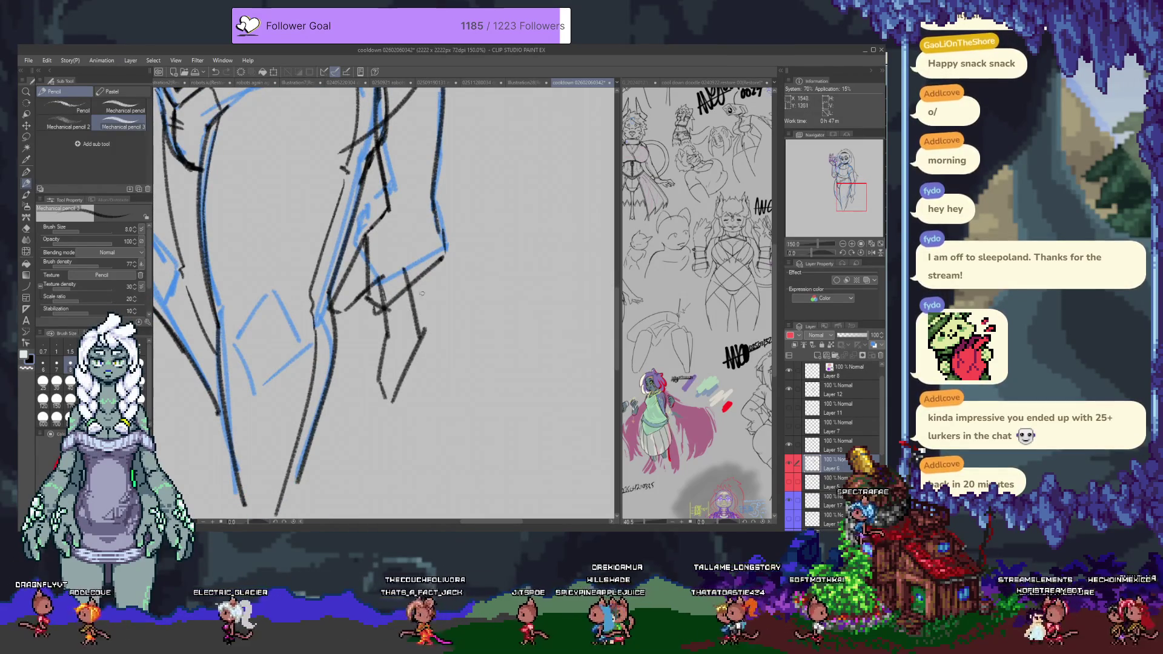
drag(425, 329, 391, 401)
key(e)
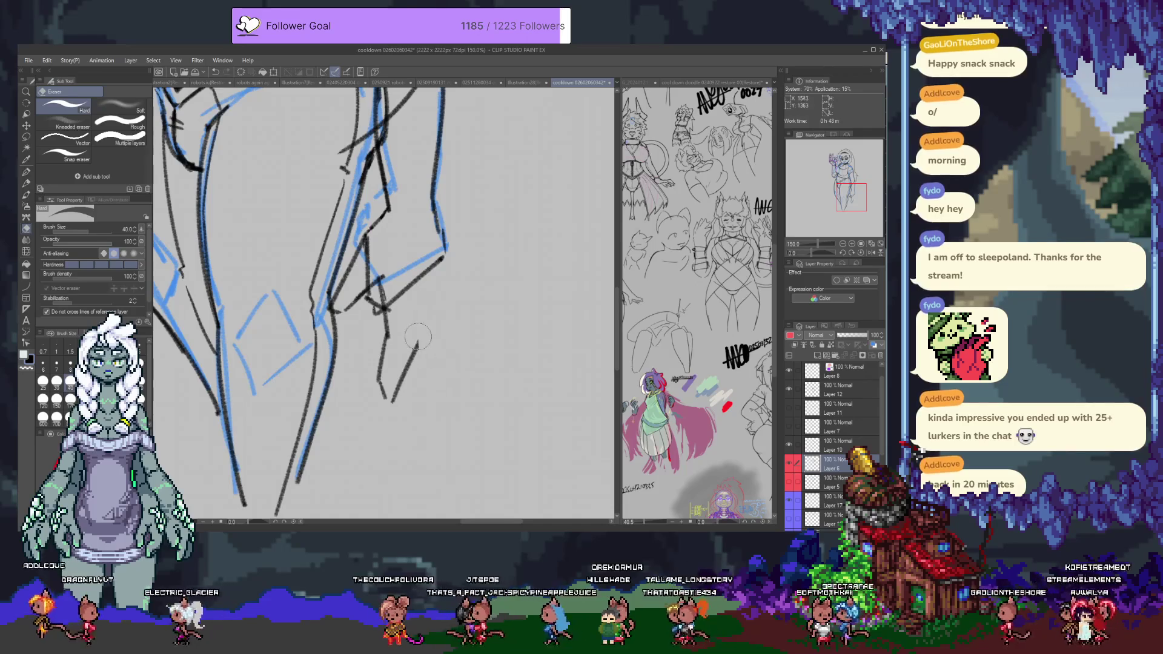
key(p)
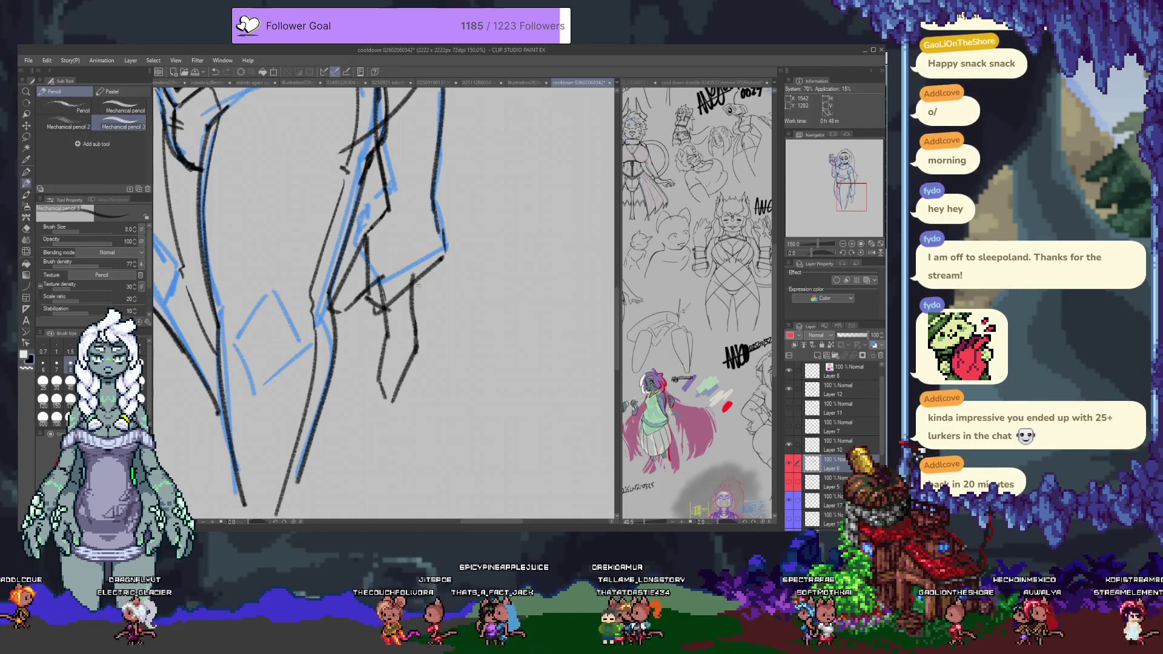
Step: Extend the leg line and outline the foot's right edge and ankle details
drag(413, 272, 415, 341)
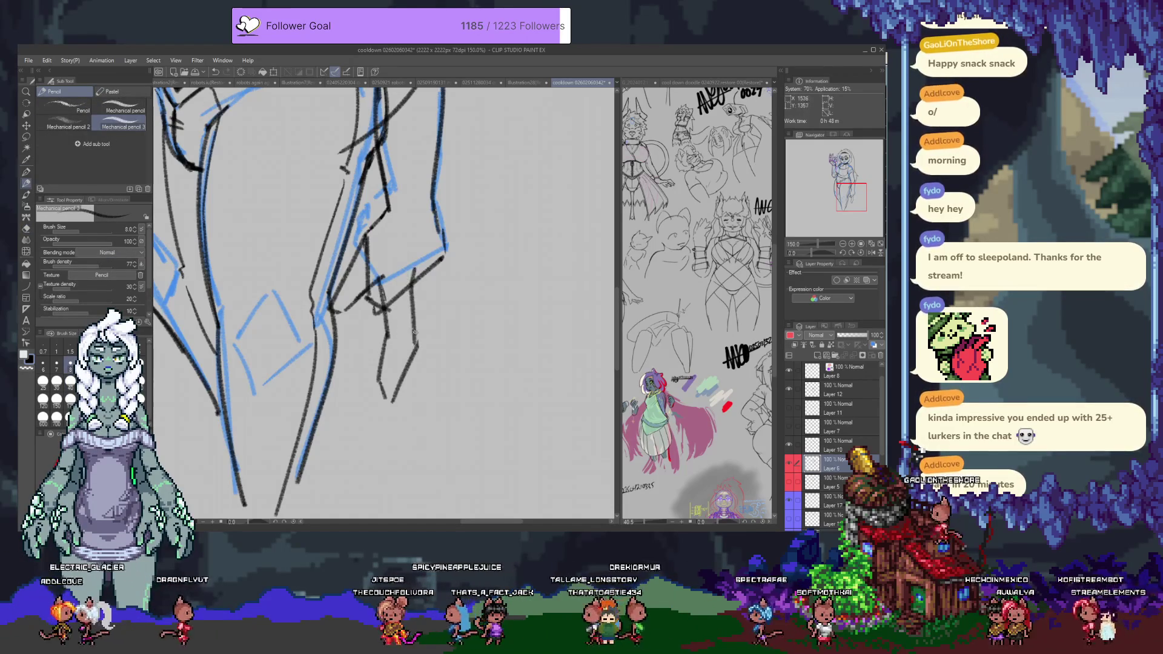
mouse_move(425, 289)
mouse_down()
mouse_move(418, 330)
mouse_move(378, 365)
mouse_move(373, 337)
mouse_up()
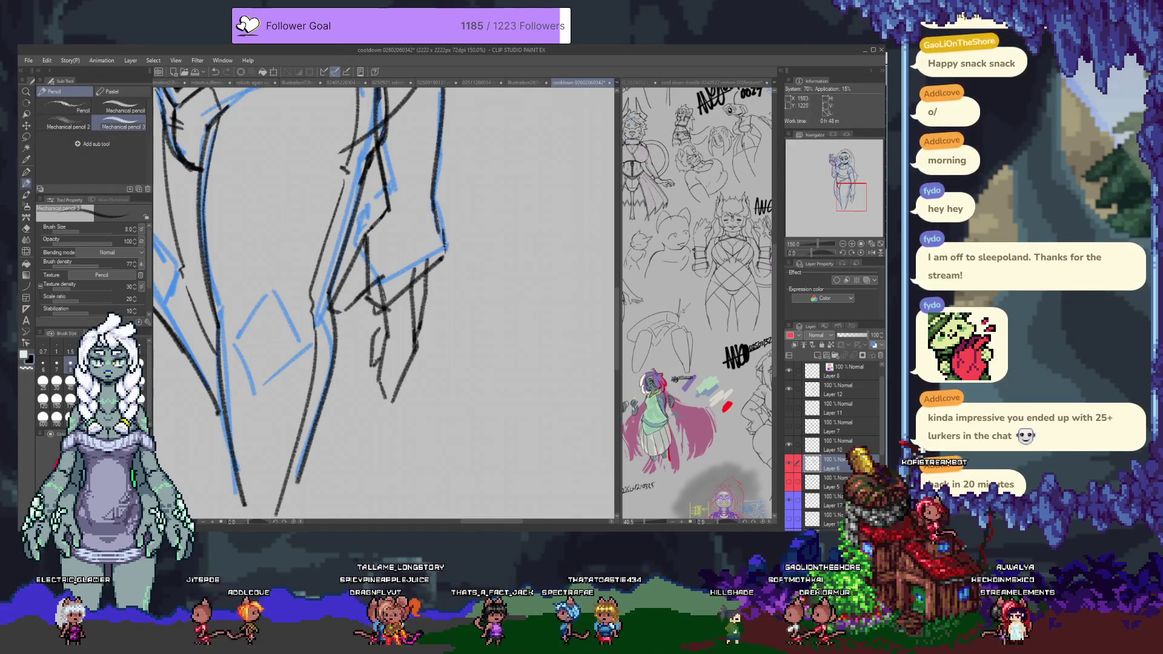
drag(440, 221, 447, 271)
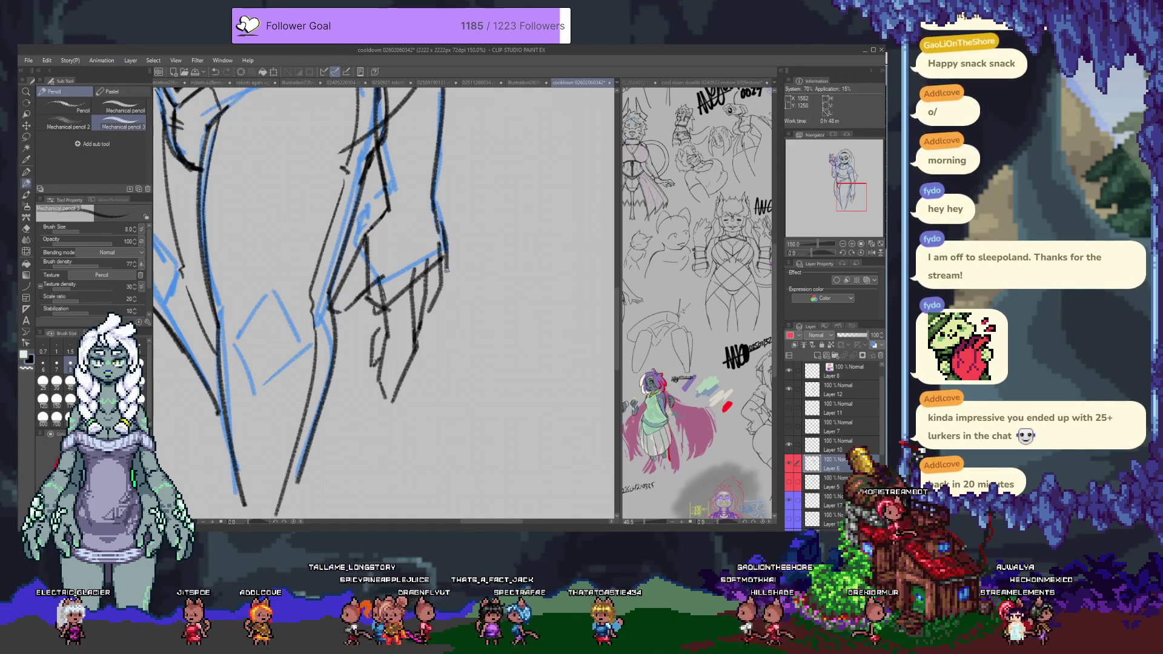
mouse_move(330, 311)
mouse_down()
mouse_move(323, 339)
mouse_move(357, 299)
mouse_up()
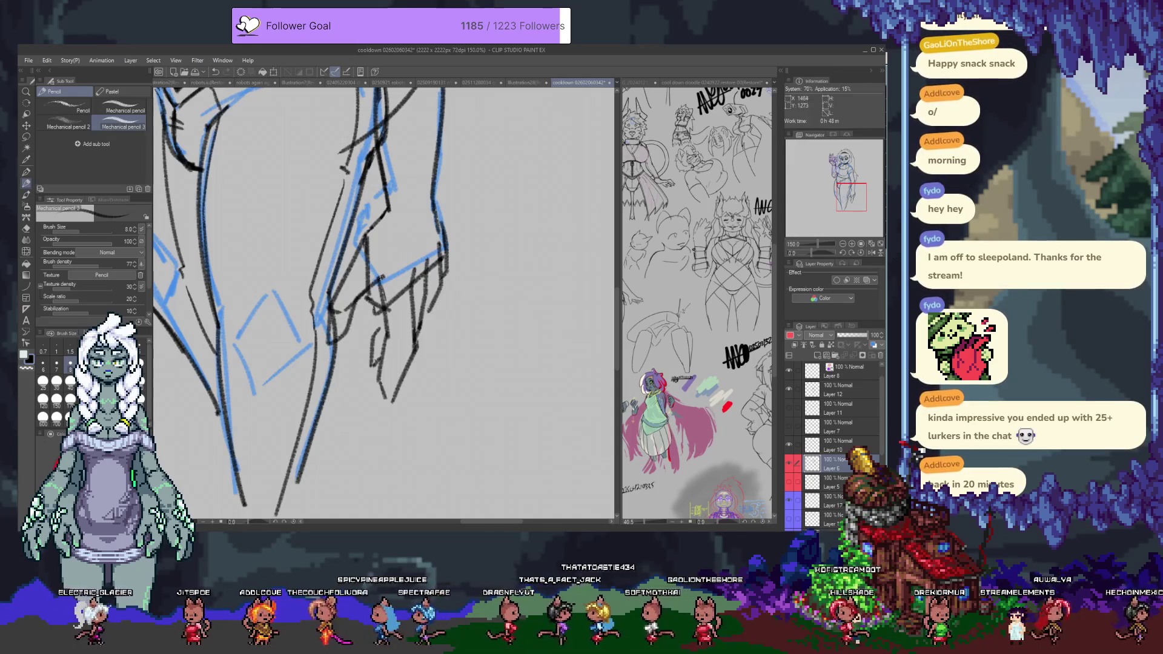
drag(403, 266, 405, 383)
key(e)
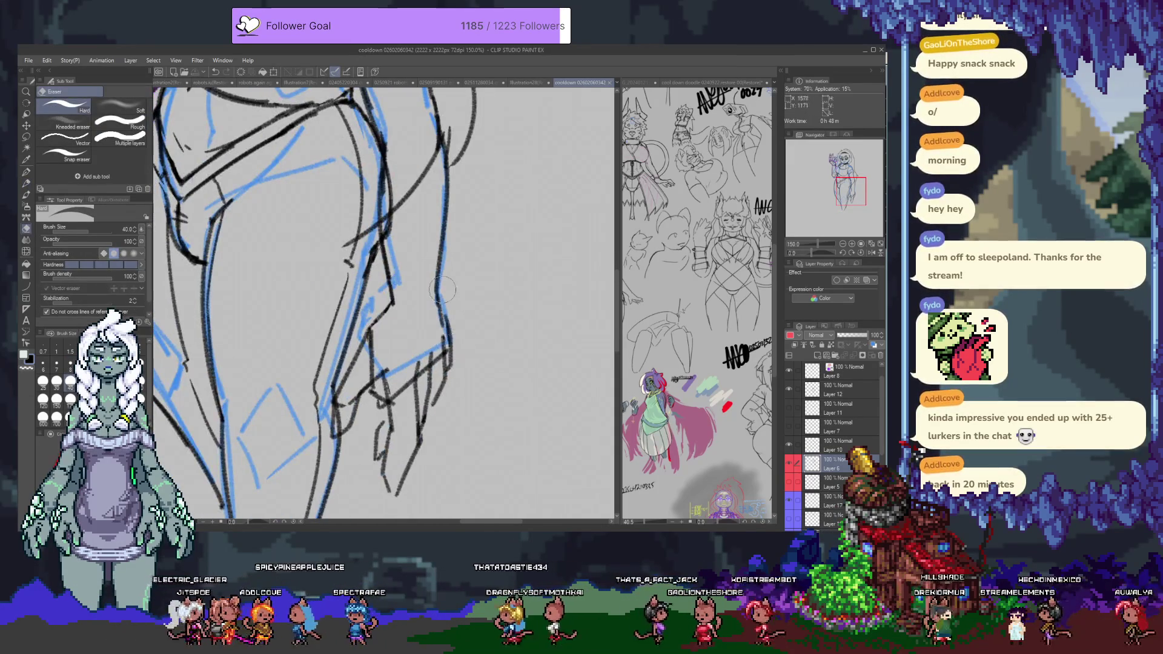
scroll(446, 346, down, 4)
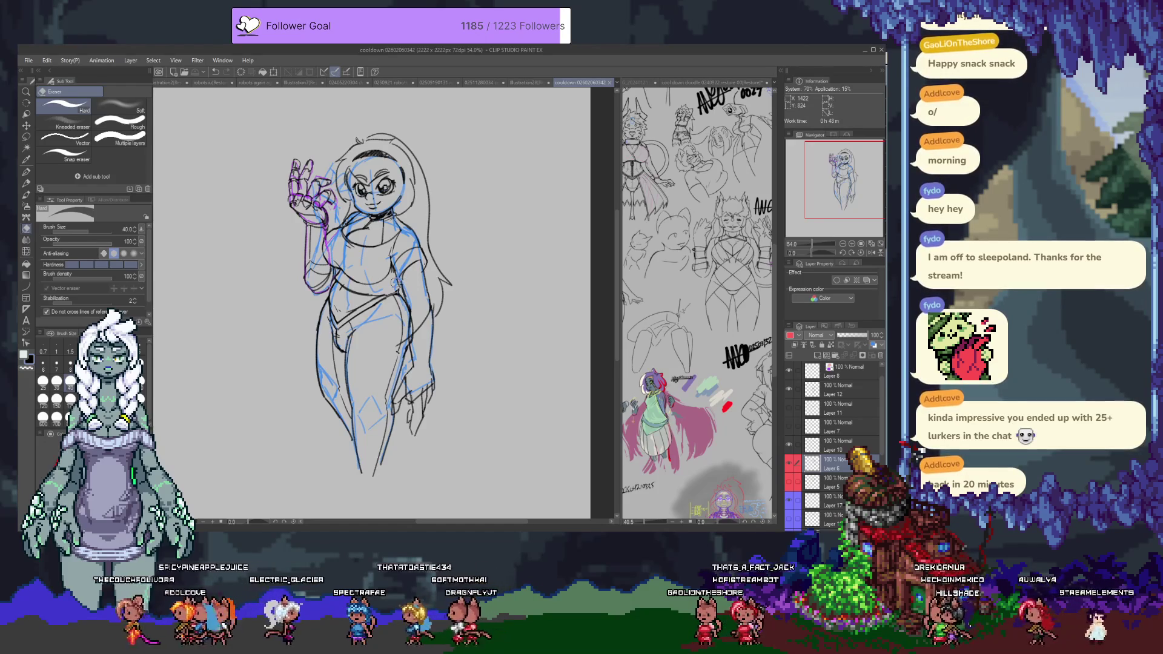
Step: Toggle a layer off and on to check the drawing, then select Layer 12
drag(385, 264, 407, 299)
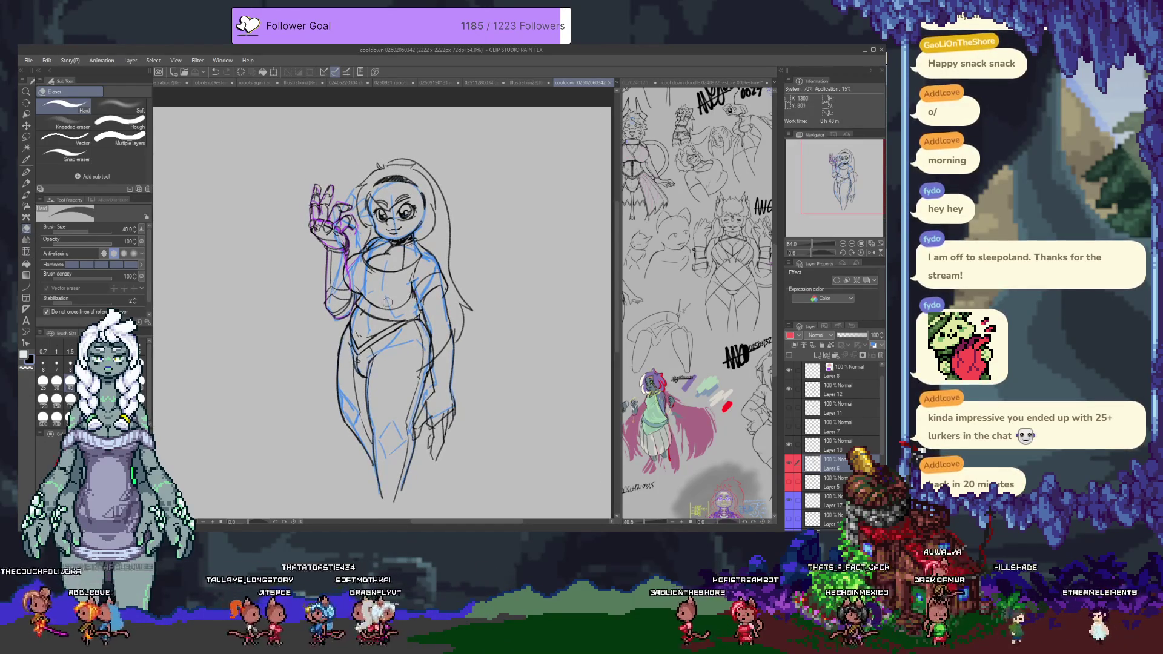
scroll(342, 302, up, 5)
scroll(342, 301, up, 1)
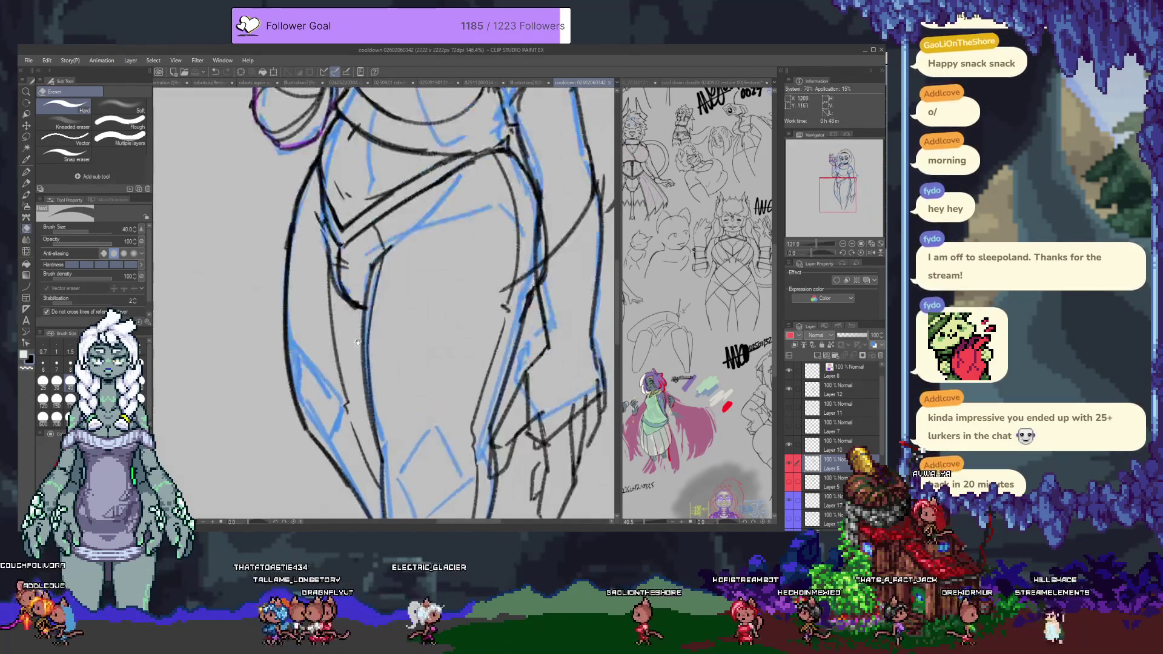
click(792, 502)
click(793, 502)
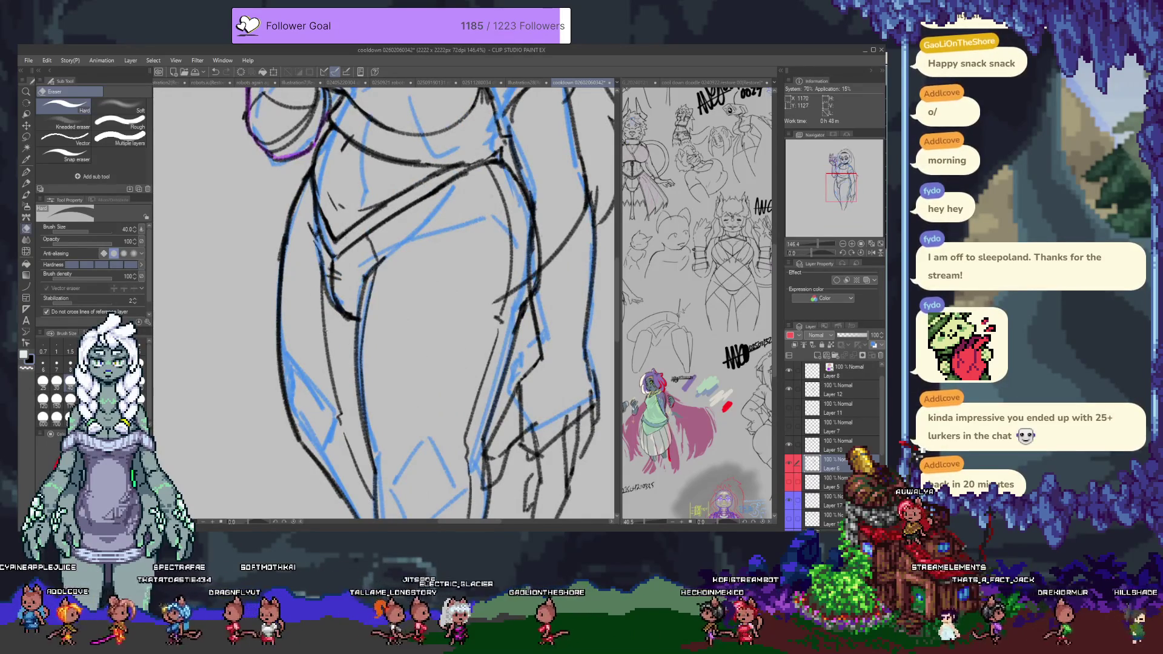
click(841, 390)
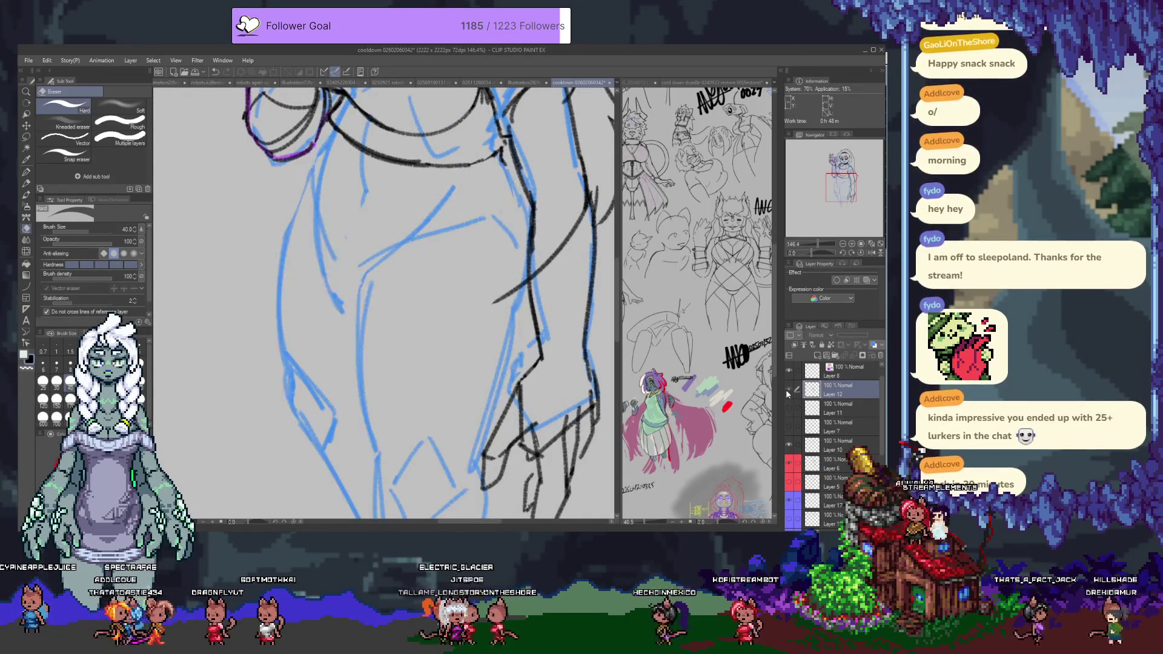
Step: Join the bottoms of the two leg lines and try a line extending downward
drag(431, 354, 433, 171)
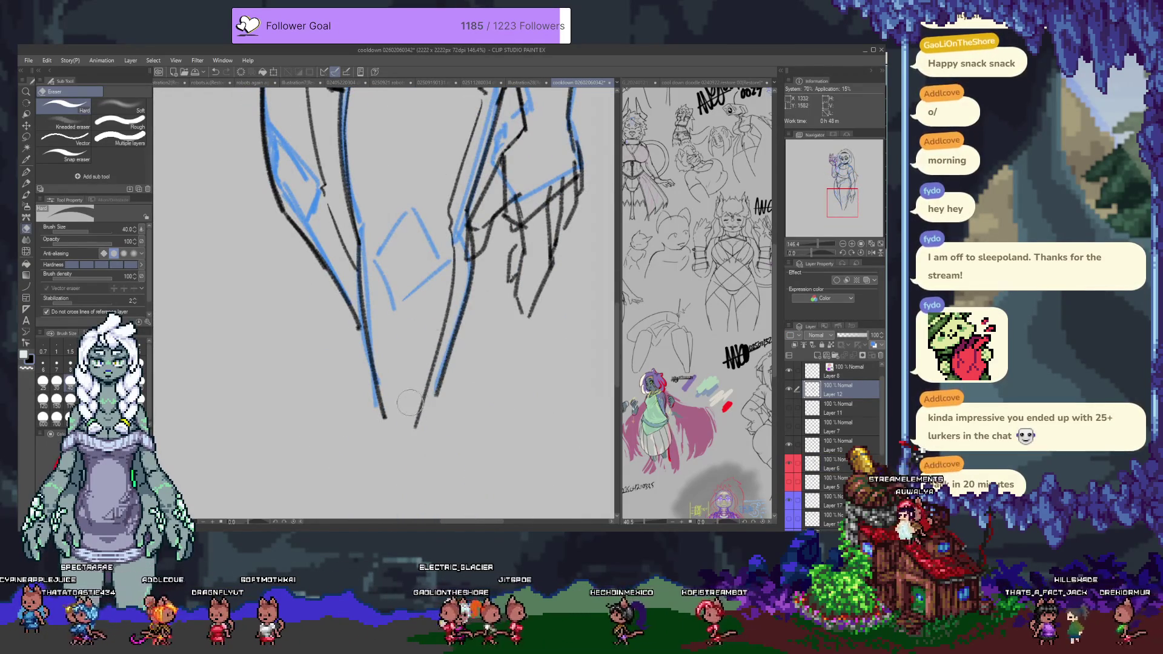
key(p)
drag(376, 404, 437, 398)
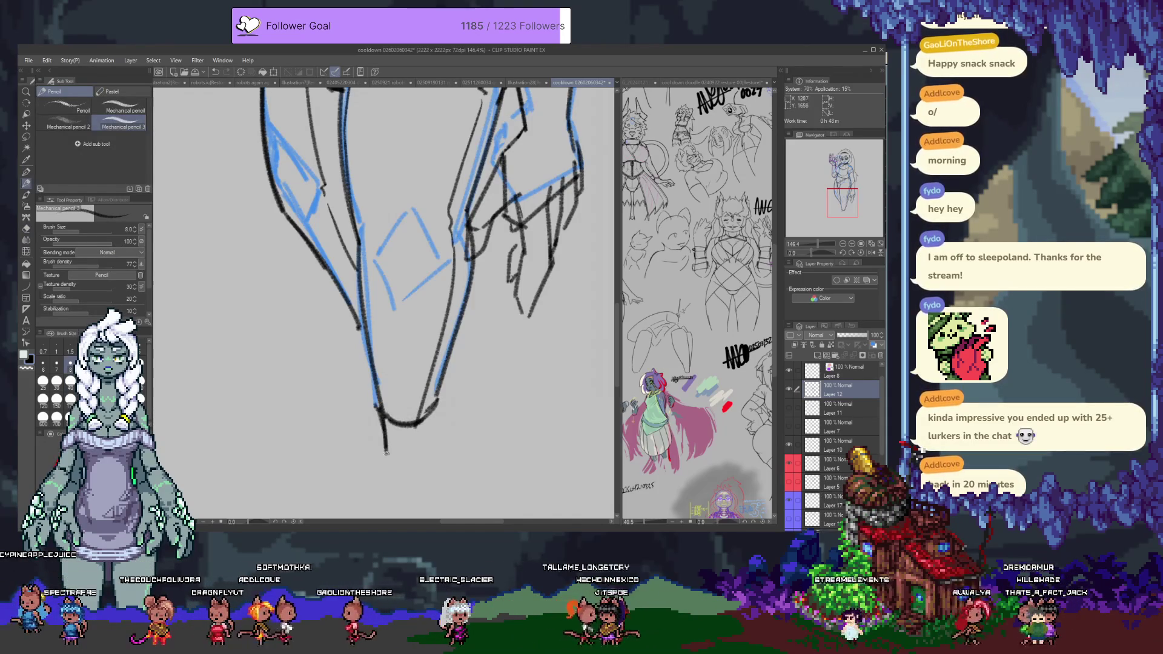
drag(379, 410, 386, 481)
drag(385, 482, 386, 410)
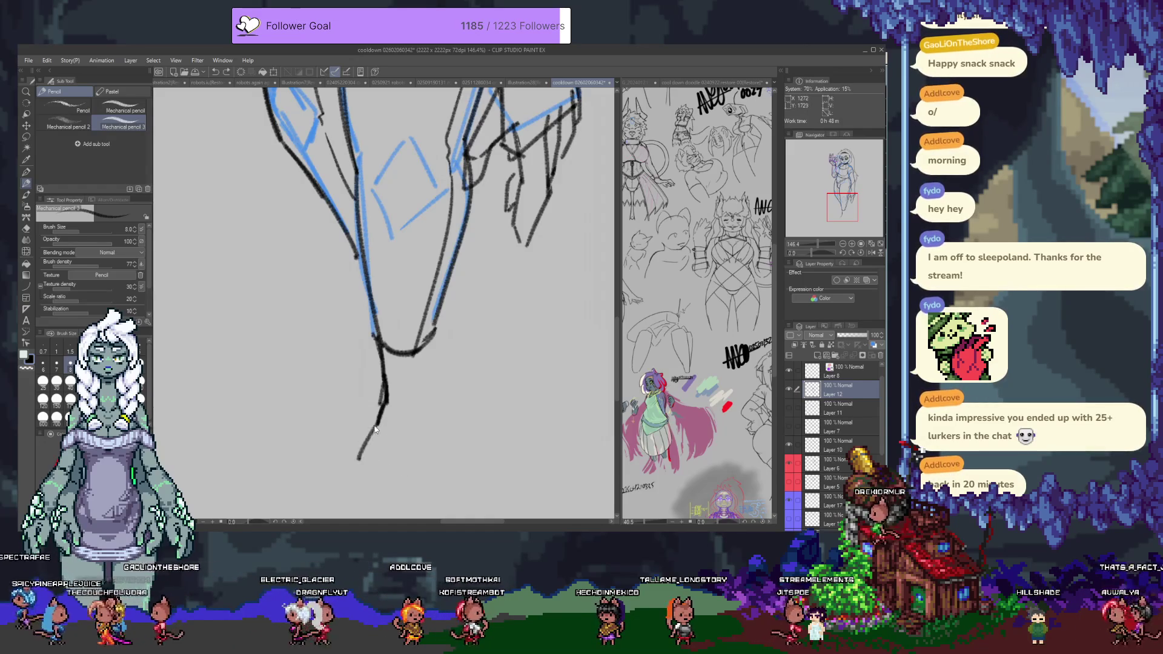
key(ctrl+z)
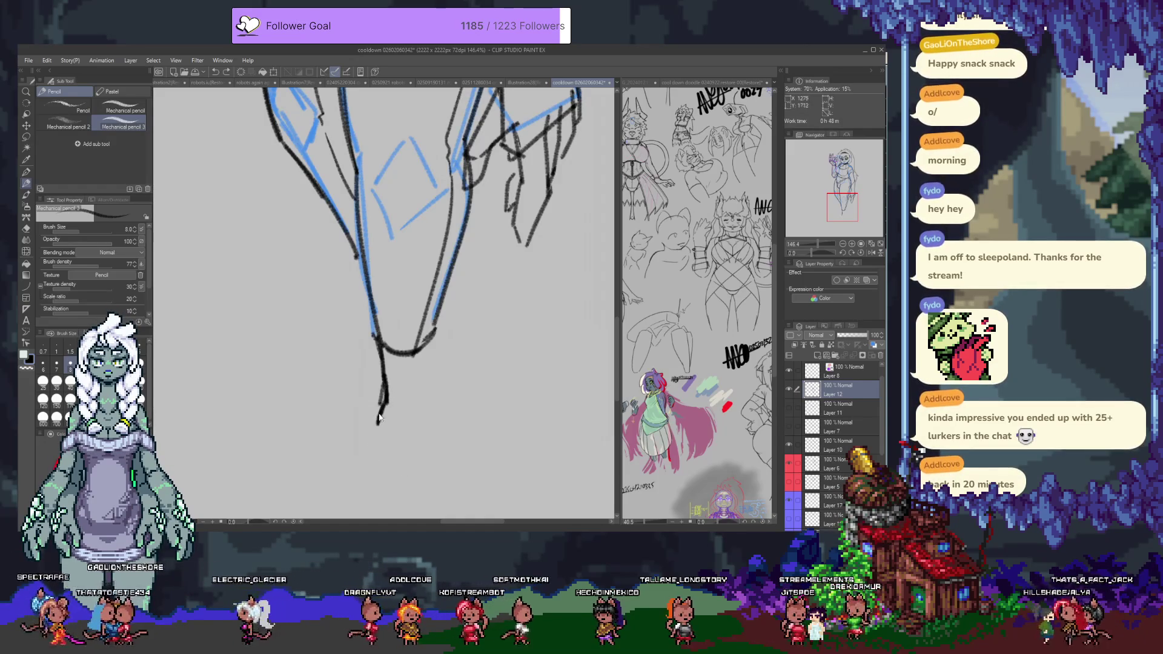
Step: Redraw the boot's sides shorter and add a detail stroke on the boot
mouse_move(381, 415)
mouse_down()
mouse_move(377, 469)
mouse_move(417, 471)
mouse_move(451, 382)
mouse_up()
key(ctrl+z)
drag(418, 471, 429, 412)
mouse_move(431, 360)
mouse_down()
mouse_move(431, 341)
mouse_move(426, 418)
mouse_up()
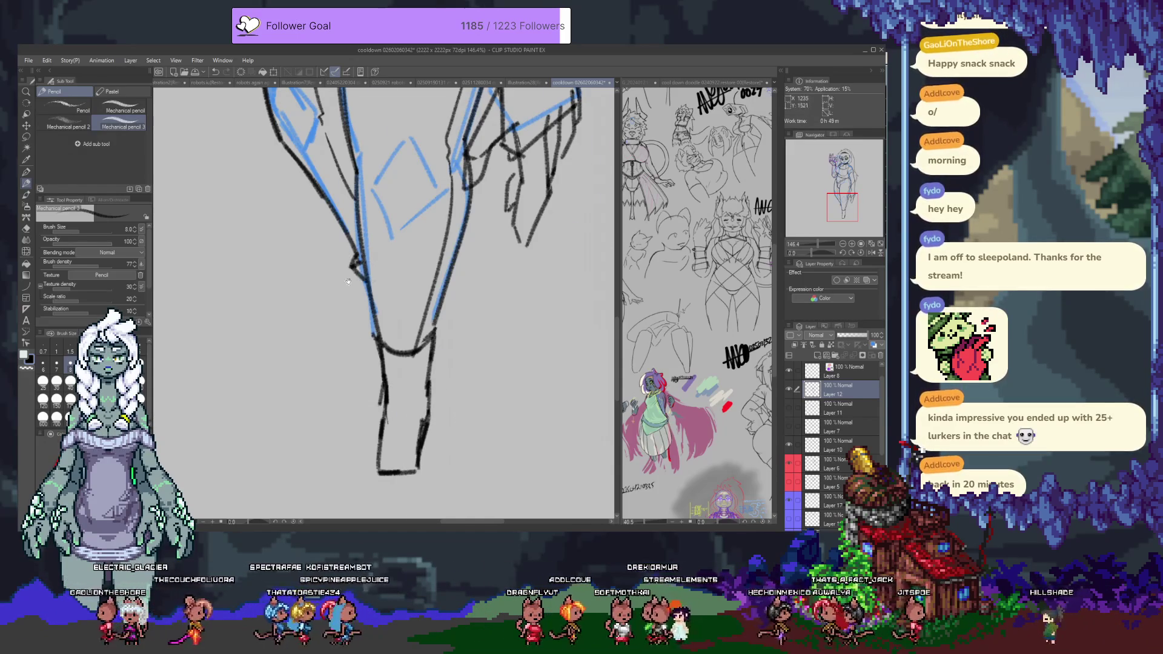
scroll(349, 283, up, 2)
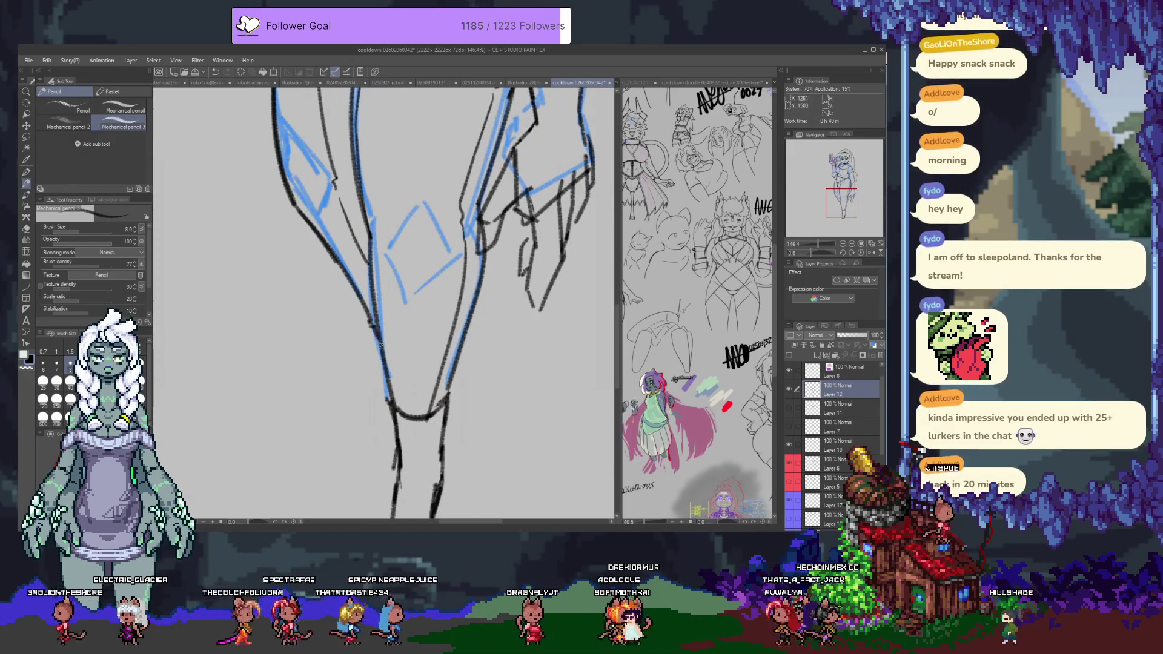
scroll(411, 437, down, 4)
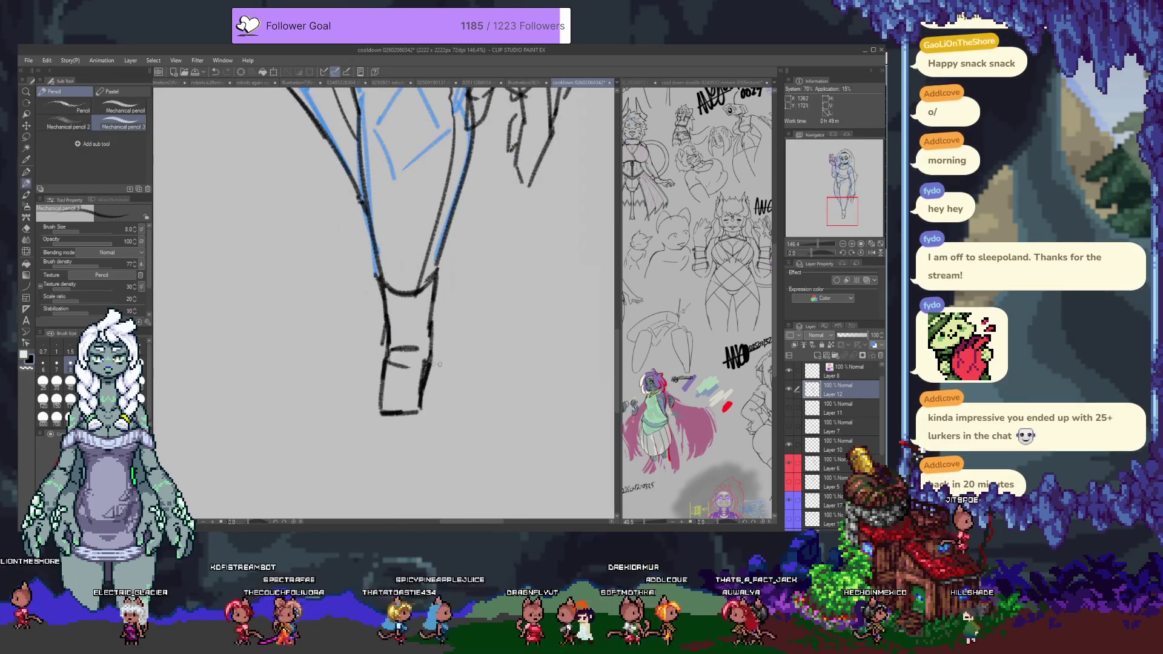
scroll(430, 362, up, 6)
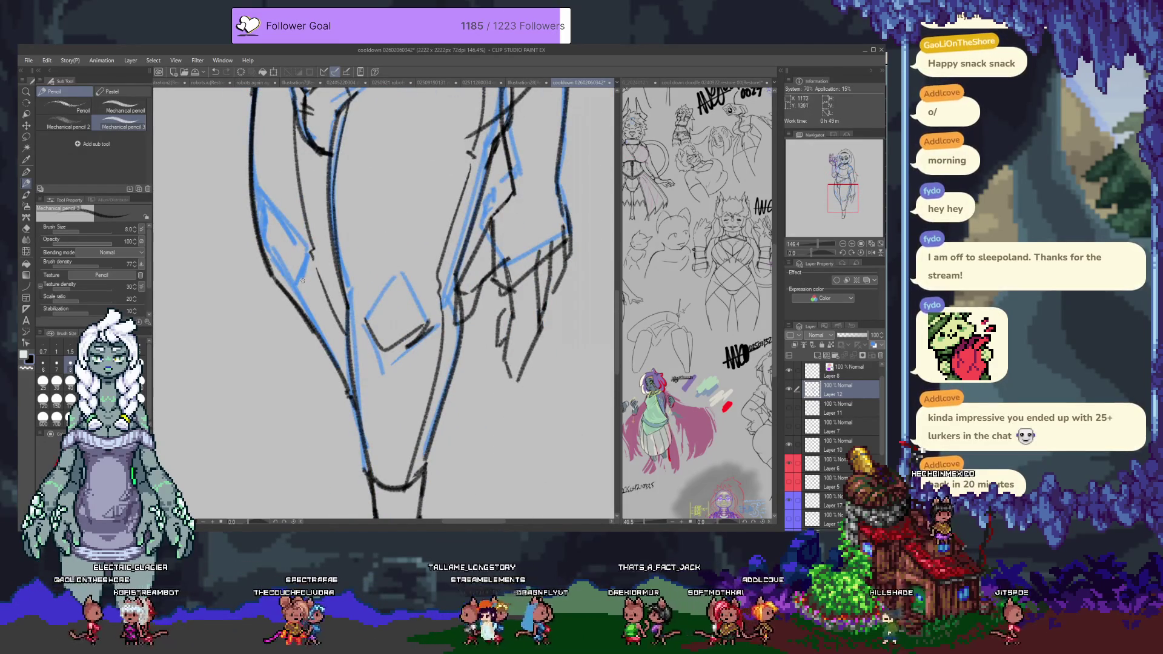
scroll(388, 371, up, 8)
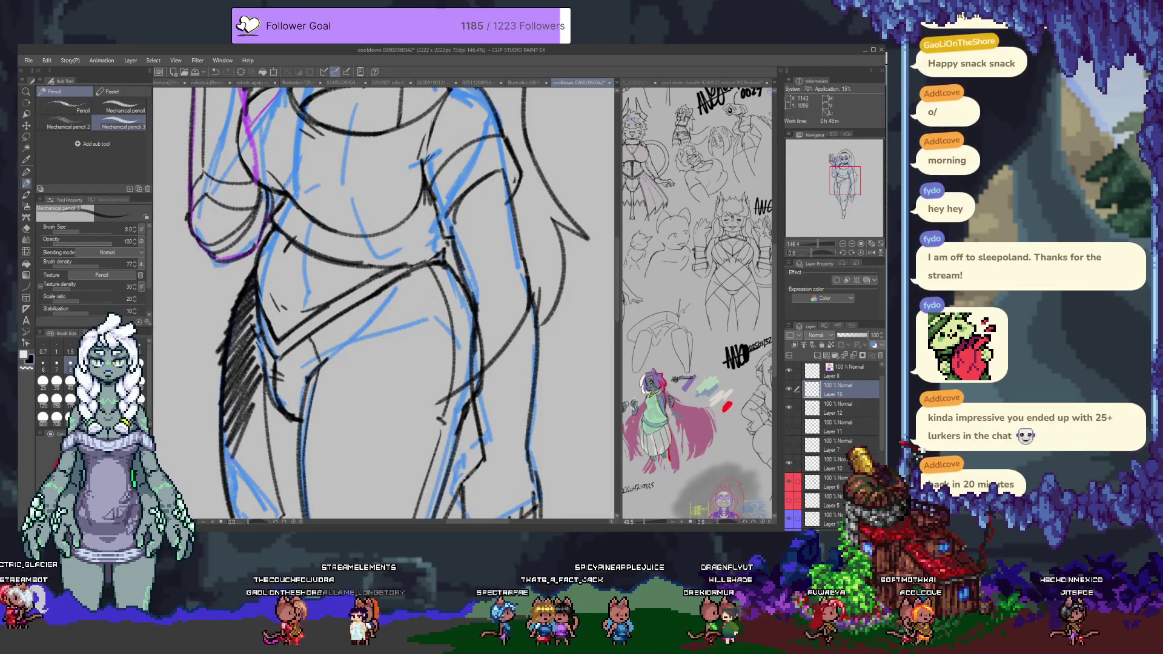
Step: Hatch dense shading on the figure's left side and across the hip area
key(ctrl+z)
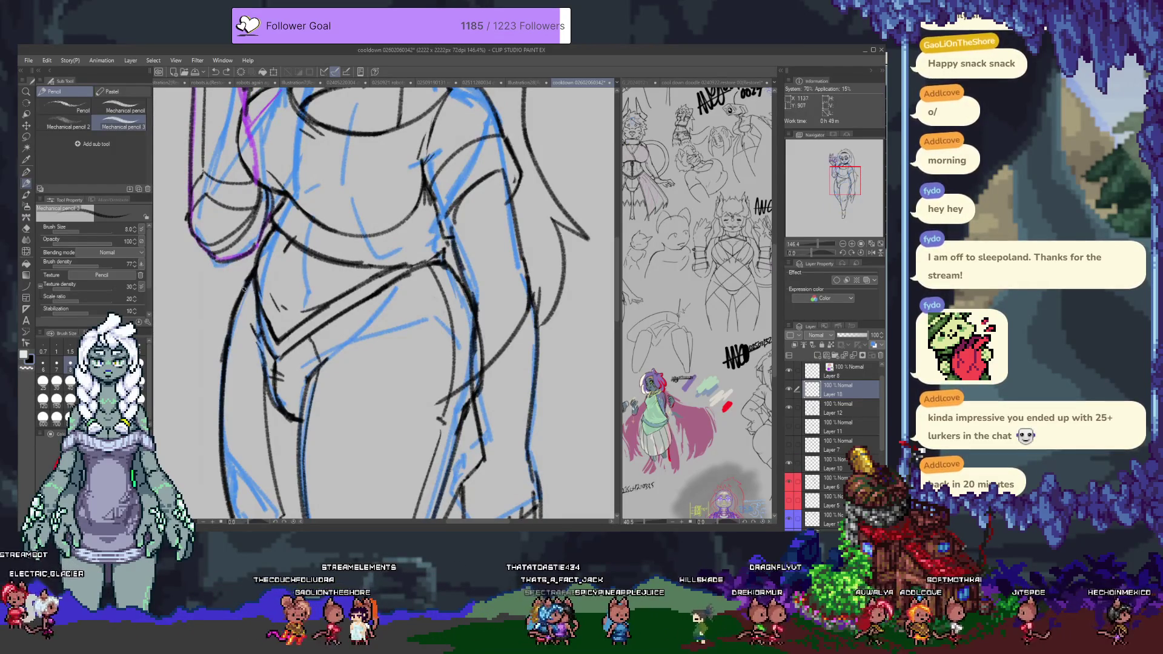
drag(241, 303, 245, 330)
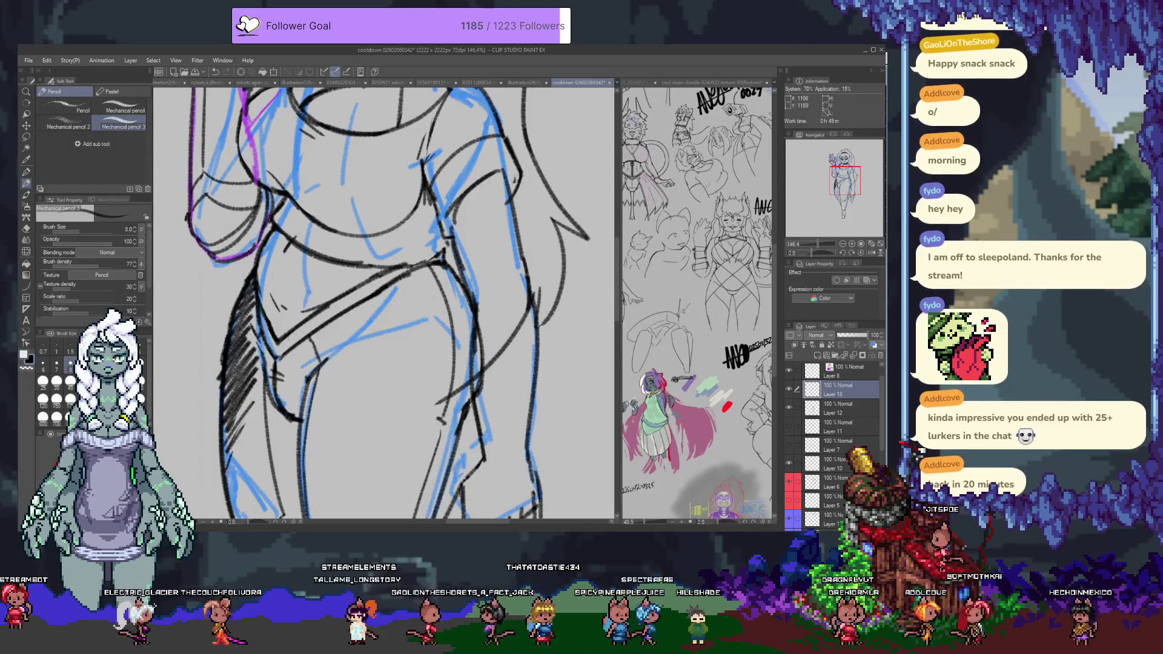
drag(227, 470, 255, 335)
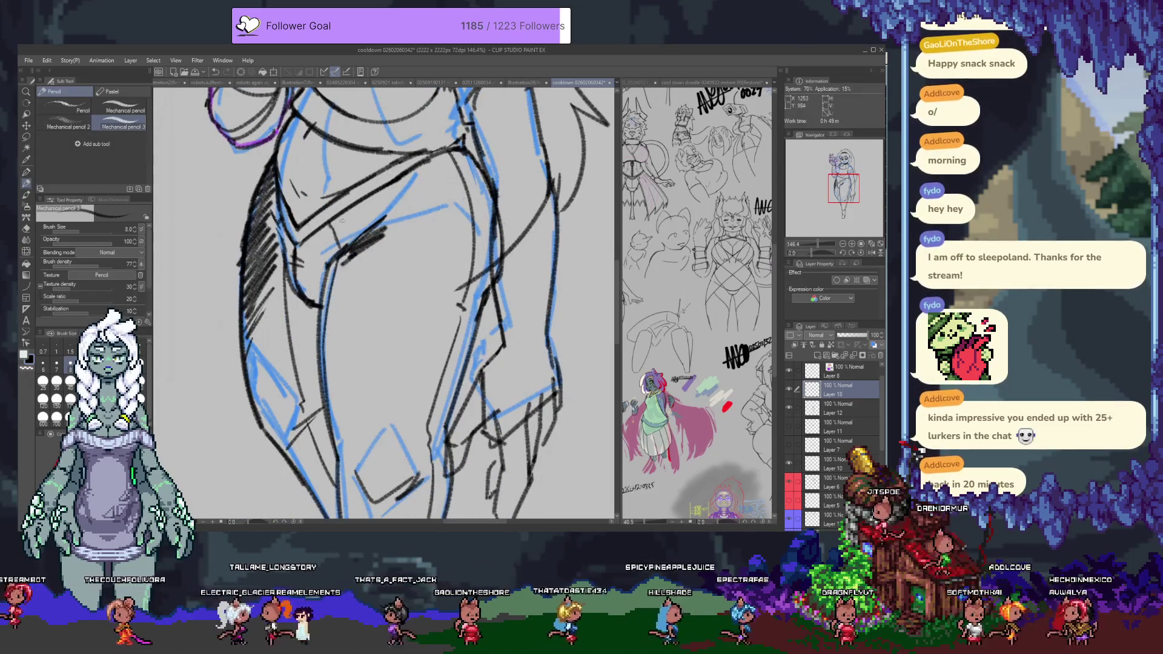
mouse_move(353, 220)
mouse_down()
mouse_move(430, 176)
mouse_move(363, 254)
mouse_move(357, 351)
mouse_move(369, 387)
mouse_move(352, 454)
mouse_up()
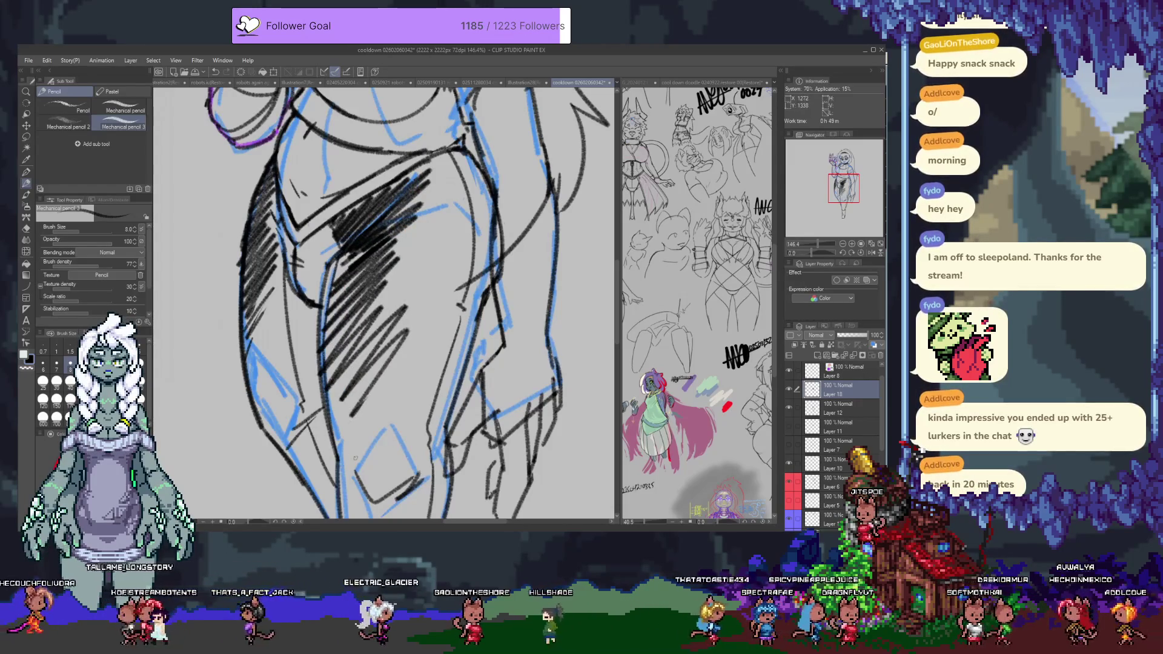
Step: Remove the heavy hip hatching, then try and undo a lighter left-hip shadow
scroll(352, 454, down, 3)
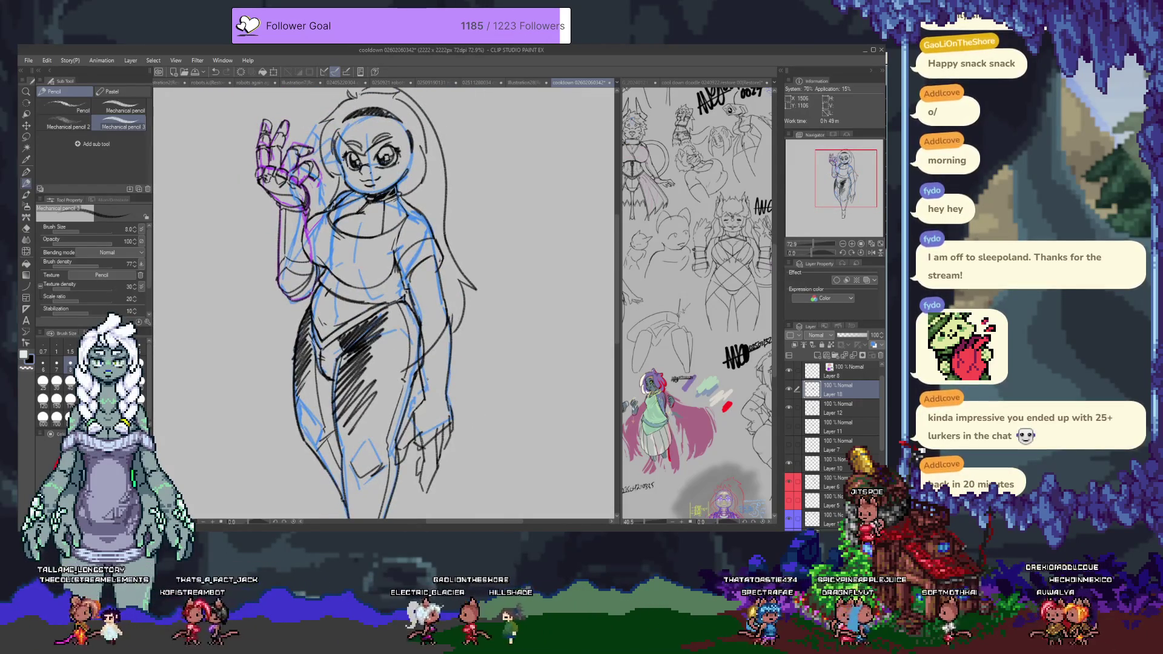
key(ctrl+z)
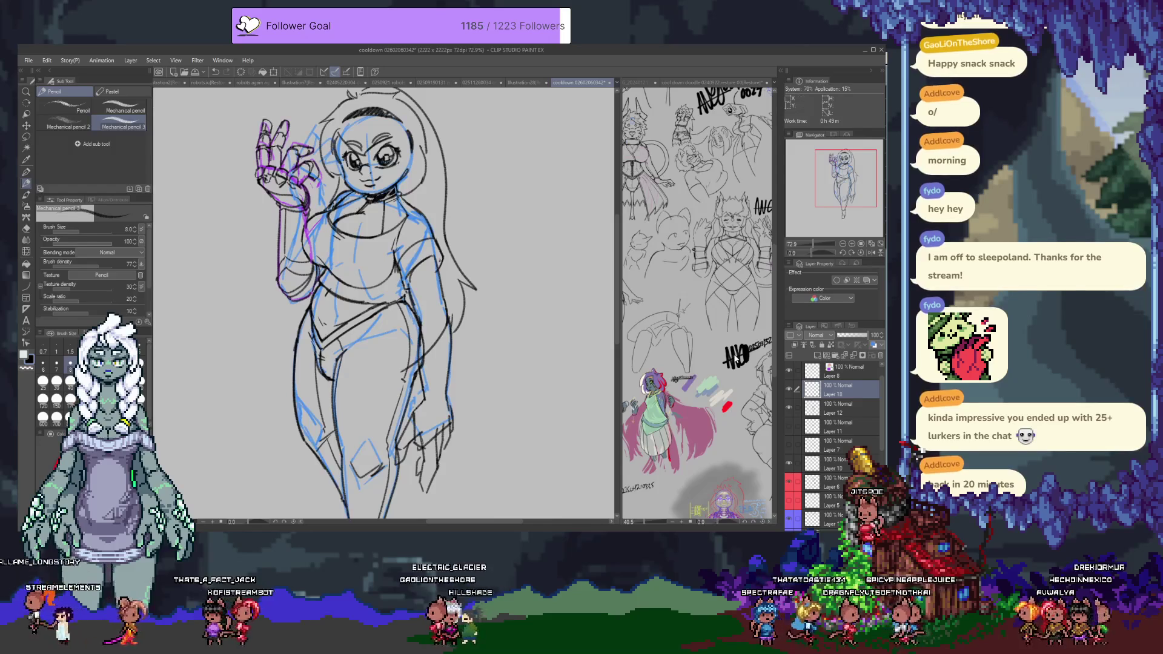
drag(310, 312, 295, 385)
key(ctrl+z)
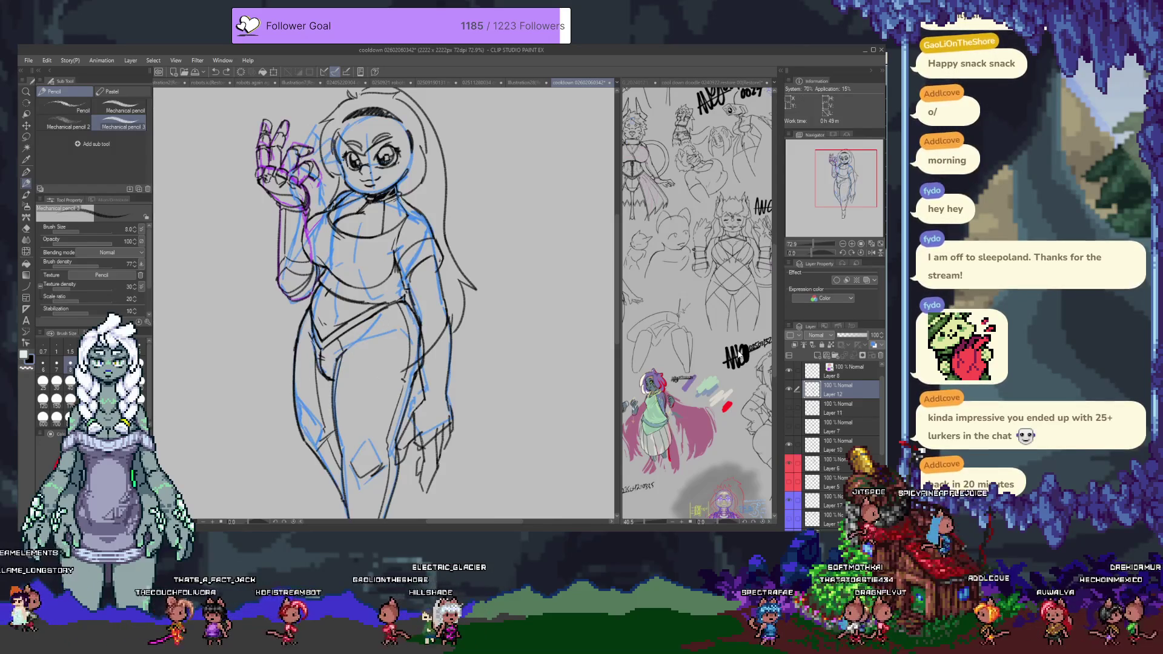
scroll(490, 288, down, 2)
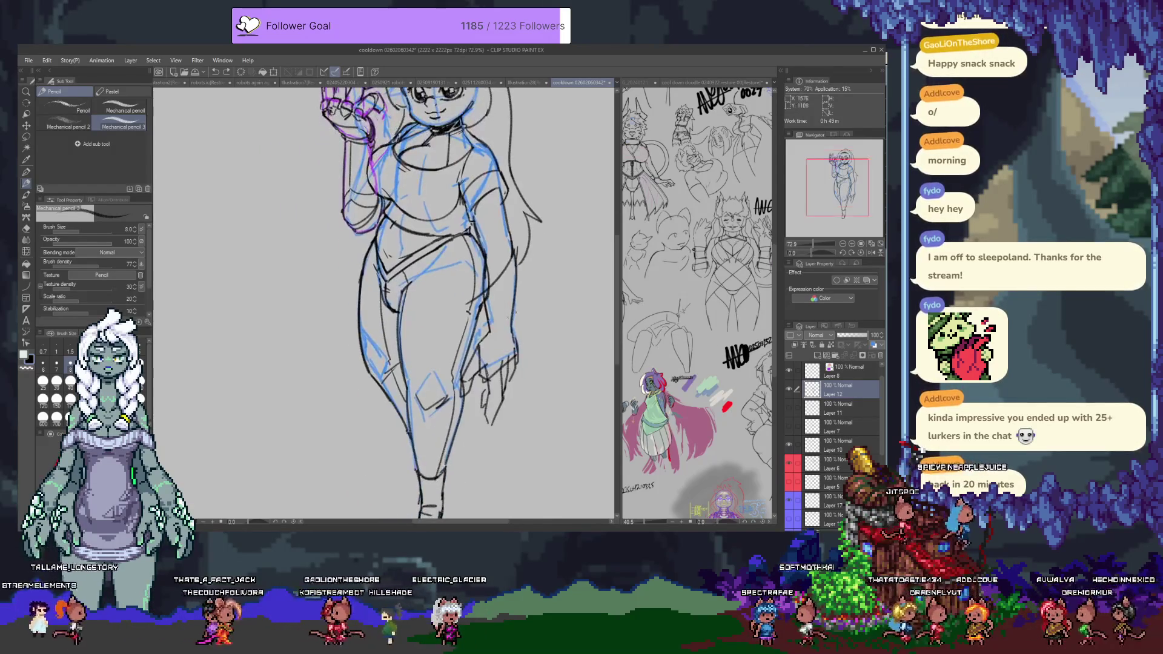
scroll(490, 287, down, 2)
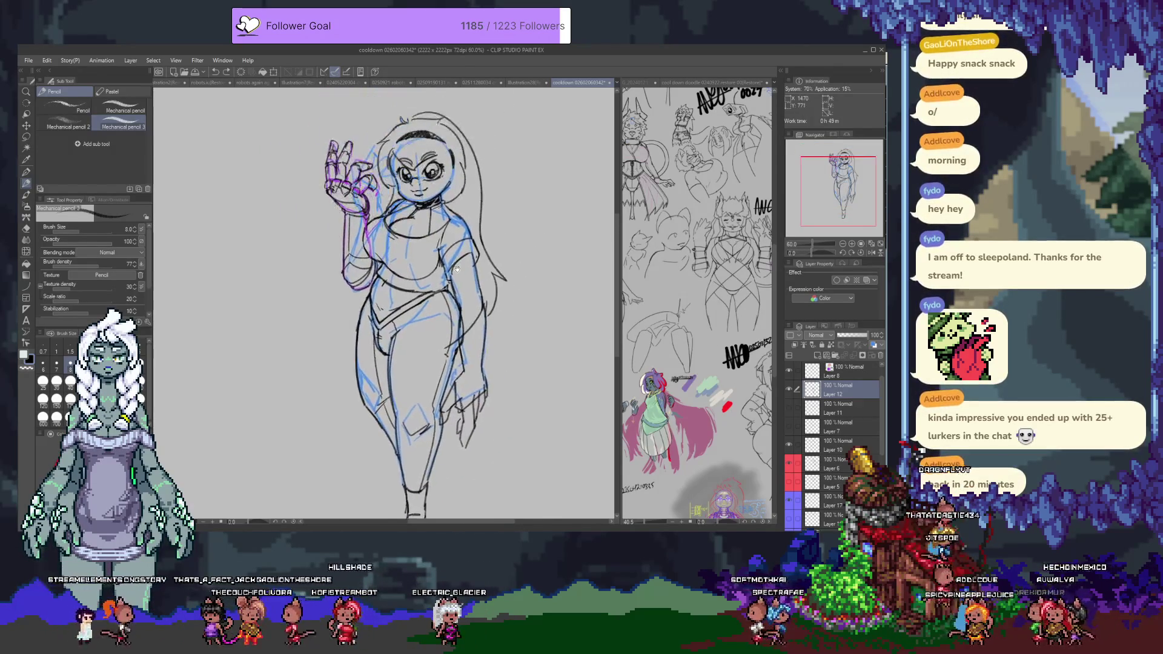
Step: Add mechanical pencil strokes along the right side of the long hair and the right cheek and neck
scroll(448, 199, up, 4)
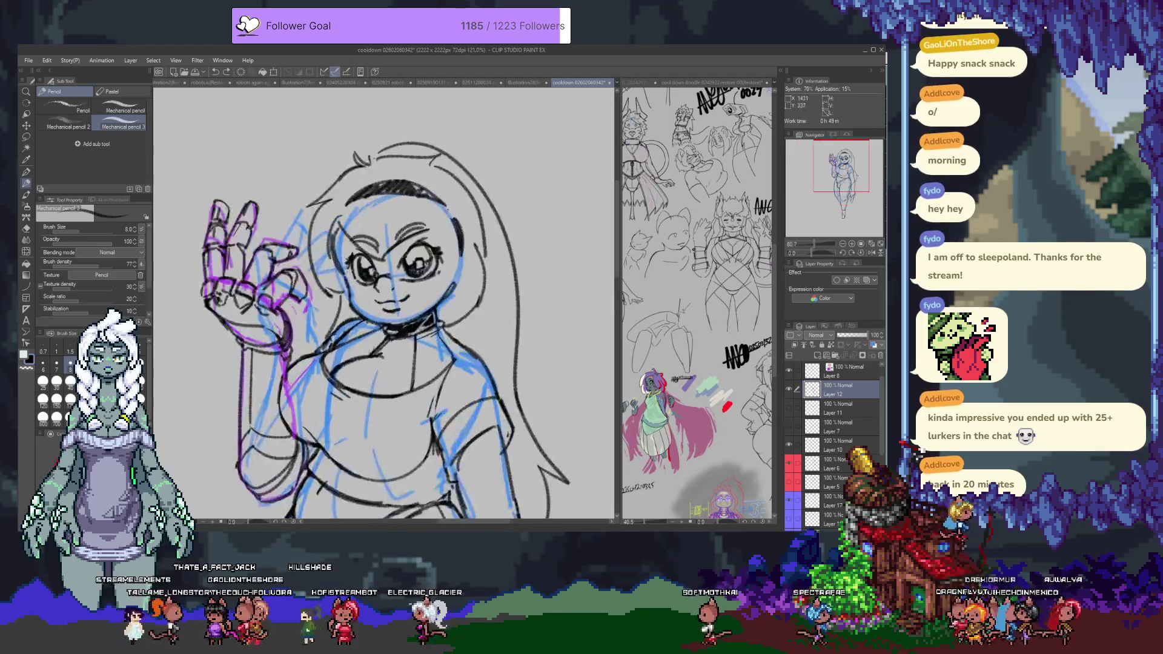
click(832, 500)
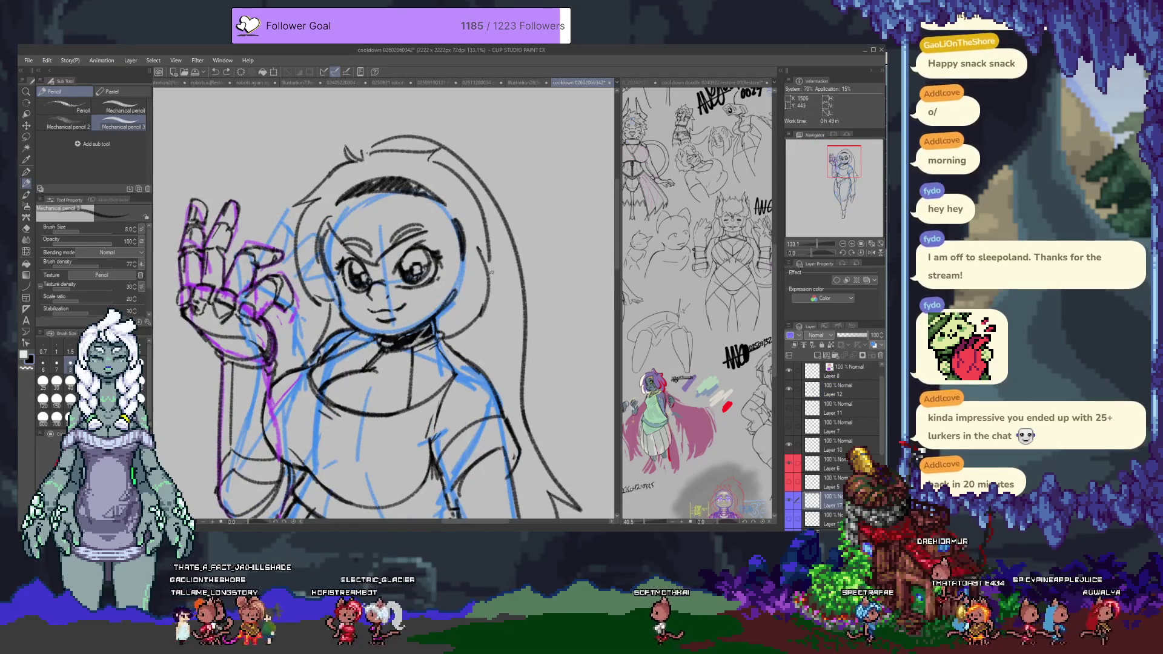
key(e)
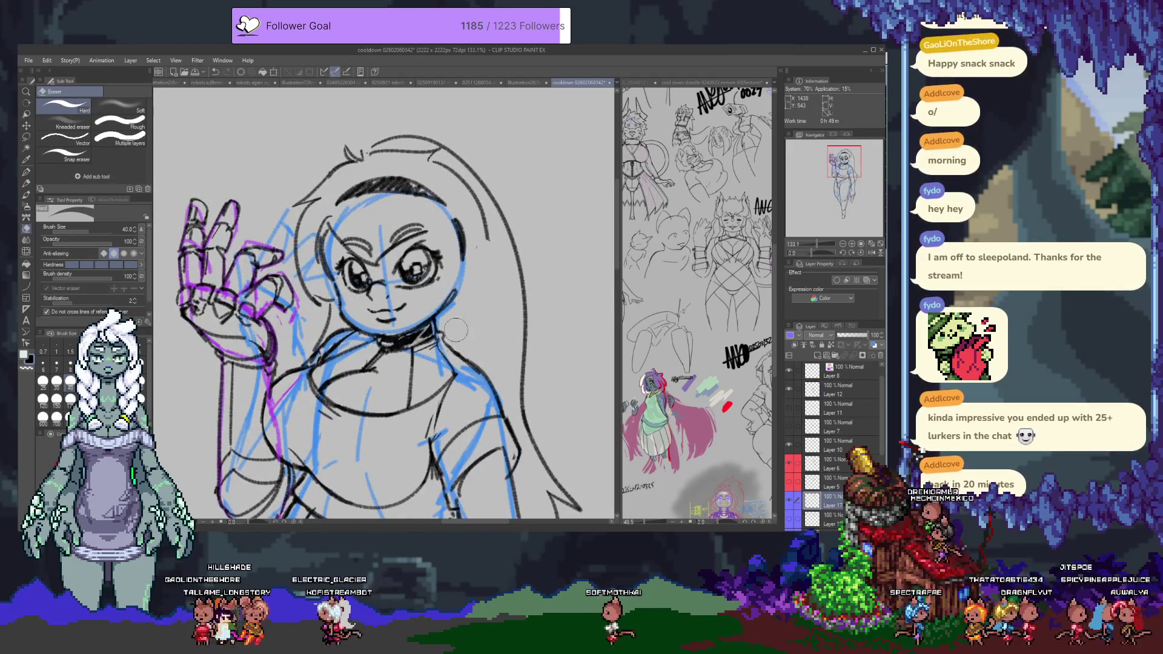
key(p)
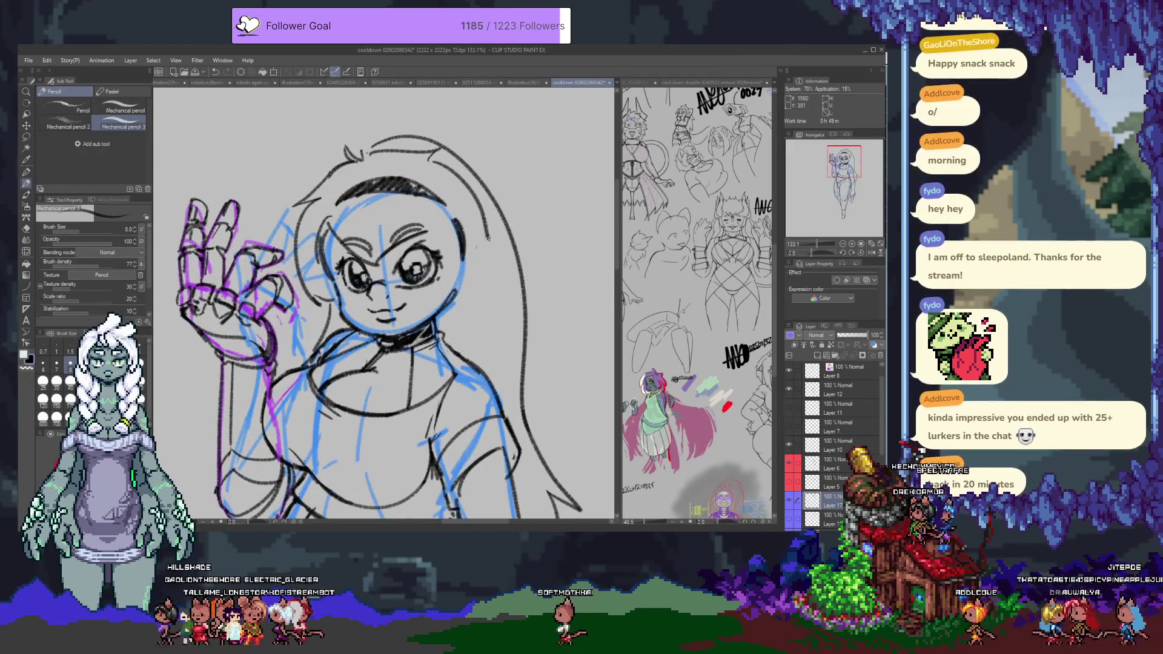
drag(486, 230, 486, 291)
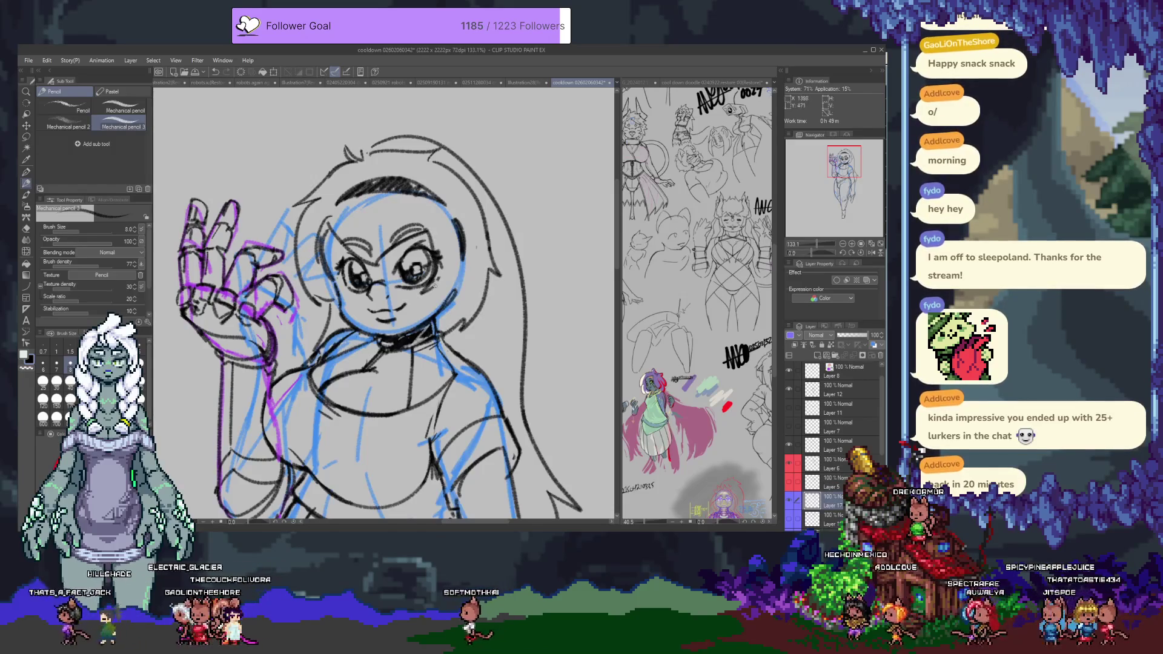
drag(438, 259, 416, 351)
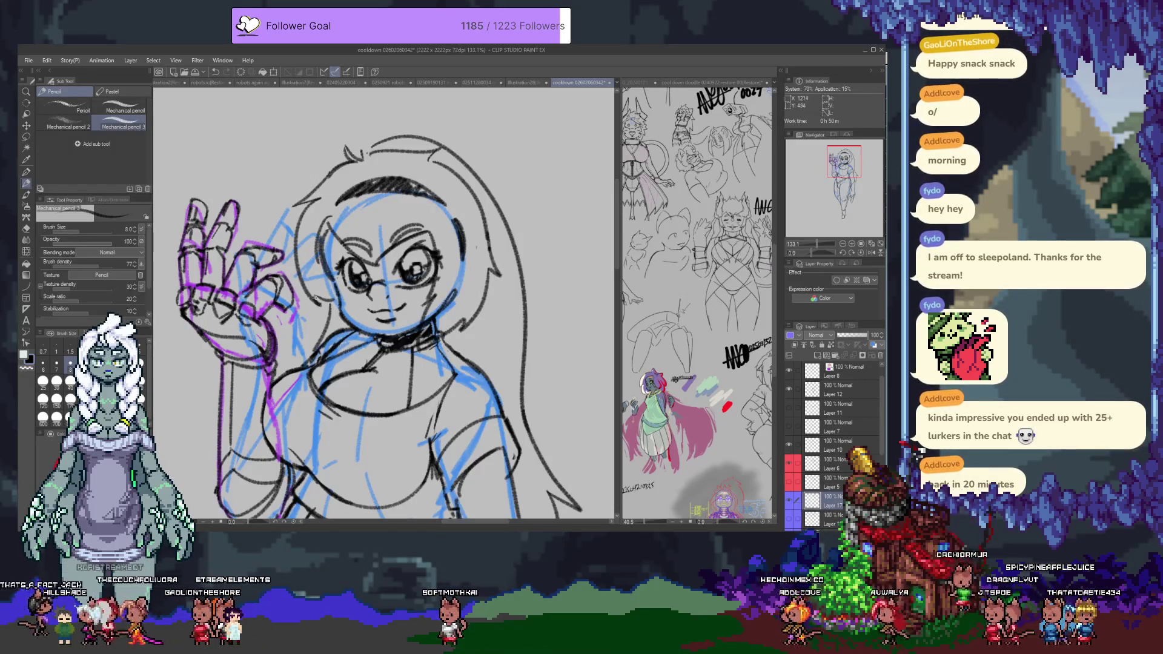
Step: Turn on Layer color for the long hair sketch layer so its lines show red
key(e)
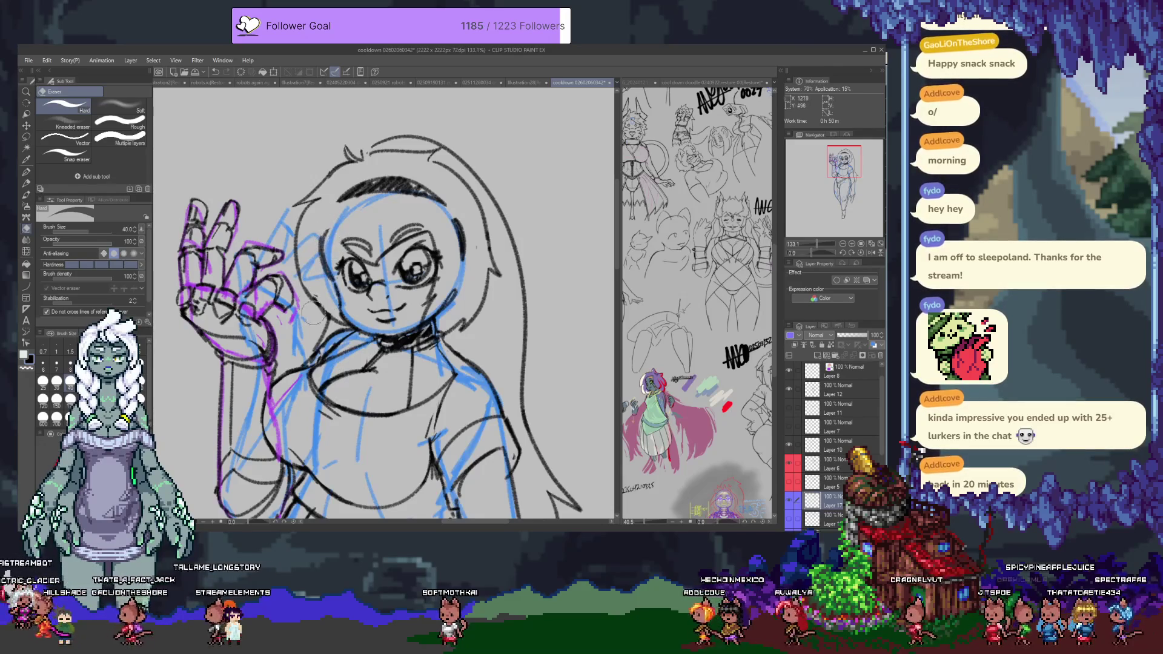
key(p)
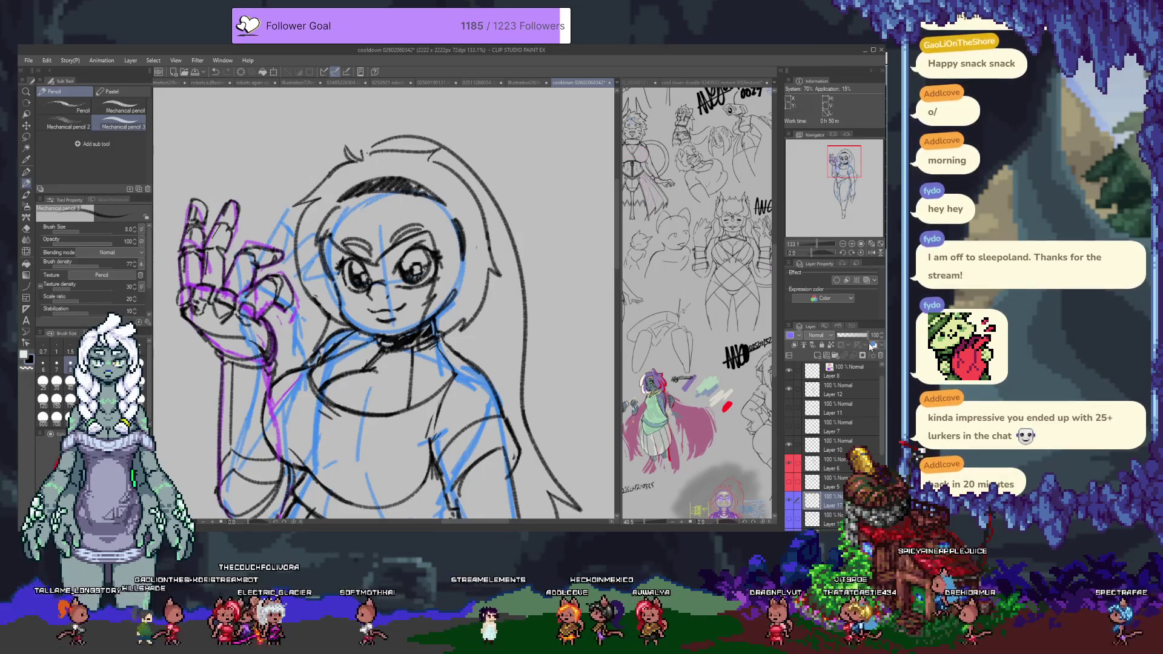
click(866, 280)
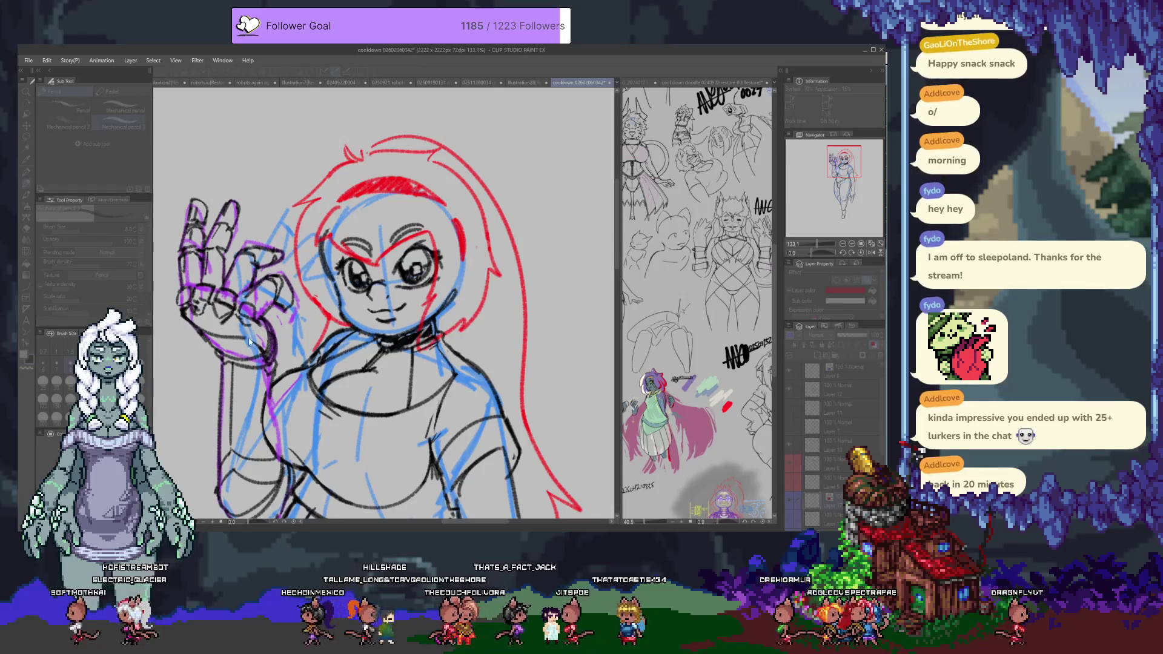
Step: Hide the long hair sketch (Layer 14) and show the short messy hair sketch (Layer 4)
key(e)
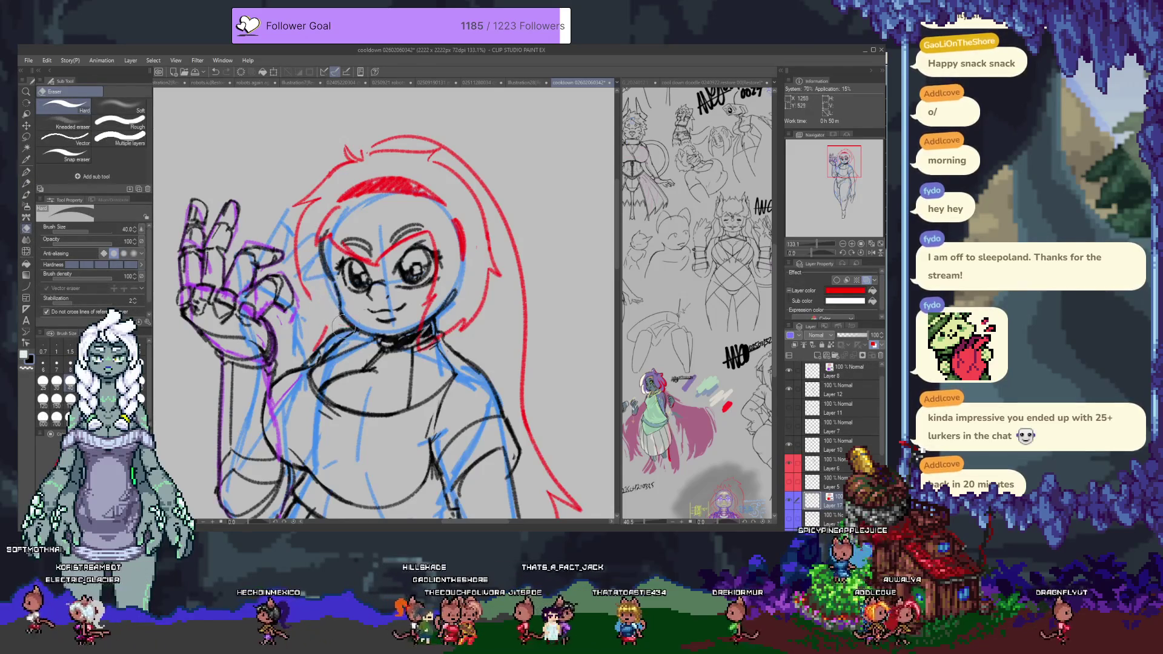
key(p)
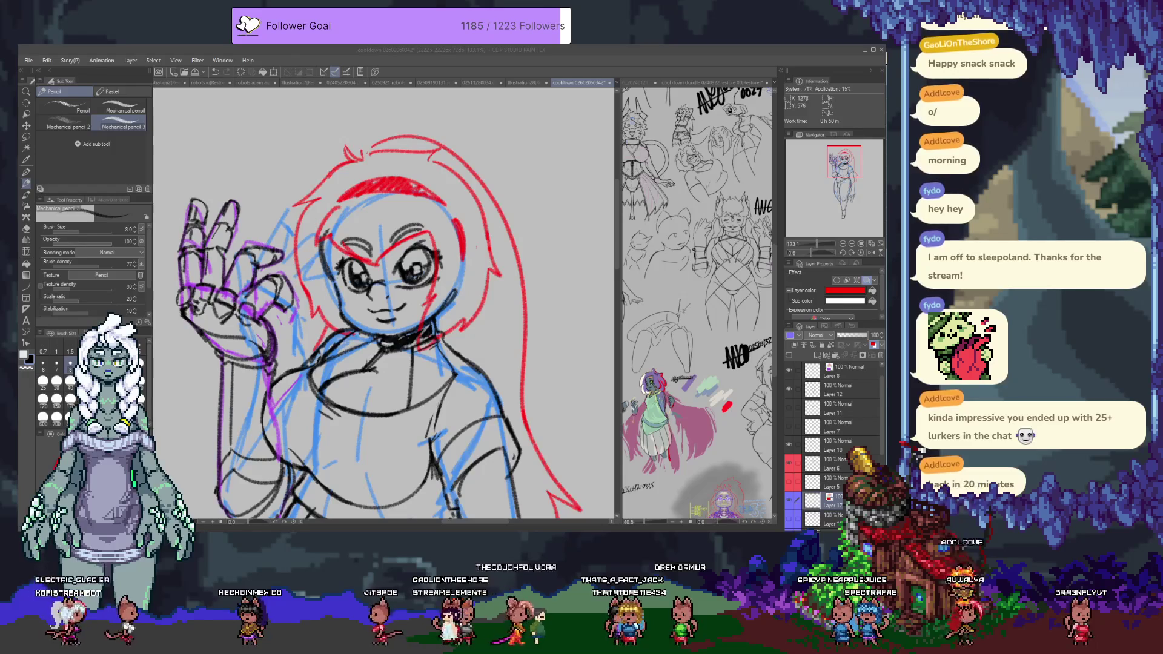
key(e)
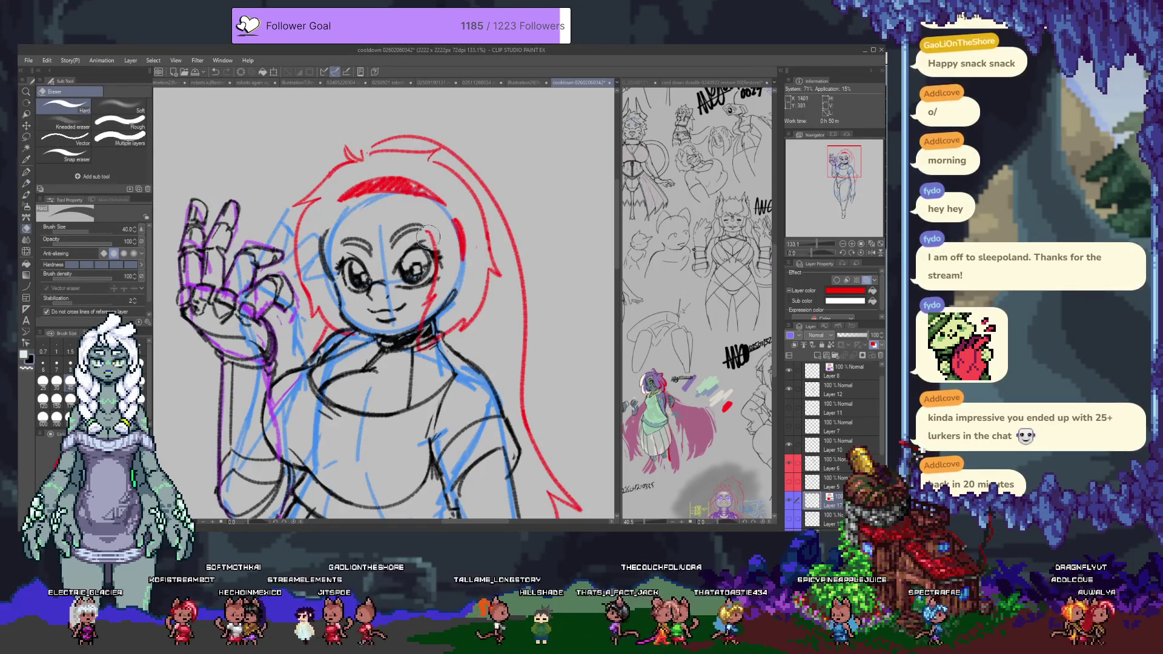
key(p)
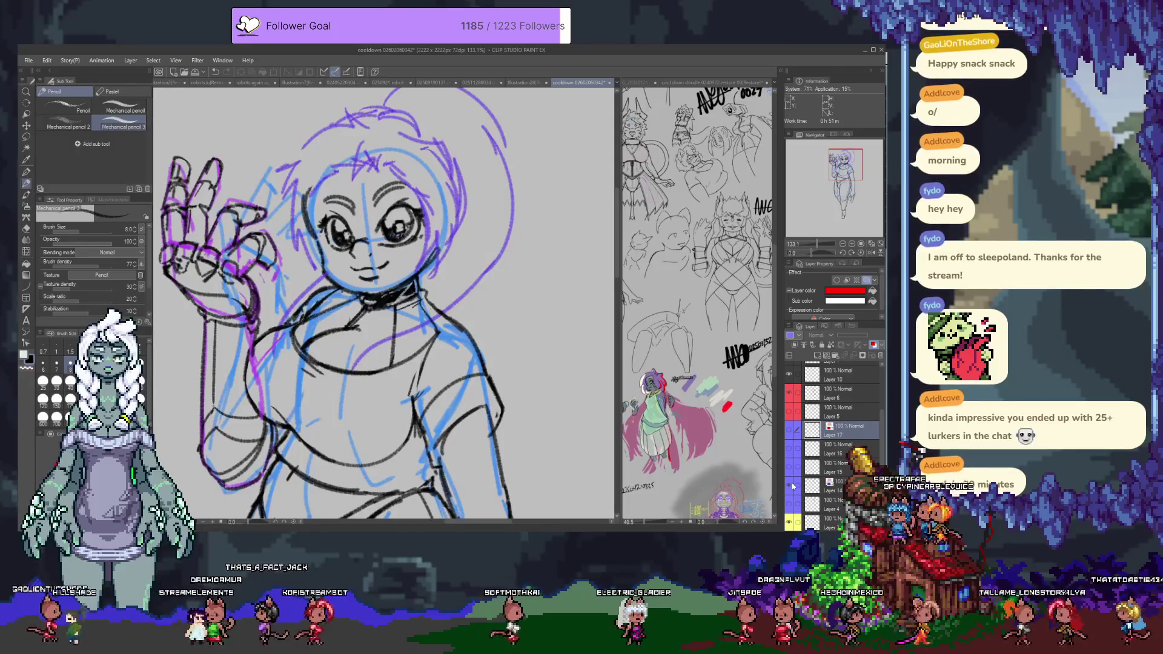
click(792, 486)
click(790, 508)
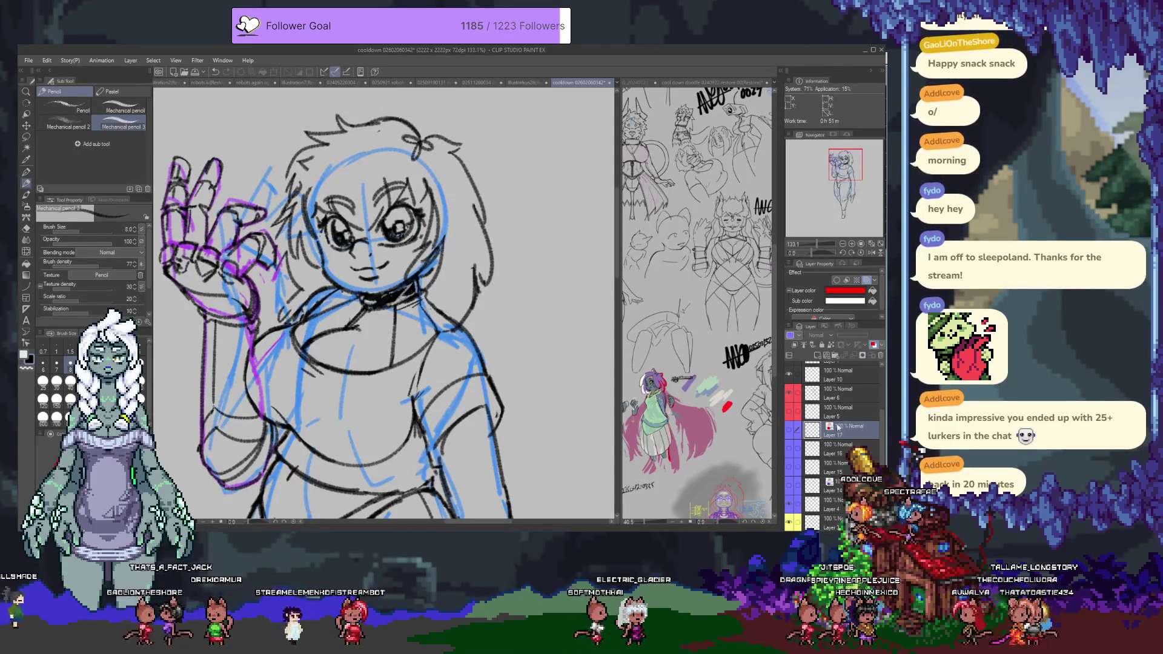
Step: Enable Layer color on Layer 4 so the messy hairstyle is tinted red
click(839, 509)
click(873, 345)
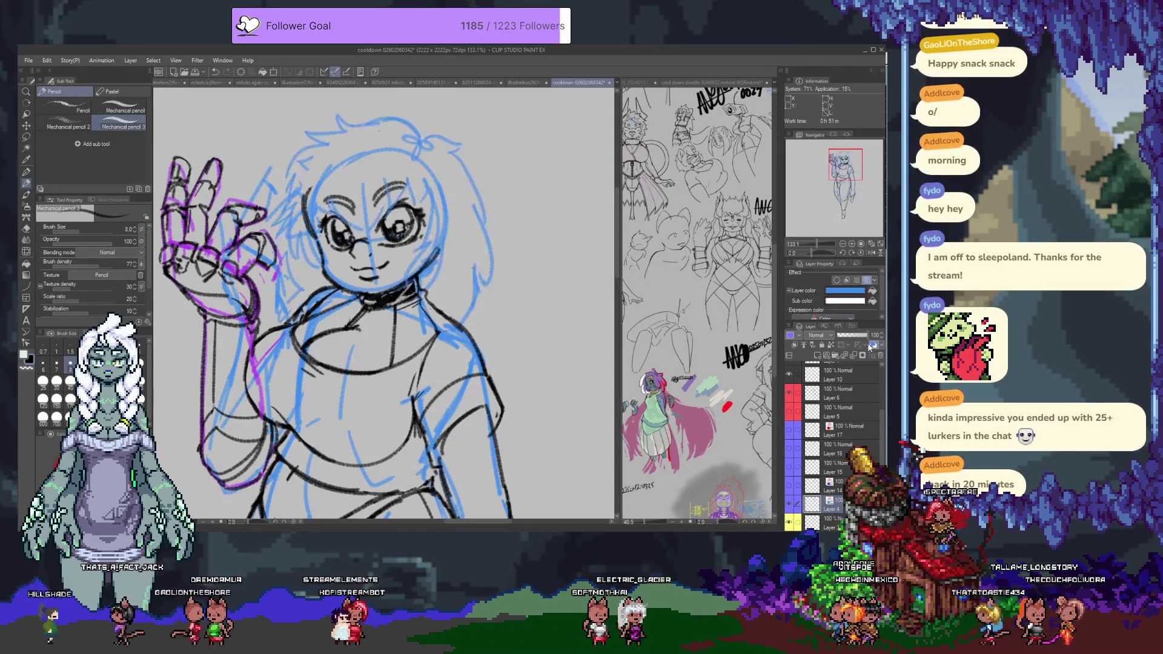
click(710, 312)
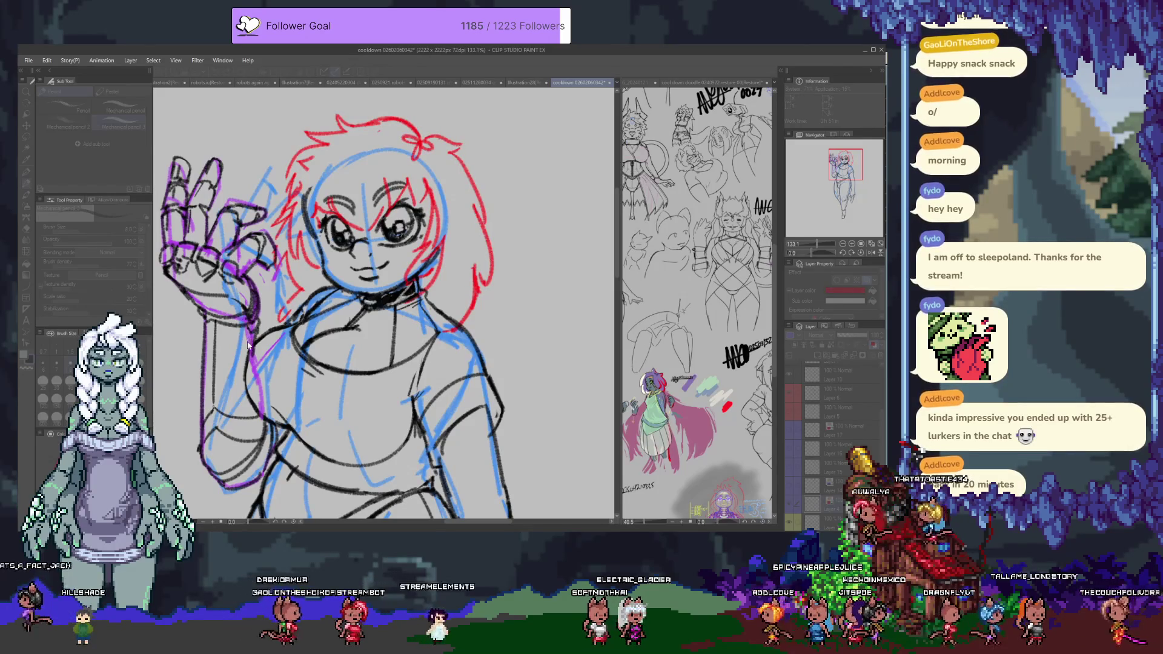
click(642, 356)
key(ctrl+minus)
key(ctrl+minus)
key(ctrl+minus)
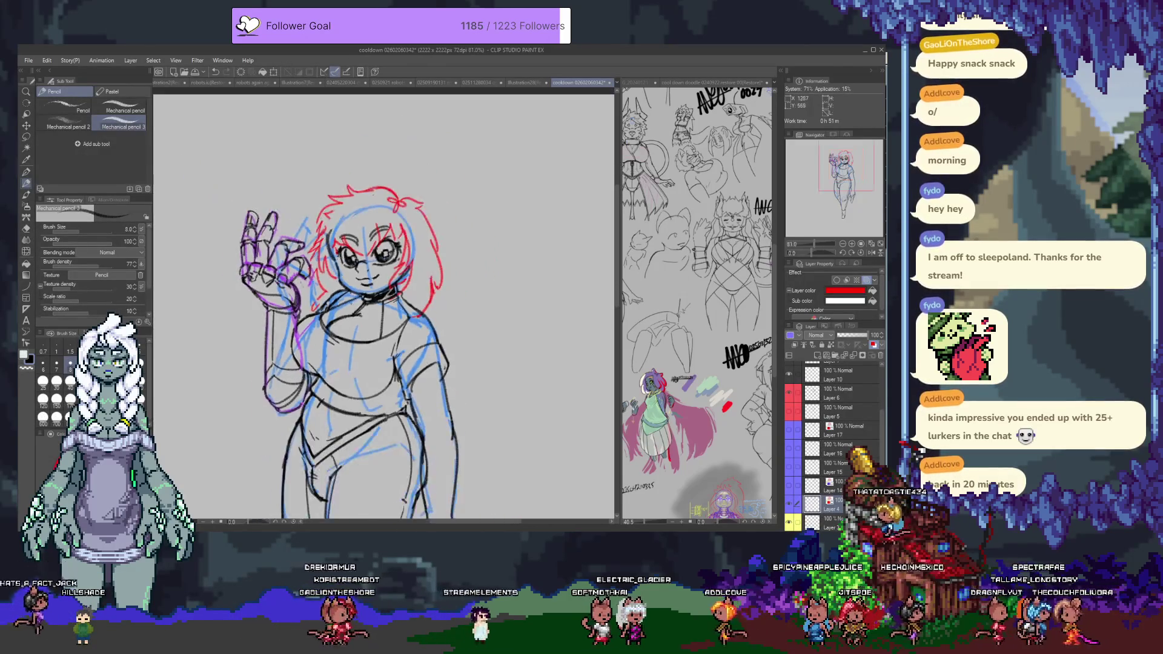
Step: Hide the short messy hair sketch and show the long red hair sketch again
key(ctrl+plus)
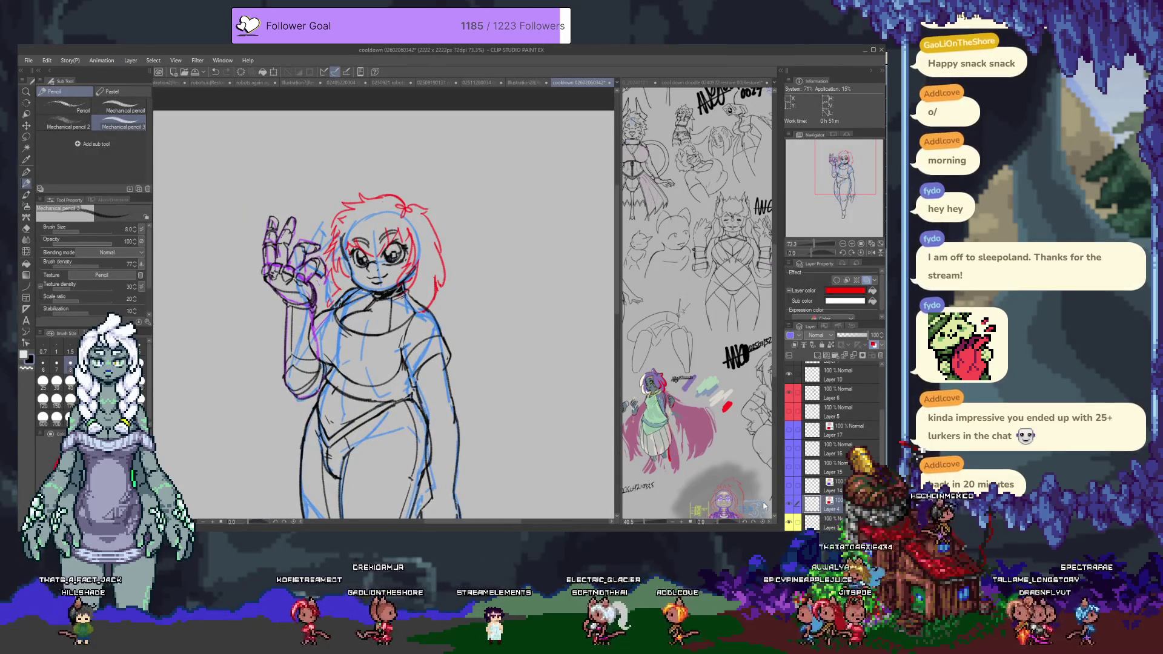
click(789, 509)
click(791, 431)
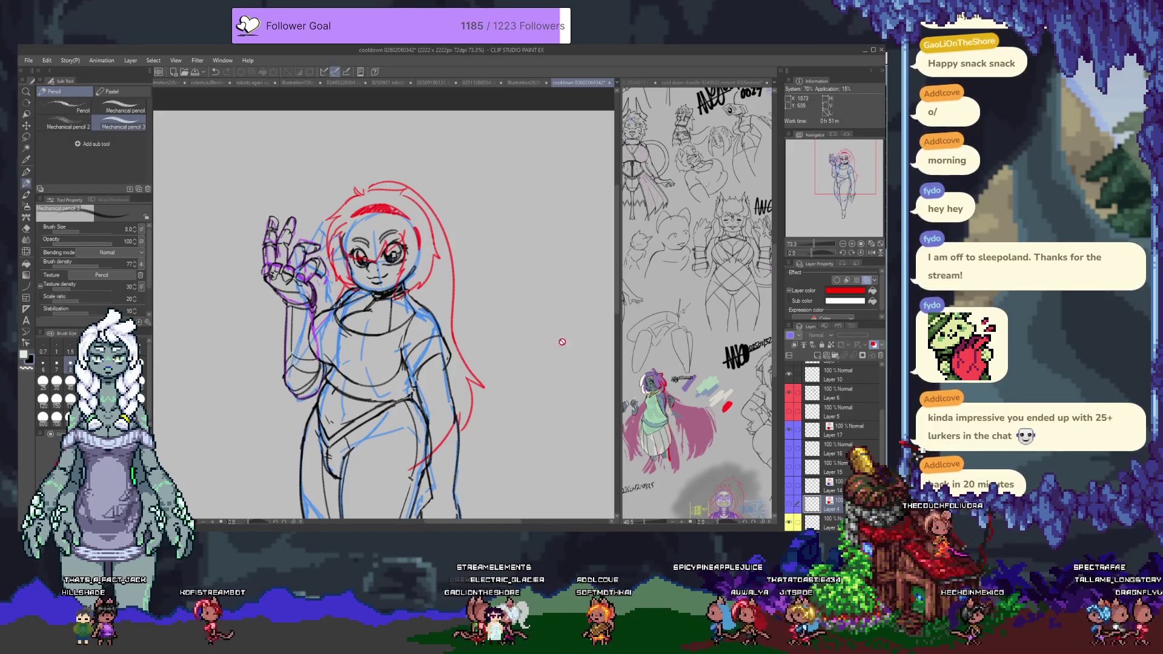
scroll(353, 194, up, 1)
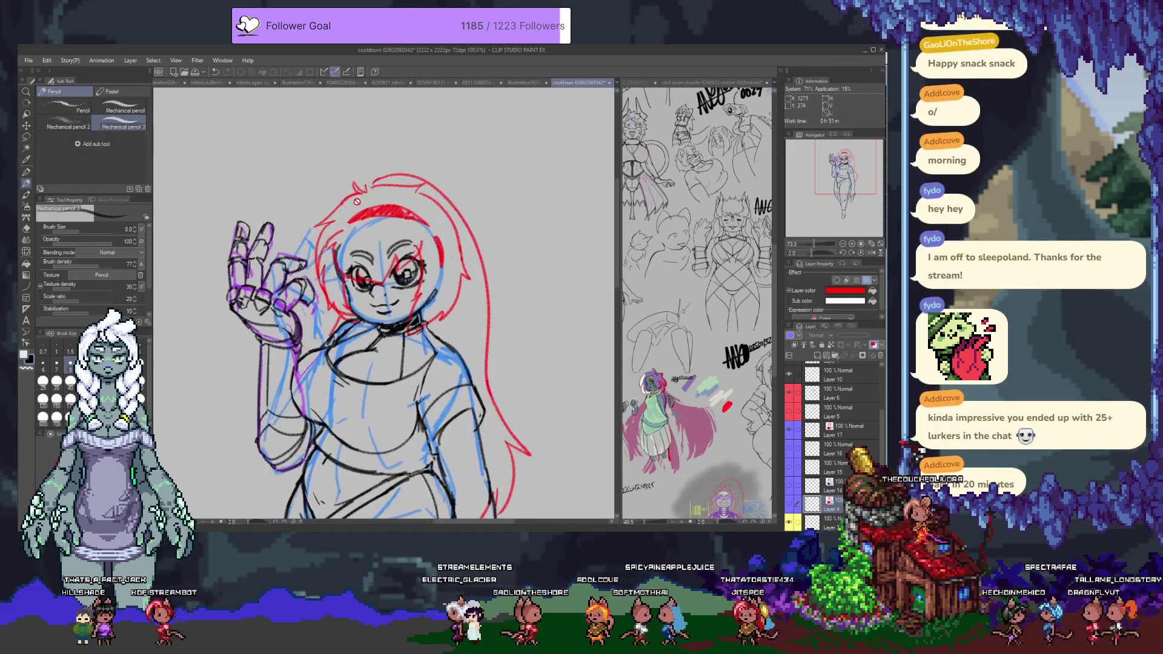
Step: Nudge the long hair layer (Layer 17) slightly up and left with Move layer
key(k)
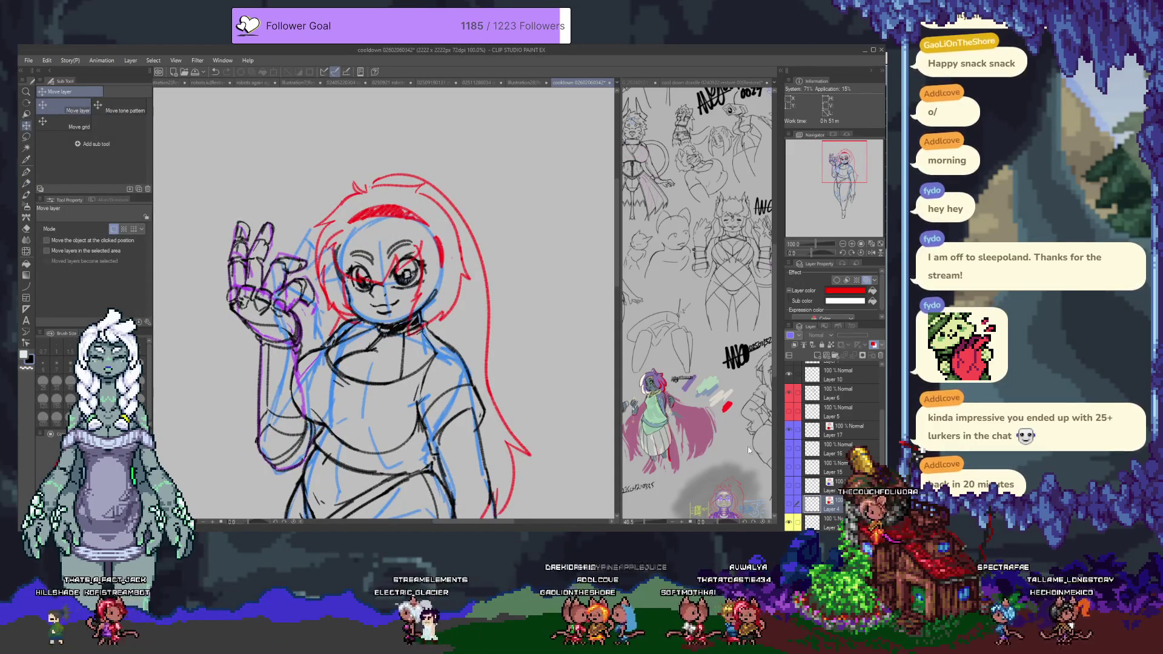
click(845, 430)
drag(384, 286, 384, 287)
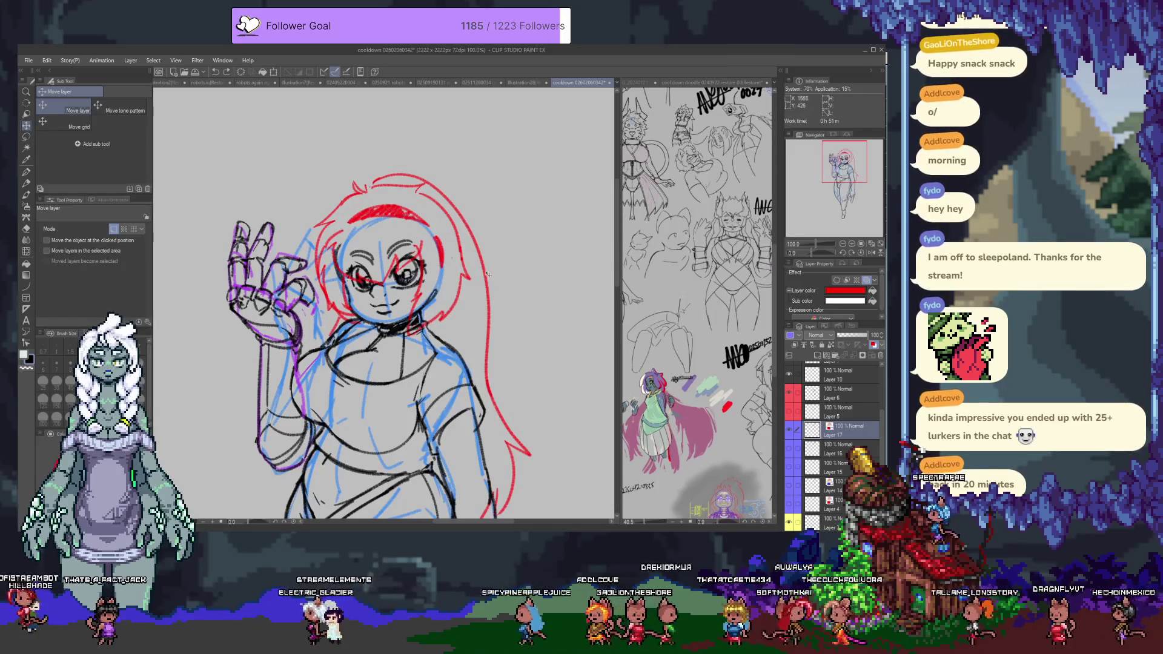
Step: Zoom out, frame the figure right of centre, and save the file
scroll(457, 278, down, 3)
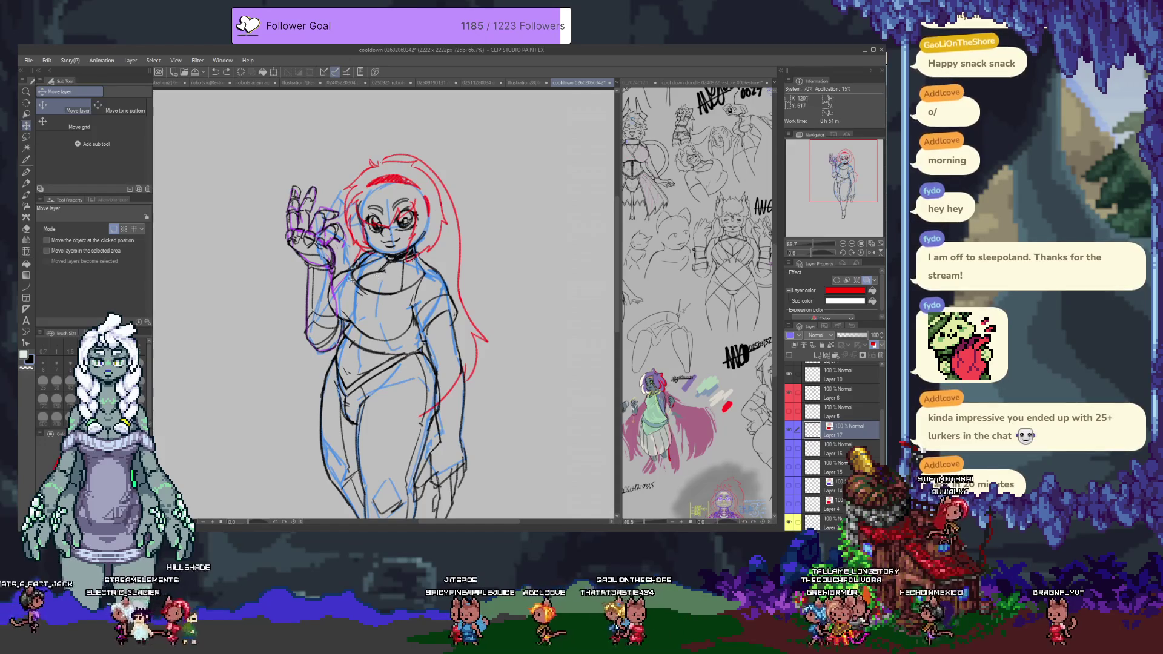
scroll(363, 277, down, 1)
mouse_move(322, 252)
mouse_down()
mouse_move(358, 252)
mouse_move(378, 271)
mouse_up()
key(ctrl+s)
scroll(835, 391, up, 3)
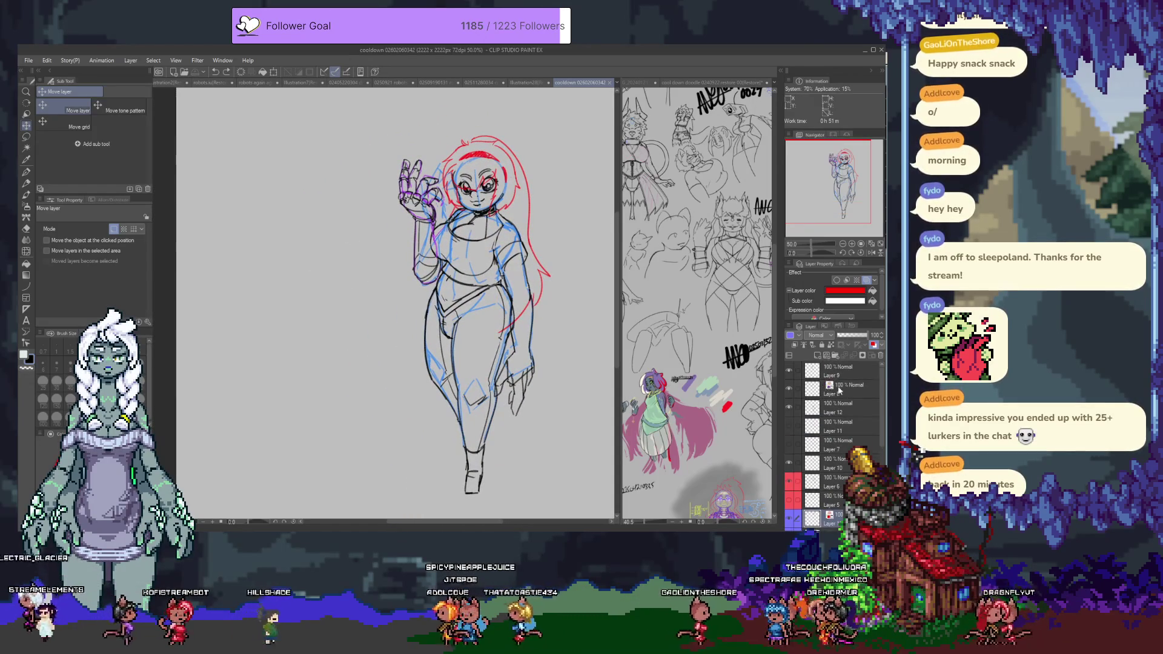
Step: Select Folder 1, then Layer 9 at its top, and switch to the G-pen
click(845, 379)
scroll(841, 423, down, 5)
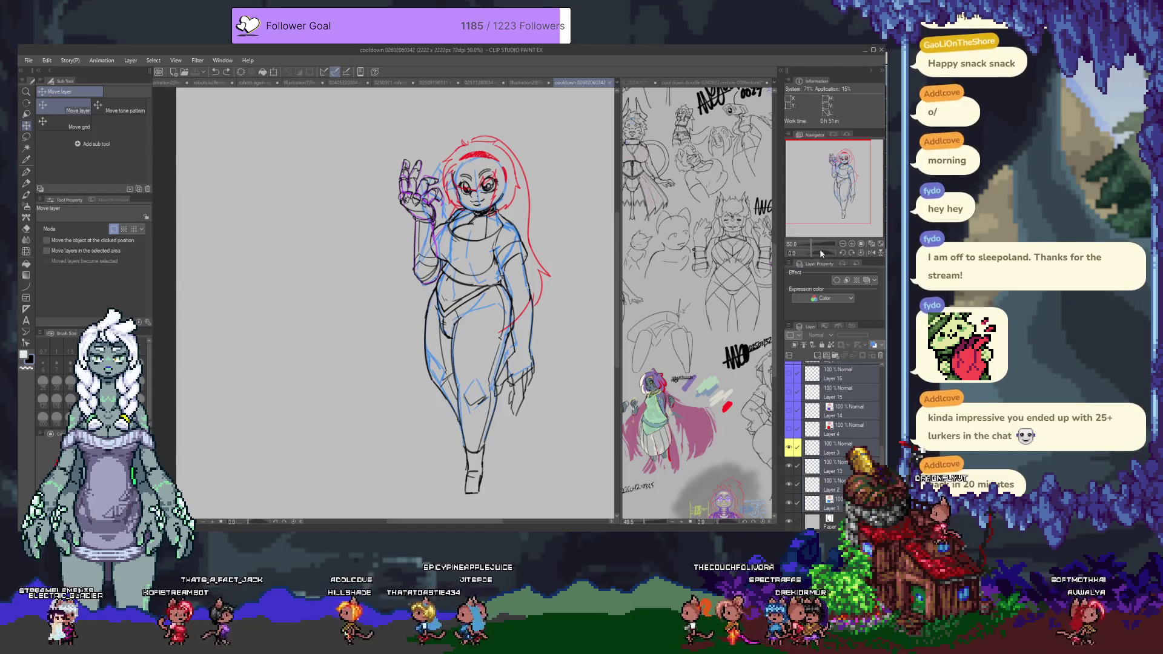
scroll(839, 424, up, 5)
click(839, 369)
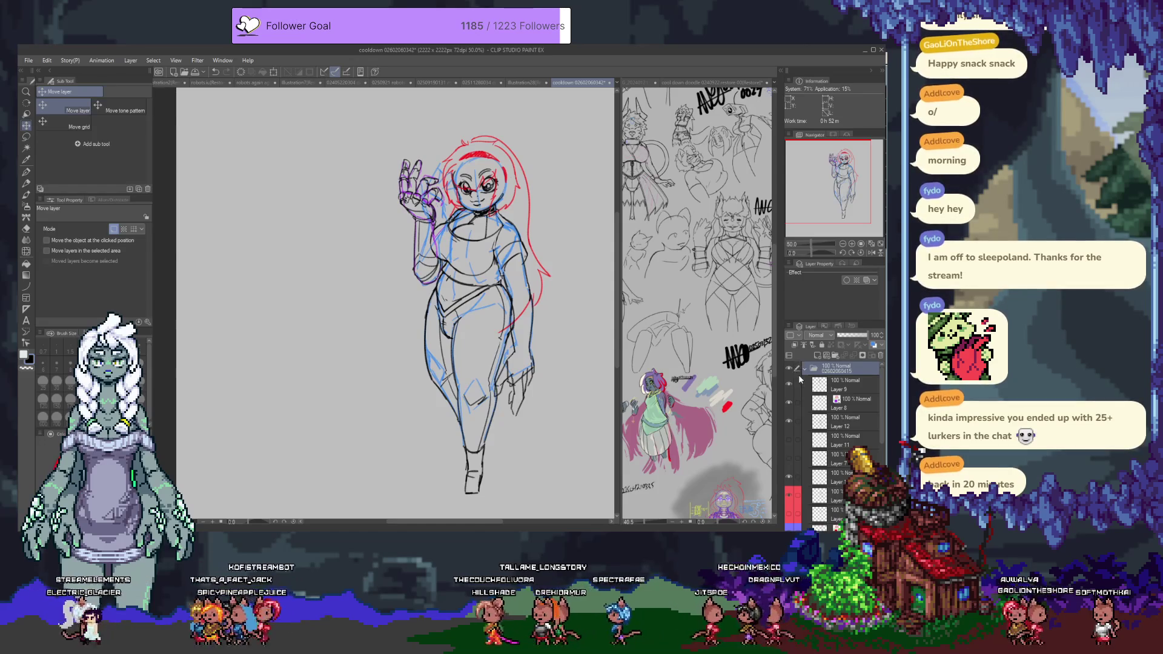
click(854, 387)
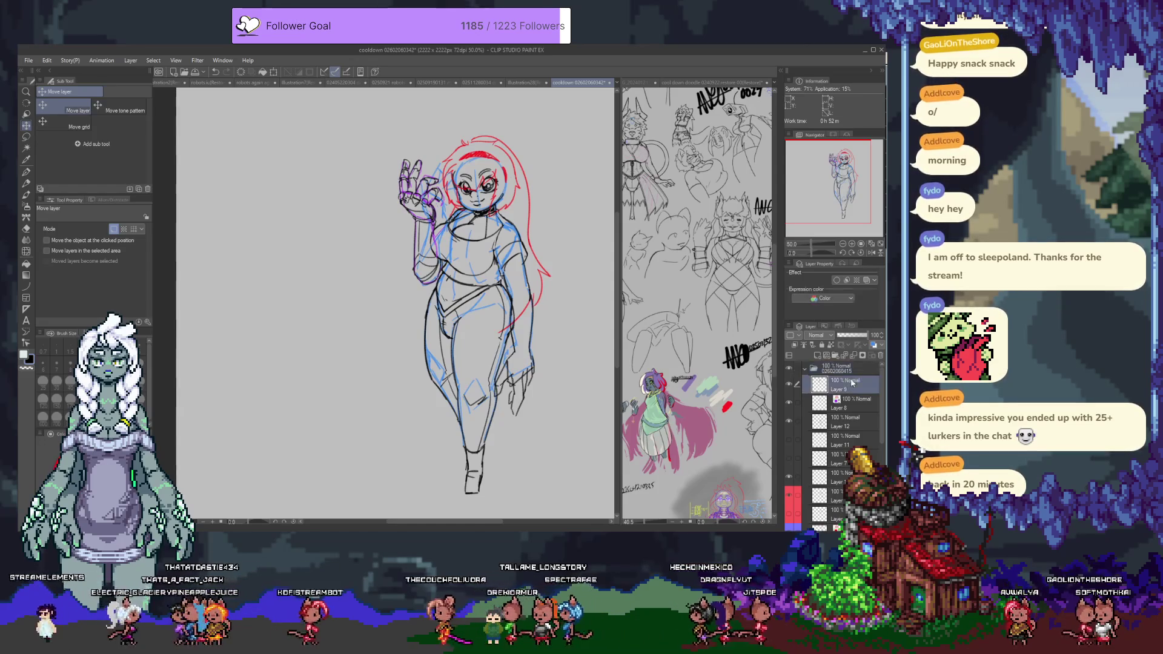
key(p)
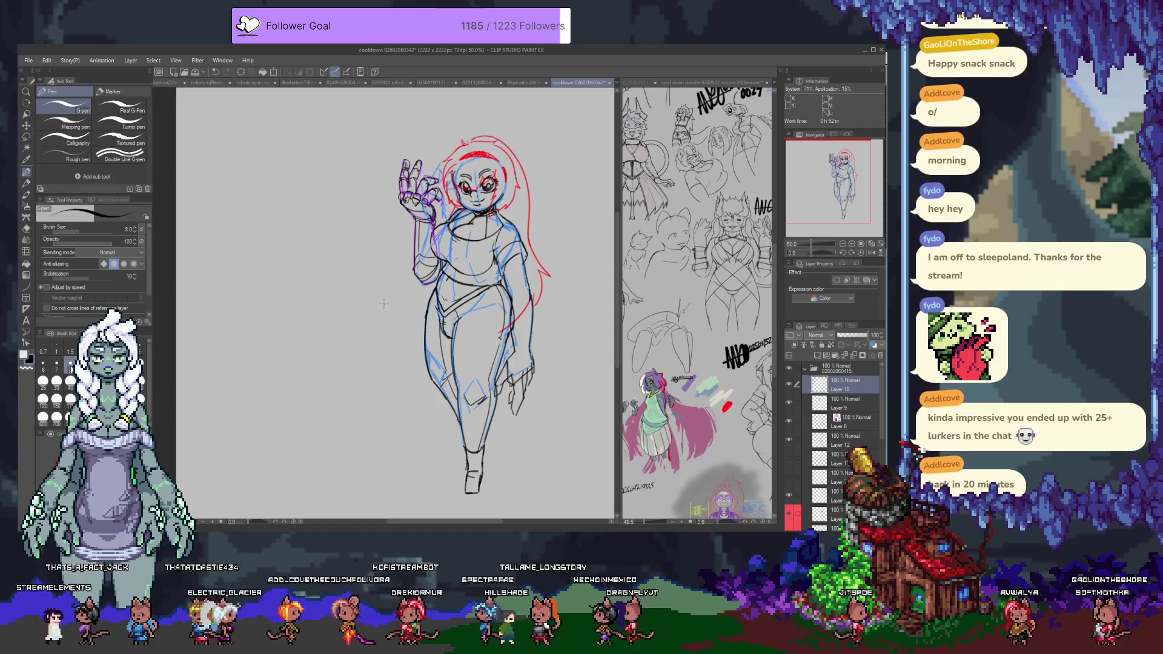
Step: Set the G-pen size to 8 and ink signature strokes right of the head, undoing failed scribbles
click(71, 367)
drag(533, 273, 491, 276)
drag(494, 200, 548, 171)
drag(494, 201, 532, 177)
key(ctrl+z)
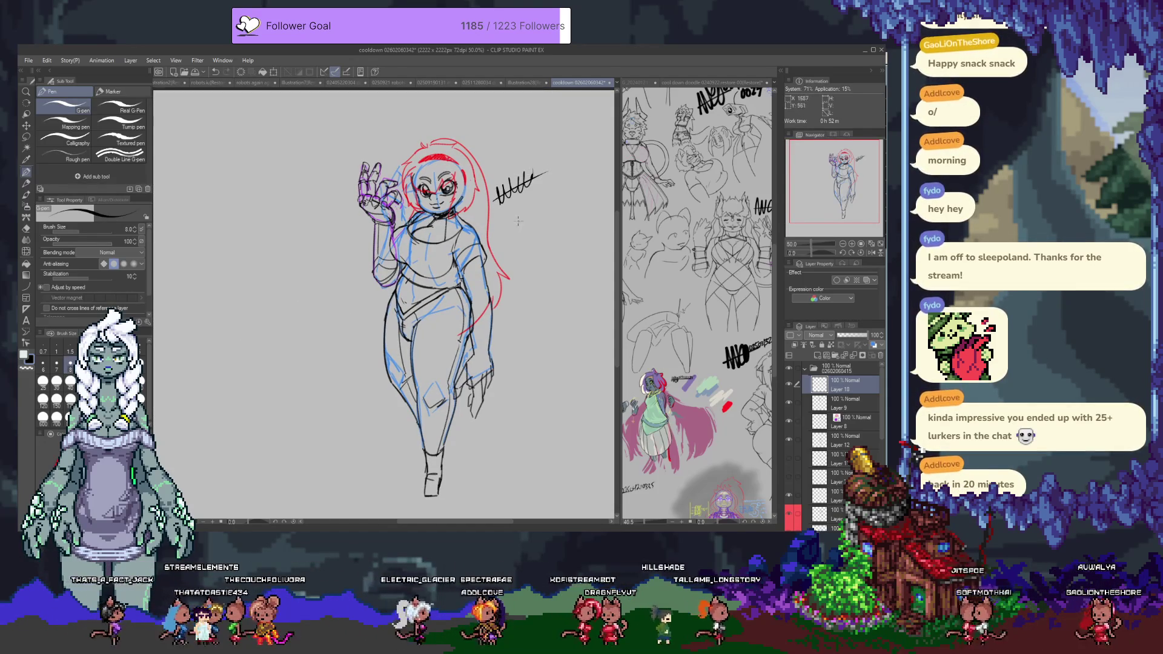
scroll(527, 181, up, 5)
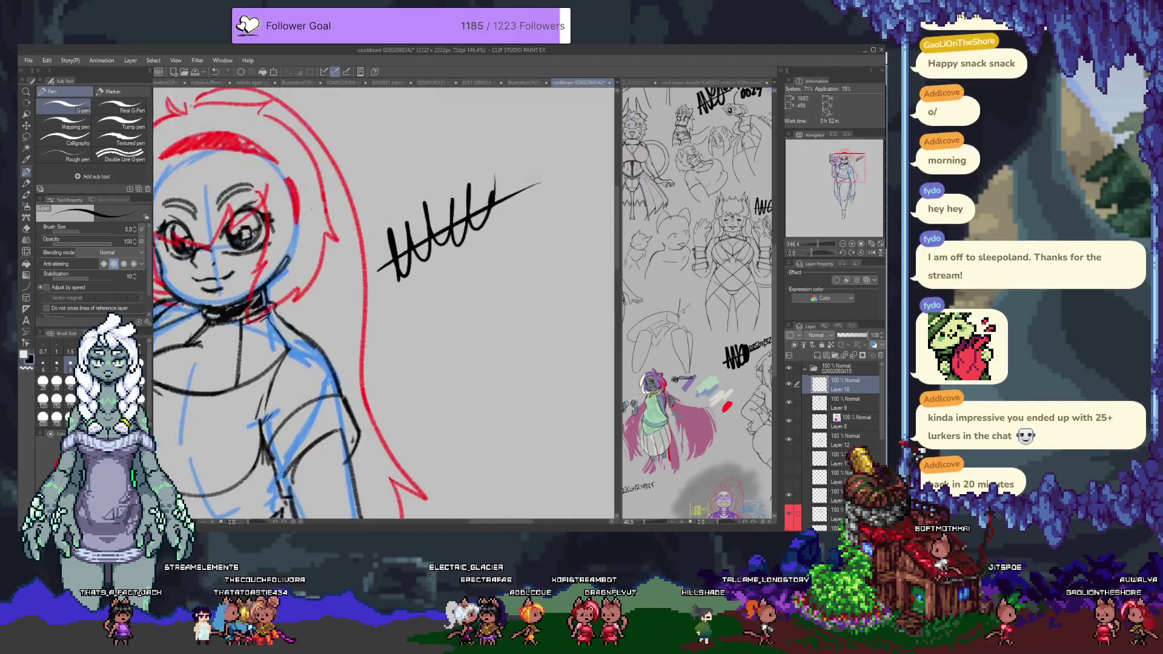
key(ctrl+z)
scroll(455, 243, up, 1)
mouse_move(348, 289)
mouse_down()
mouse_move(389, 269)
mouse_move(364, 254)
mouse_move(449, 235)
mouse_move(498, 176)
mouse_up()
key(ctrl+z)
Step: Ink the date at the signature's end, then collapse the folder and add a new layer above it
mouse_move(513, 159)
mouse_down()
mouse_move(509, 189)
mouse_move(529, 167)
mouse_up()
drag(547, 156, 547, 178)
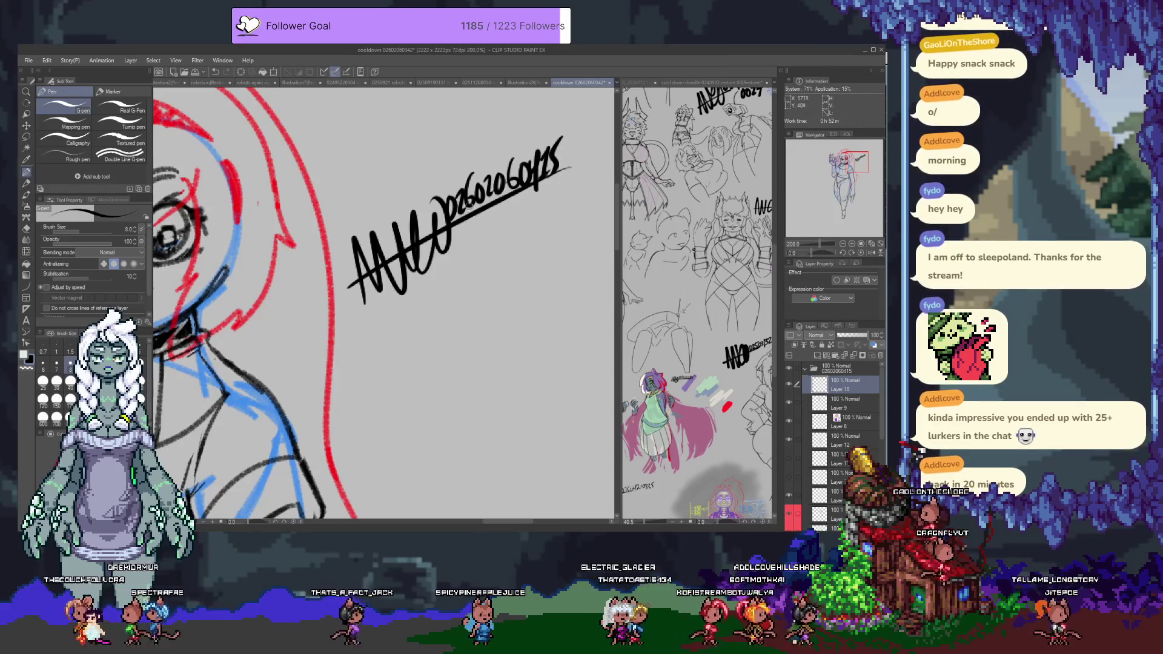
scroll(375, 352, down, 5)
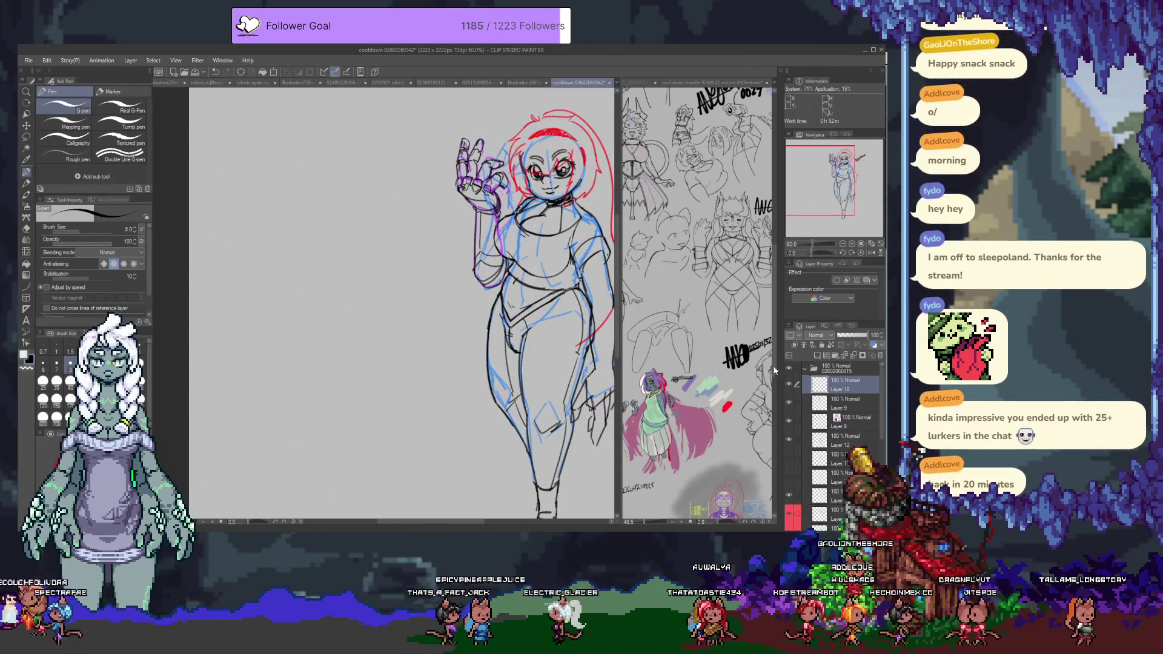
click(807, 367)
click(815, 355)
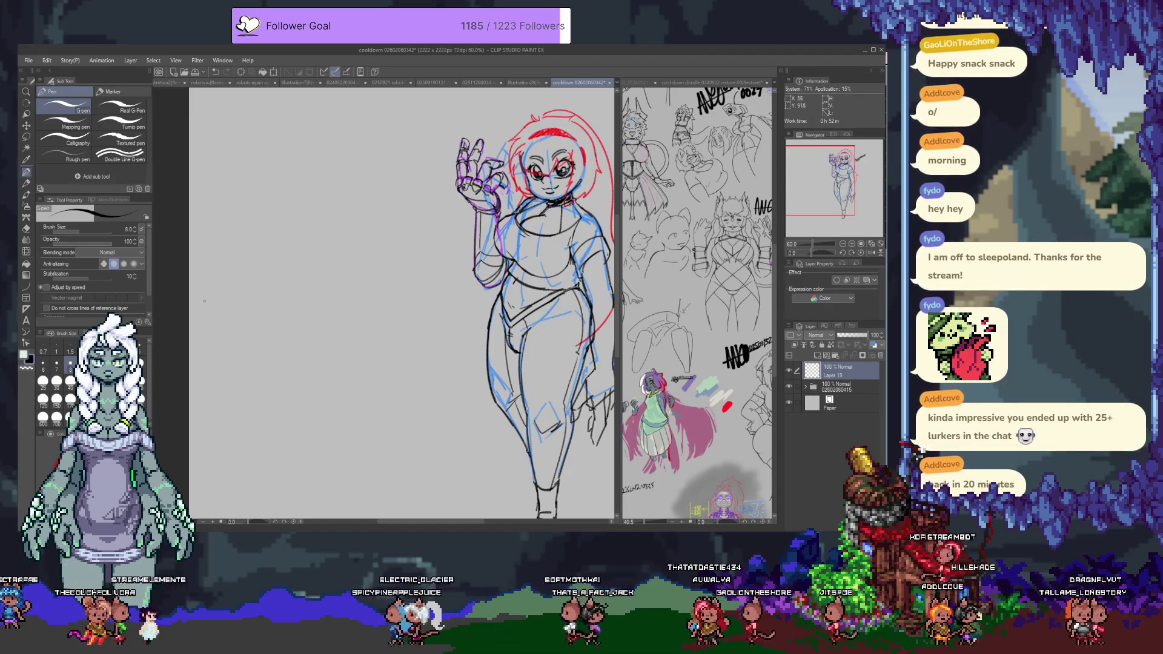
Step: Sketch a small head circle with Mechanical pencil 3 on the empty canvas left of the girl
key(p)
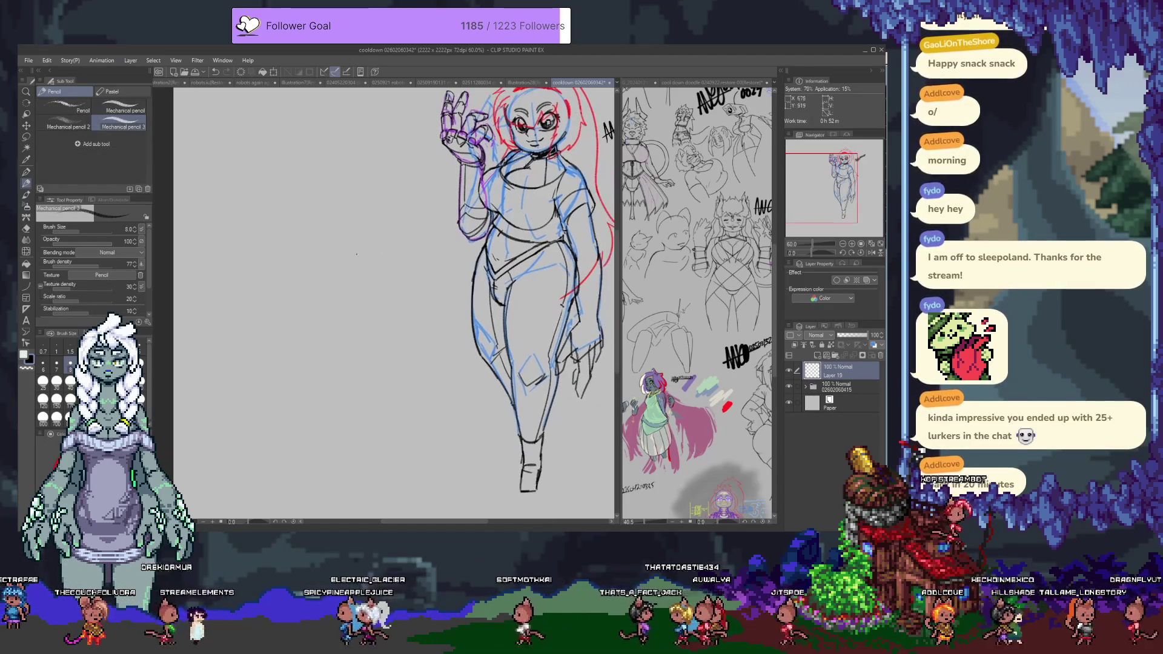
scroll(366, 300, up, 3)
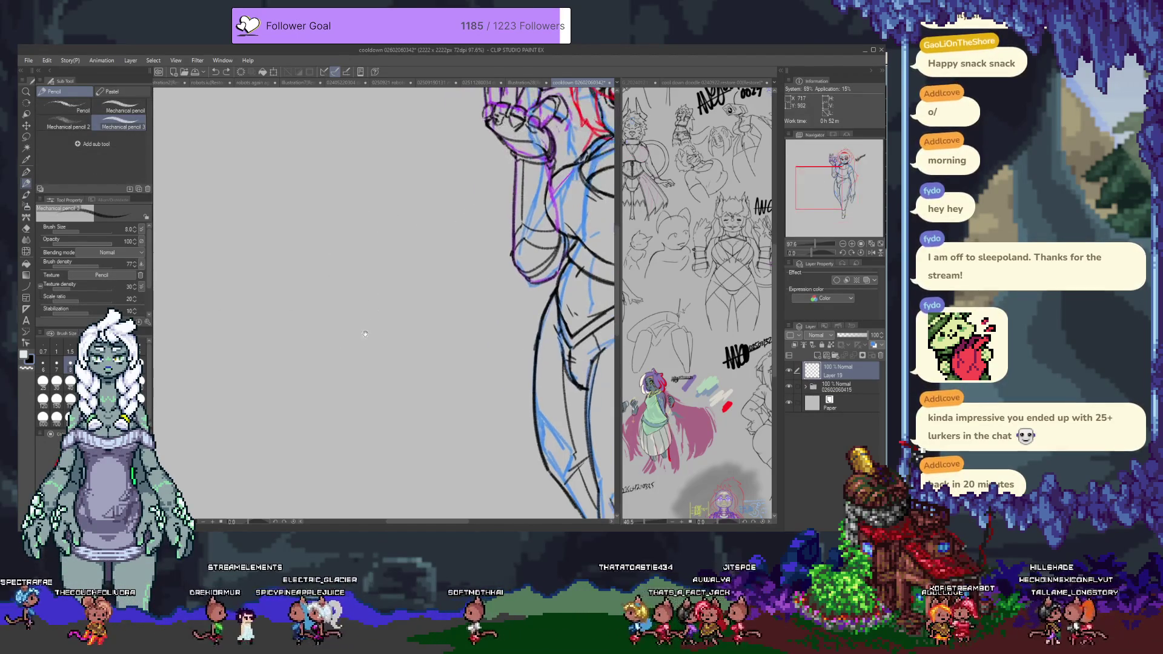
scroll(337, 298, down, 3)
mouse_move(312, 252)
mouse_down()
mouse_move(348, 240)
mouse_move(322, 229)
mouse_move(330, 224)
mouse_move(371, 257)
mouse_move(330, 218)
mouse_up()
key(ctrl+z)
key(ctrl+z)
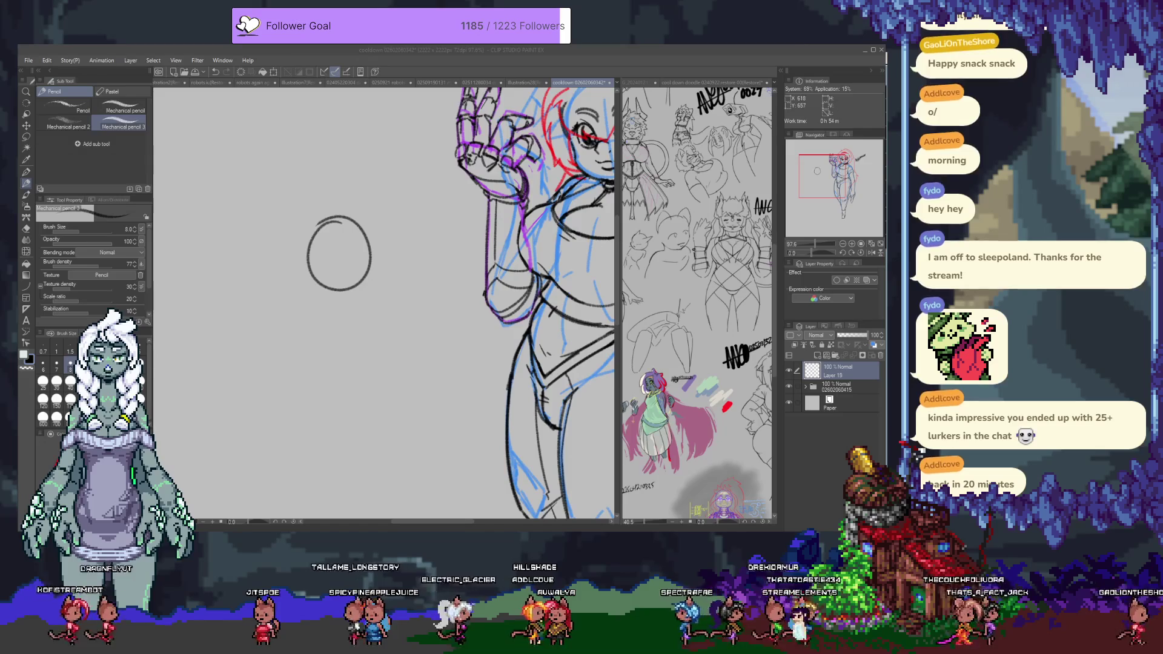
Step: Redraw the head circle and add a vertical centre line inside it
key(ctrl+z)
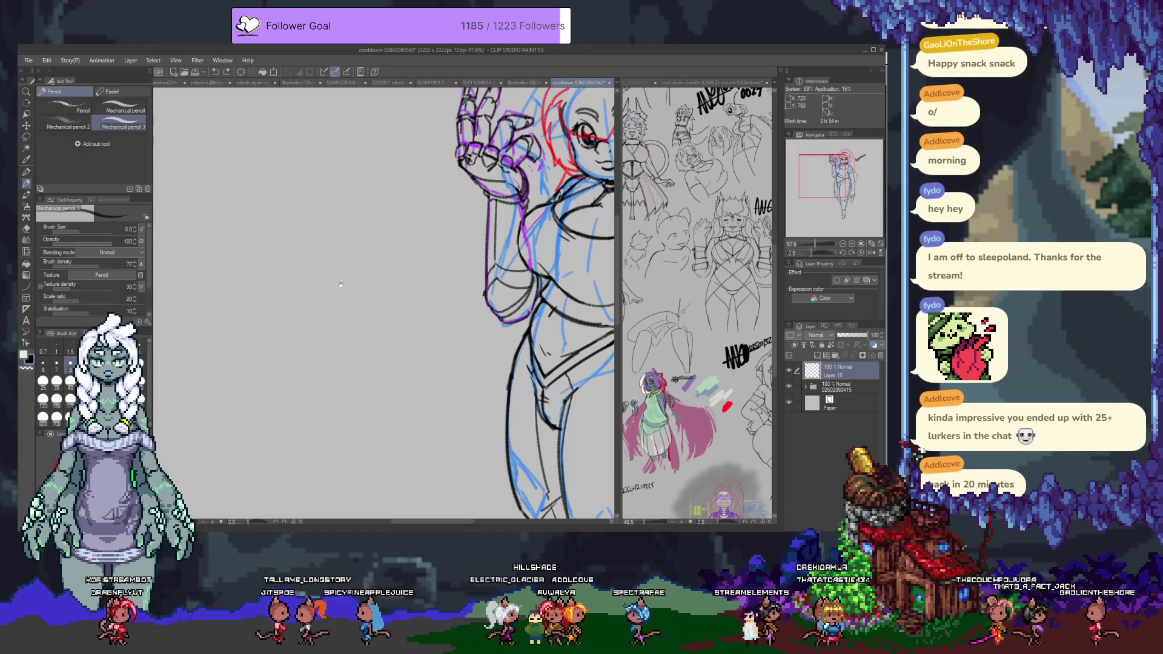
drag(370, 275, 392, 252)
drag(304, 224, 347, 282)
key(ctrl+z)
mouse_move(291, 230)
mouse_down()
mouse_move(260, 332)
mouse_move(334, 284)
mouse_move(315, 241)
mouse_up()
key(ctrl+z)
drag(287, 298, 315, 267)
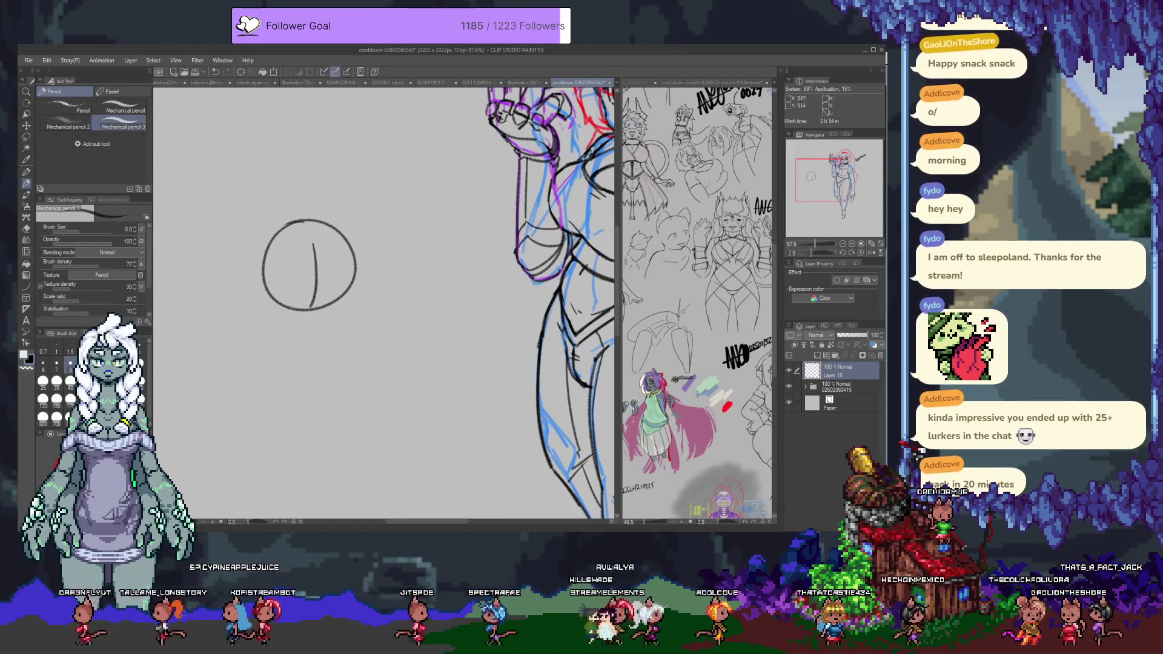
drag(240, 274, 352, 318)
key(ctrl+z)
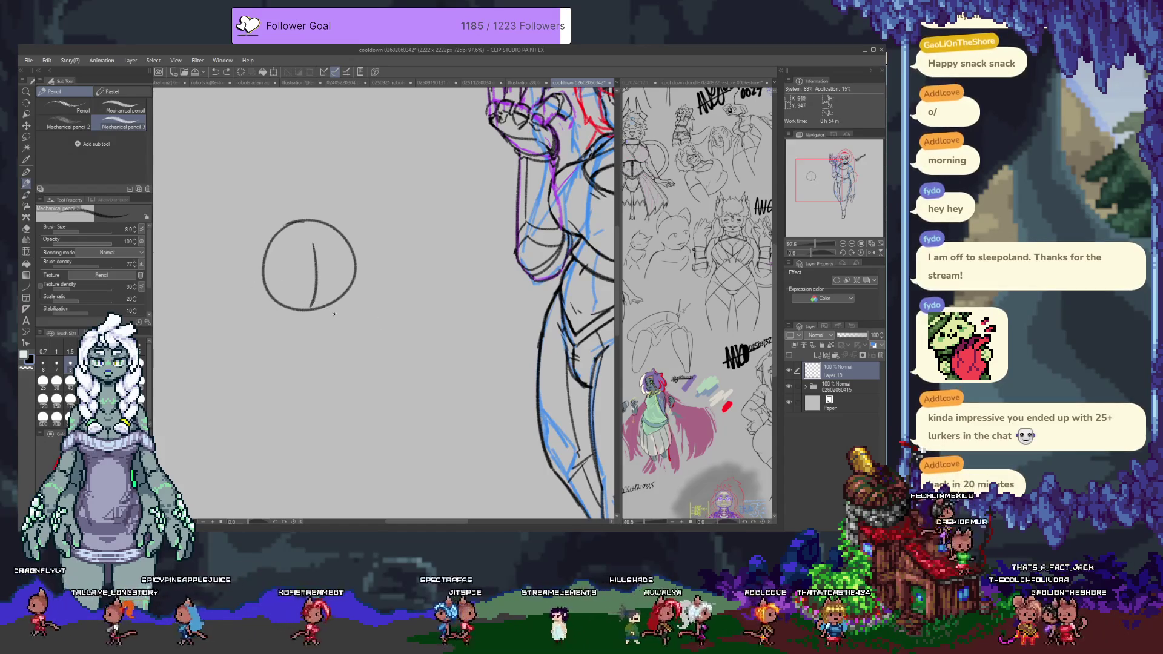
Step: Add Layer 20 and sketch the torso's left and right side lines down toward the hip
key(ctrl+shift+n)
drag(428, 352, 446, 331)
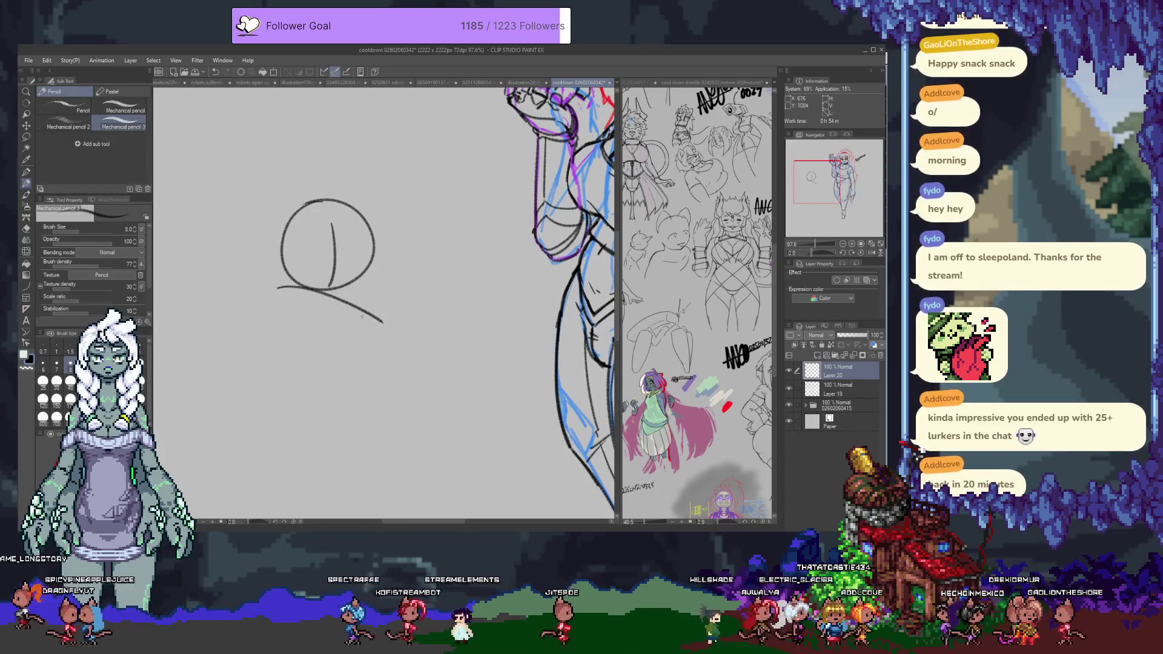
drag(275, 289, 251, 358)
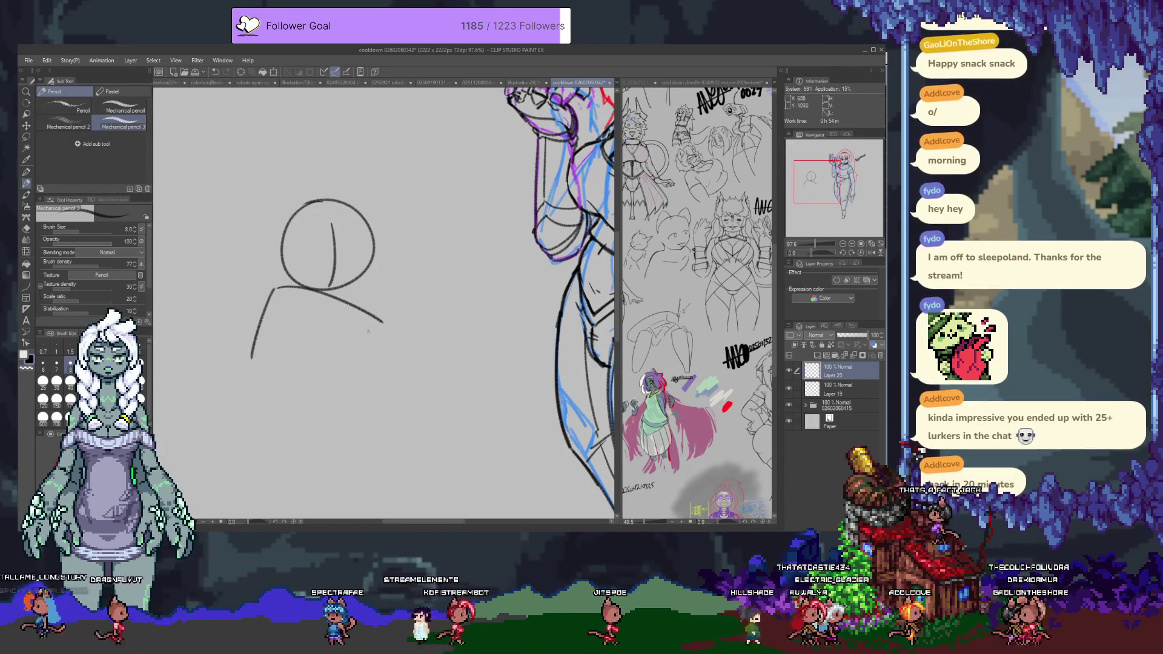
mouse_move(383, 325)
mouse_down()
mouse_move(323, 358)
mouse_move(276, 420)
mouse_move(400, 301)
mouse_move(357, 341)
mouse_up()
key(ctrl+z)
key(ctrl+z)
drag(398, 294, 356, 341)
key(ctrl+z)
drag(388, 295, 352, 352)
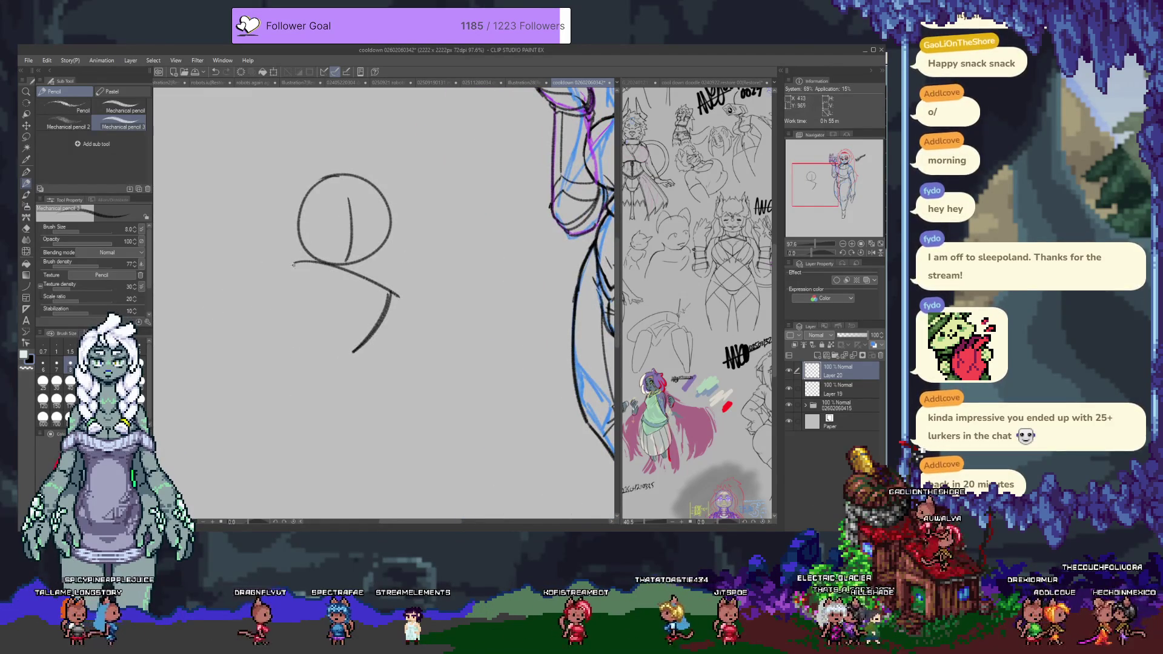
drag(295, 263, 279, 338)
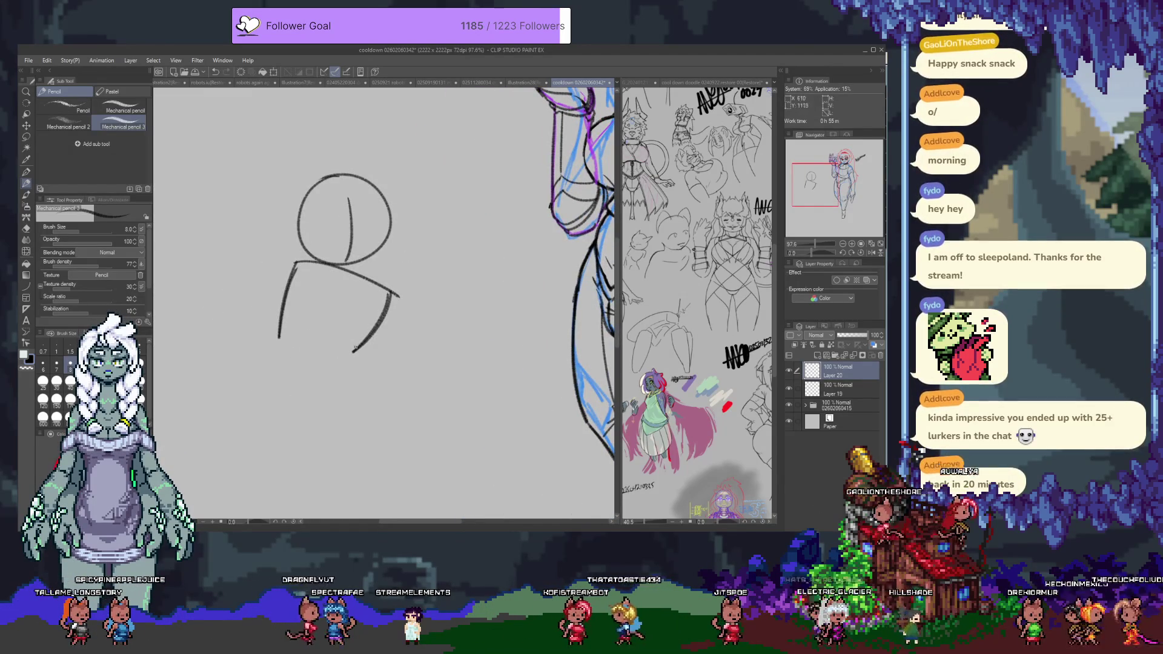
drag(352, 355, 370, 392)
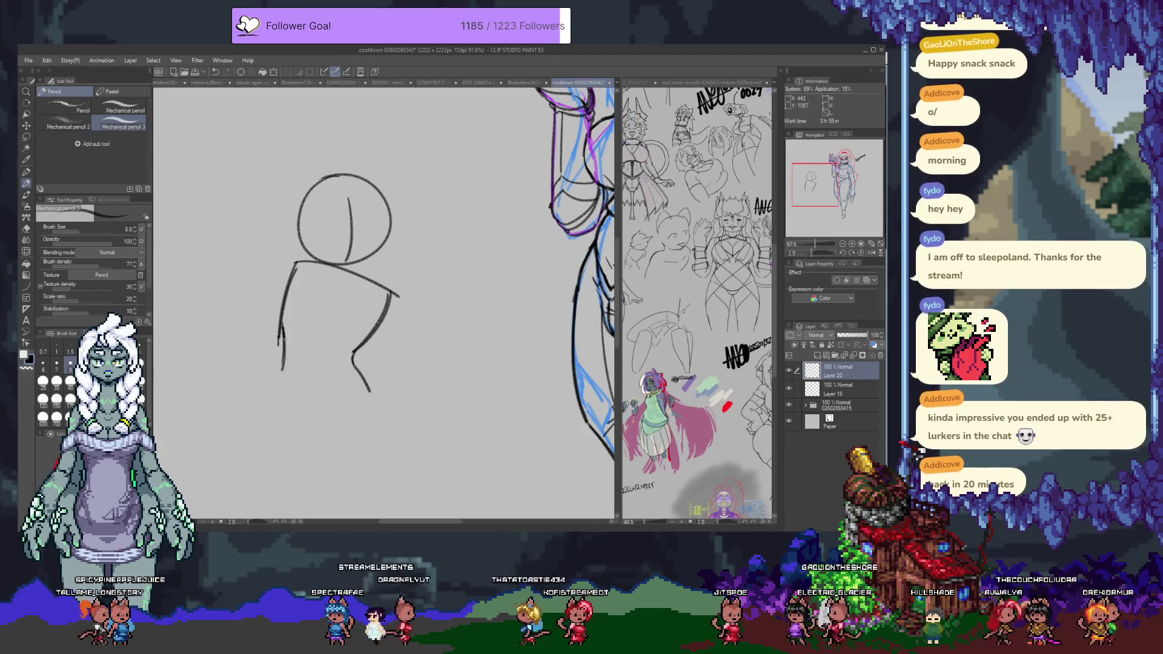
Step: On Layer 19, erase the old centre line and redraw the head circle with a horizontal guideline
key(e)
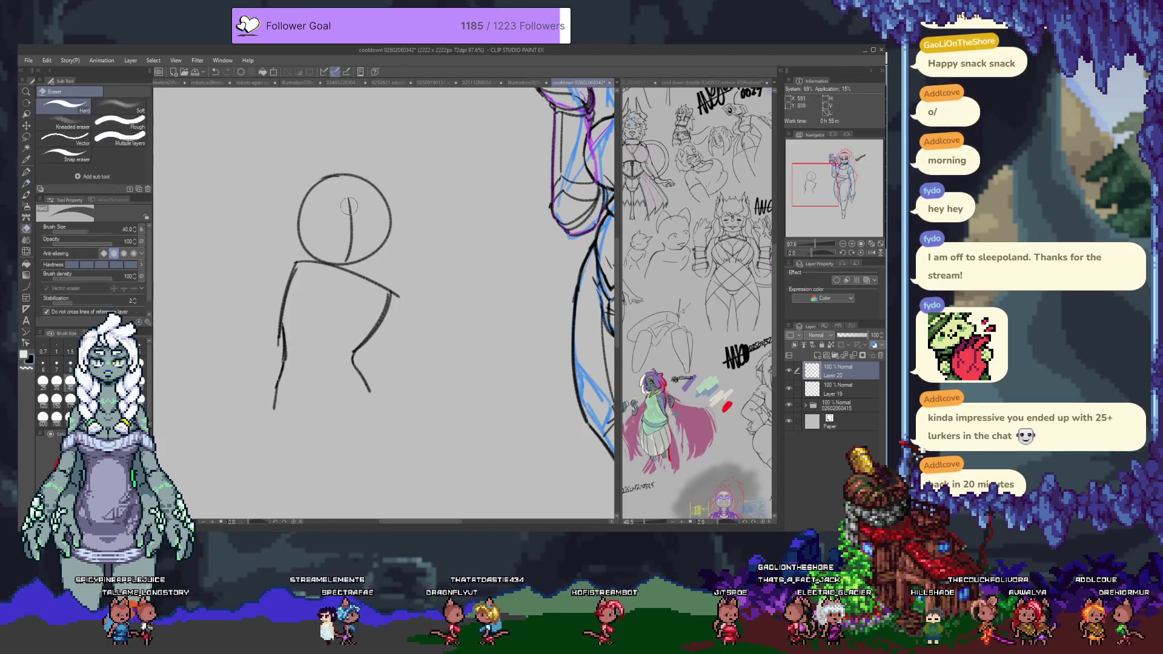
key(alt+bracketleft)
drag(348, 199, 342, 244)
key(p)
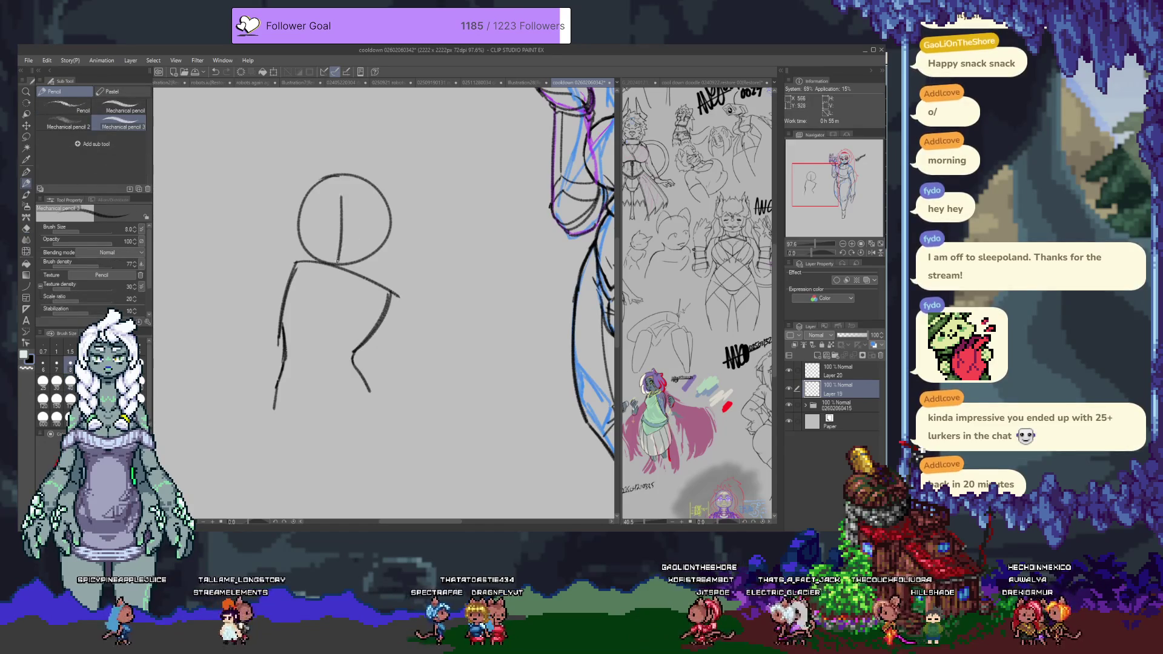
mouse_move(317, 177)
mouse_down()
mouse_move(375, 242)
mouse_move(339, 173)
mouse_move(341, 257)
mouse_up()
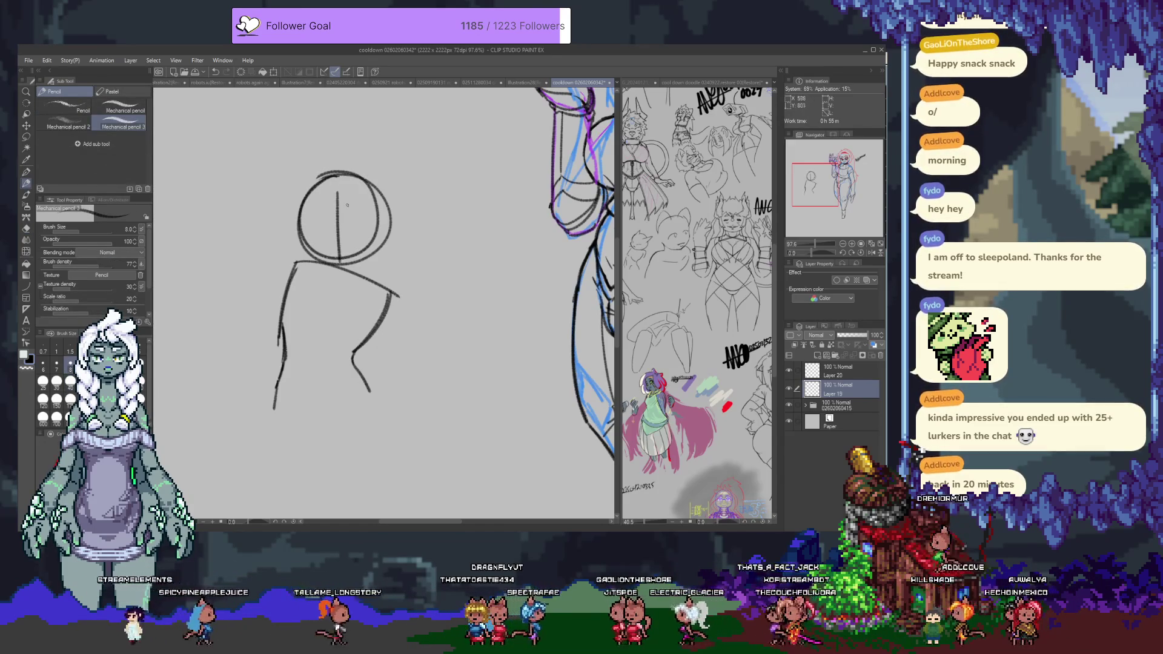
mouse_move(303, 218)
mouse_down()
mouse_move(388, 214)
mouse_move(364, 216)
mouse_up()
key(ctrl+z)
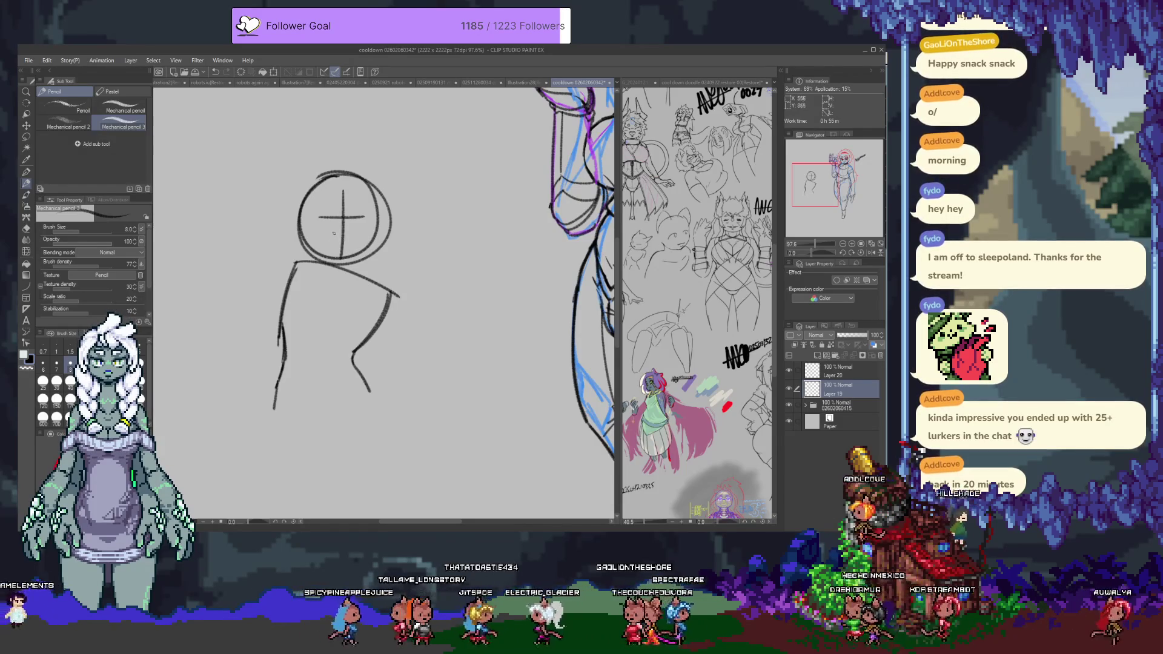
key(ctrl+z)
key(ctrl+z)
key(ctrl+z)
drag(330, 177, 381, 195)
key(ctrl+z)
key(ctrl+z)
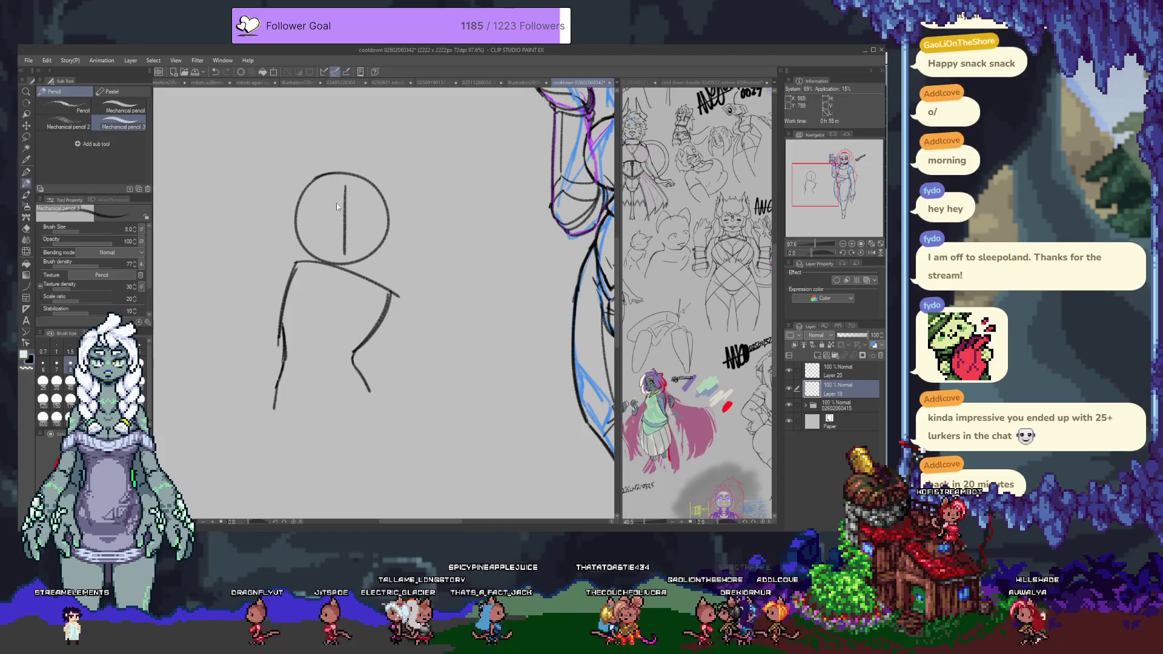
drag(312, 215, 361, 217)
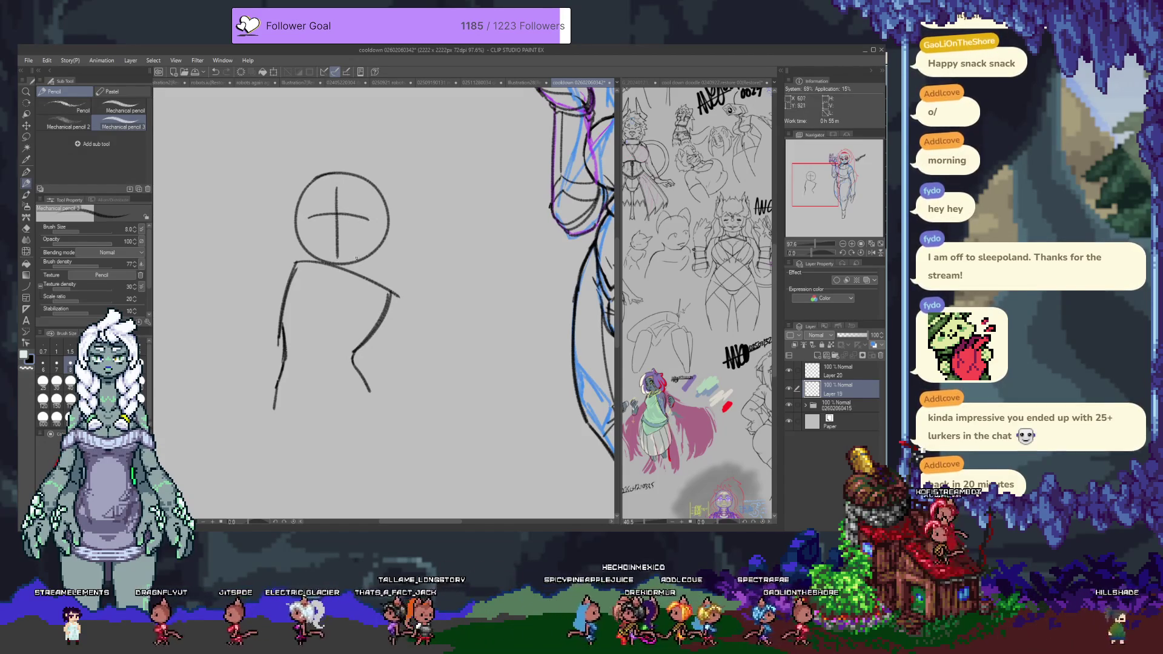
Step: Move the head circle up slightly with Move layer
key(k)
drag(367, 261, 361, 275)
key(p)
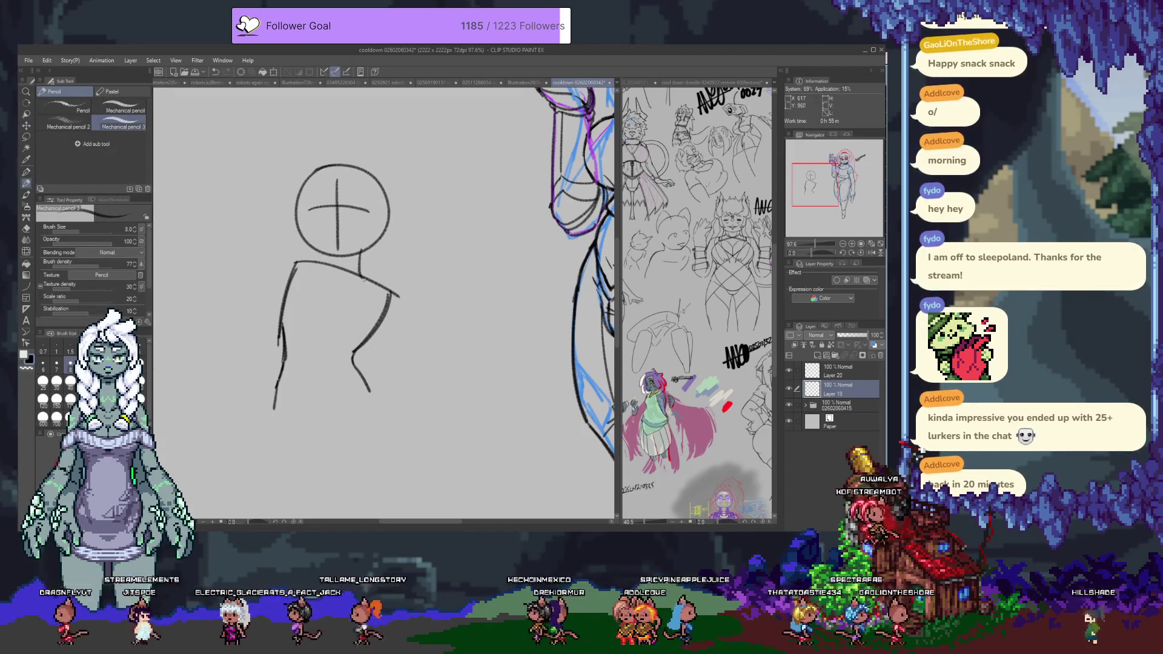
Step: Sketch the shoulder line, erase stray marks on the left body line, and hide Layer 19 to check
mouse_move(349, 277)
mouse_down()
mouse_move(301, 259)
mouse_move(398, 286)
mouse_up()
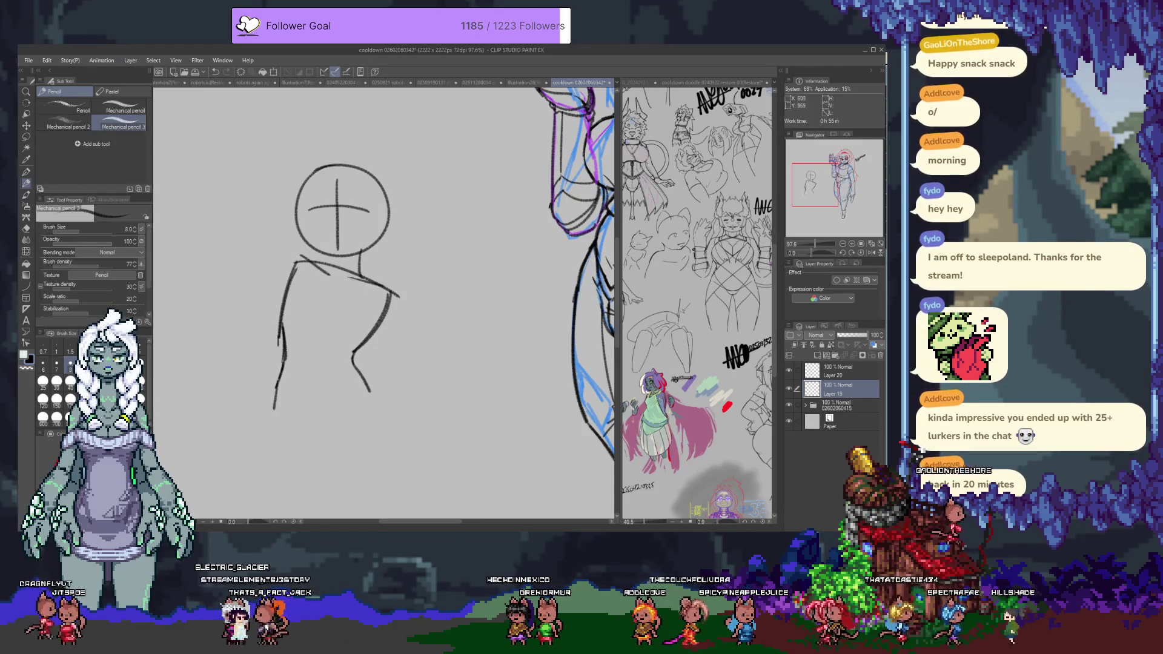
key(ctrl+z)
drag(306, 258, 327, 277)
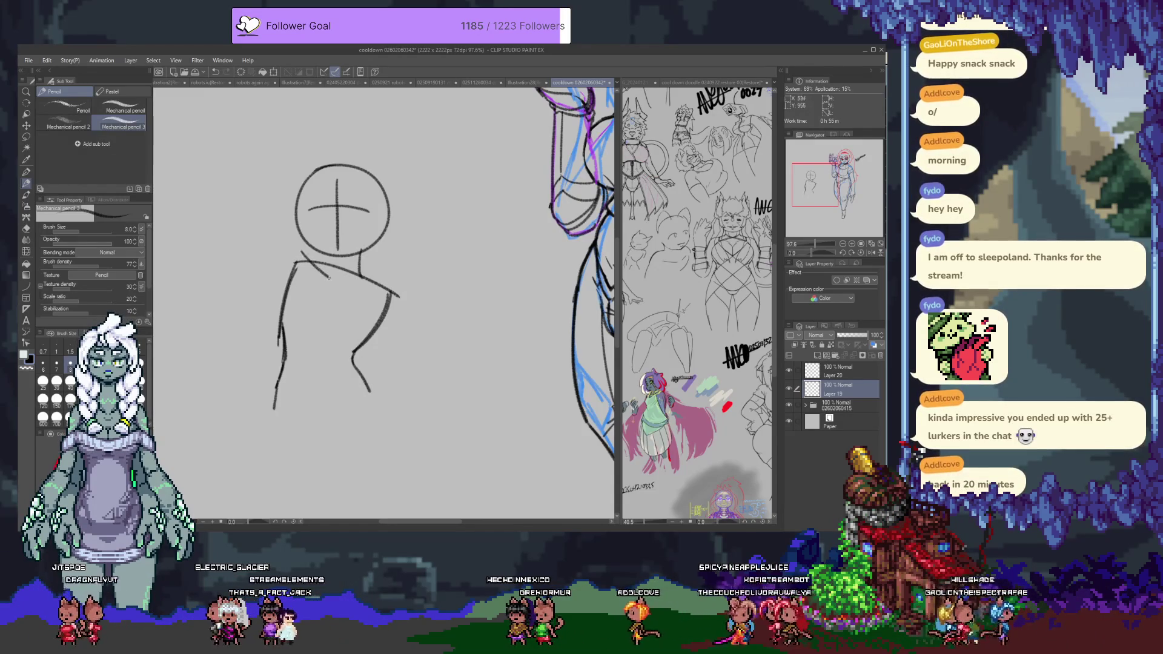
key(ctrl+z)
key(ctrl+z)
mouse_move(339, 283)
mouse_down()
mouse_move(394, 290)
mouse_move(296, 260)
mouse_move(285, 349)
mouse_up()
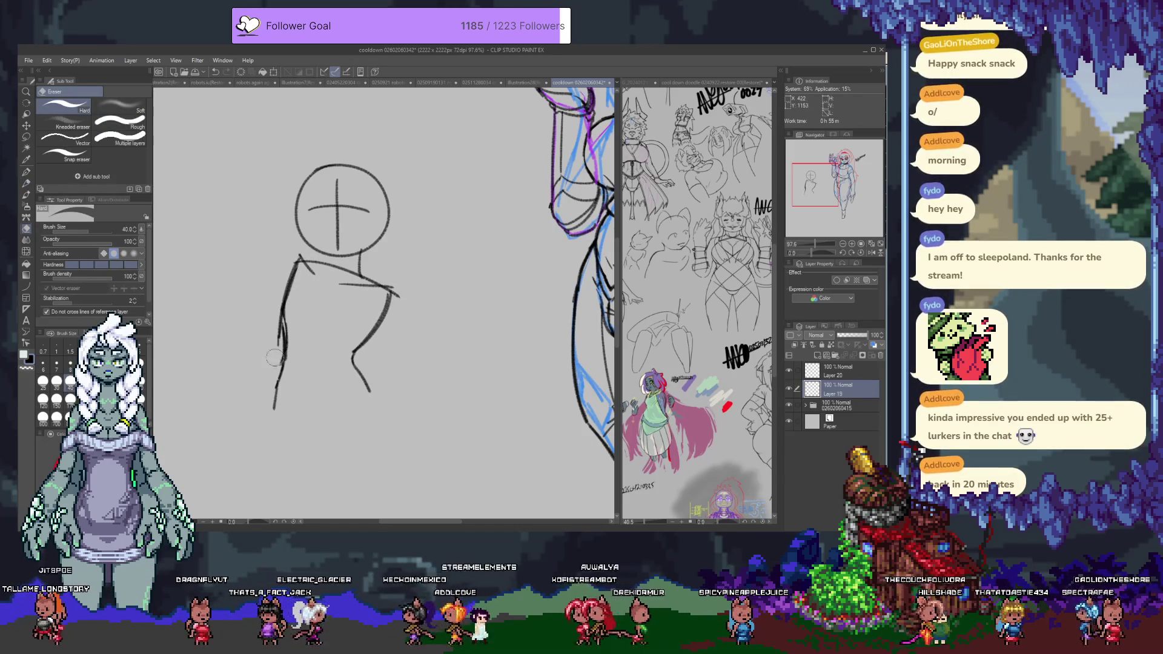
drag(279, 306, 286, 327)
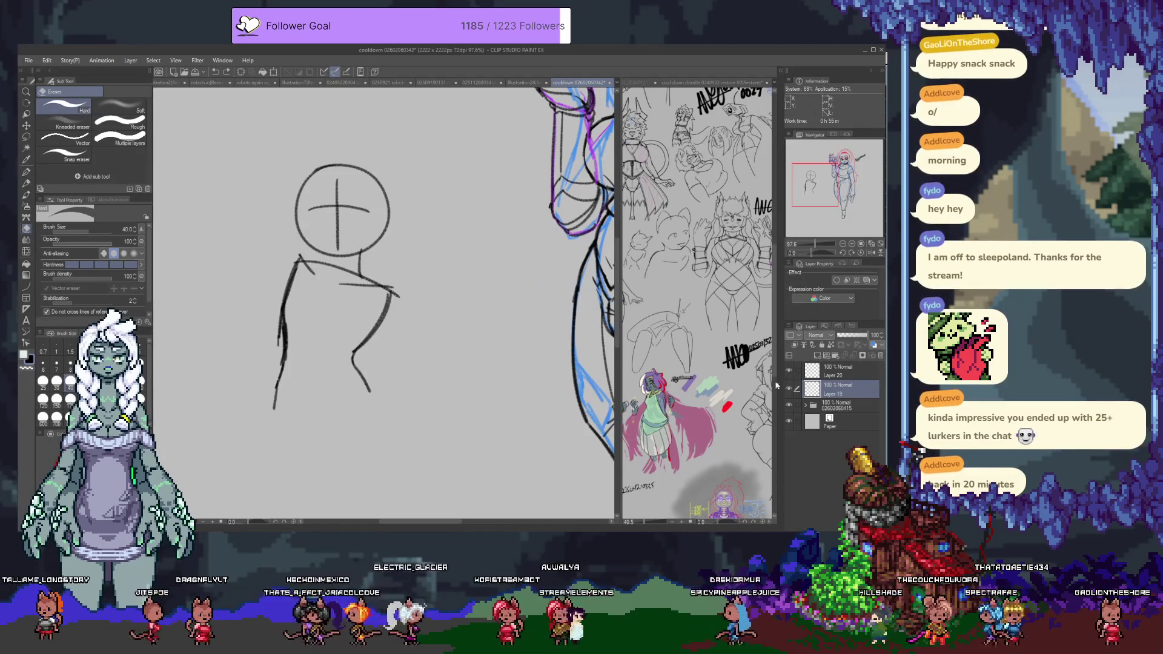
click(789, 389)
Step: Check Layers 19 and 20 by toggling visibility, then add a short shoulder stroke on Layer 20
click(789, 388)
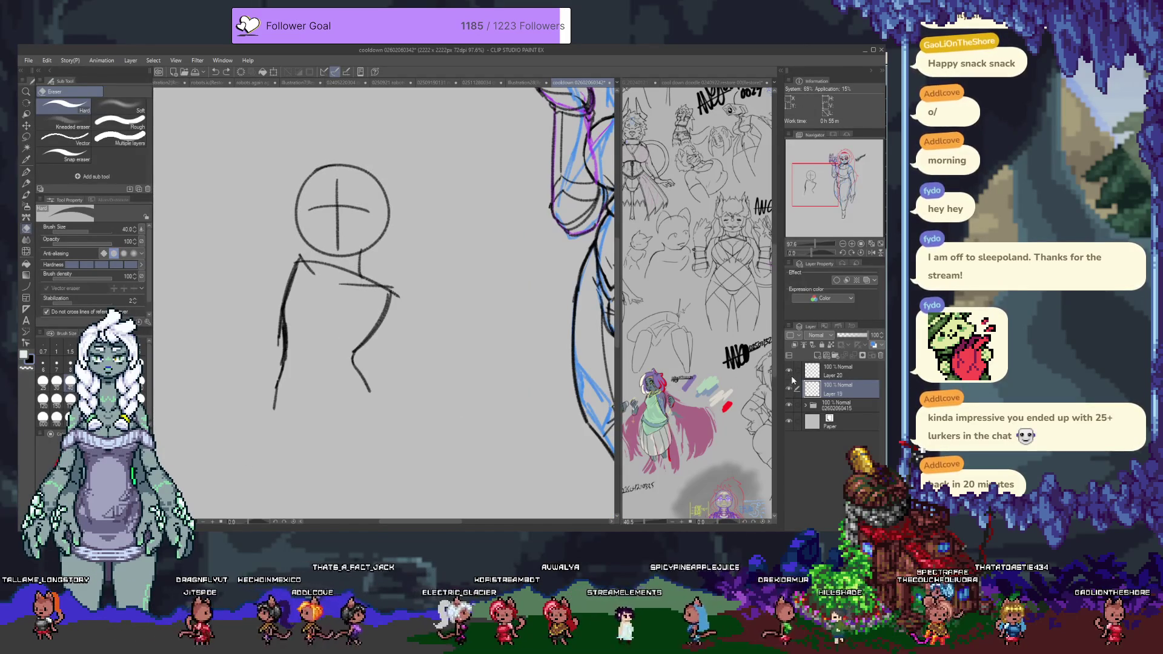
click(788, 370)
click(789, 370)
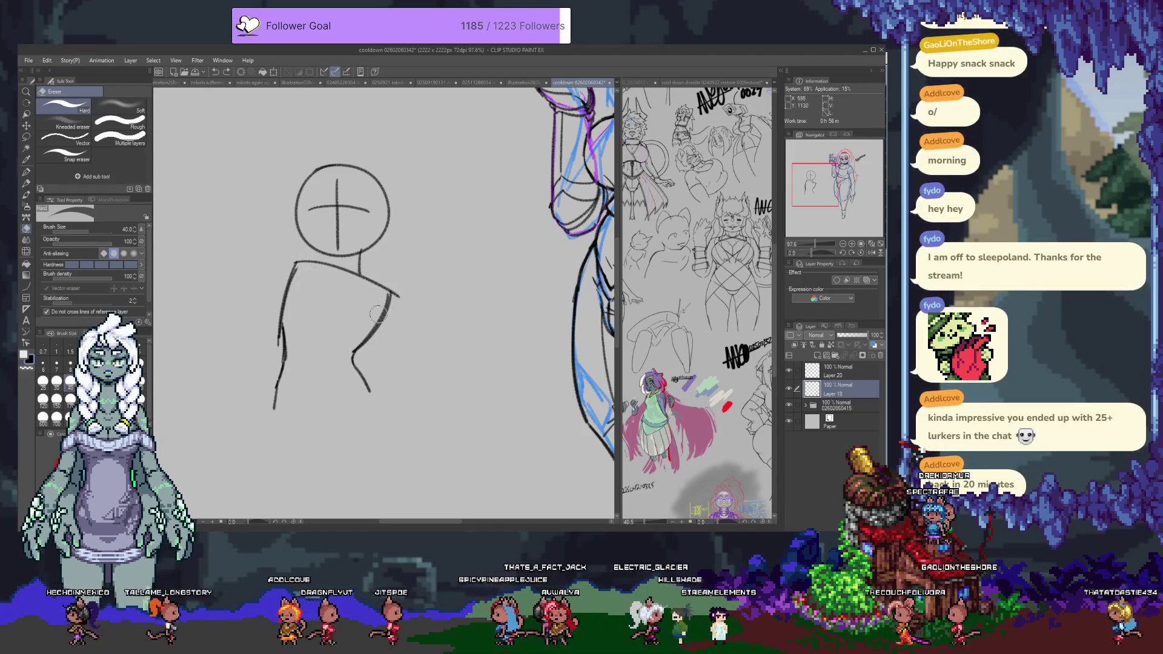
key(alt+bracketright)
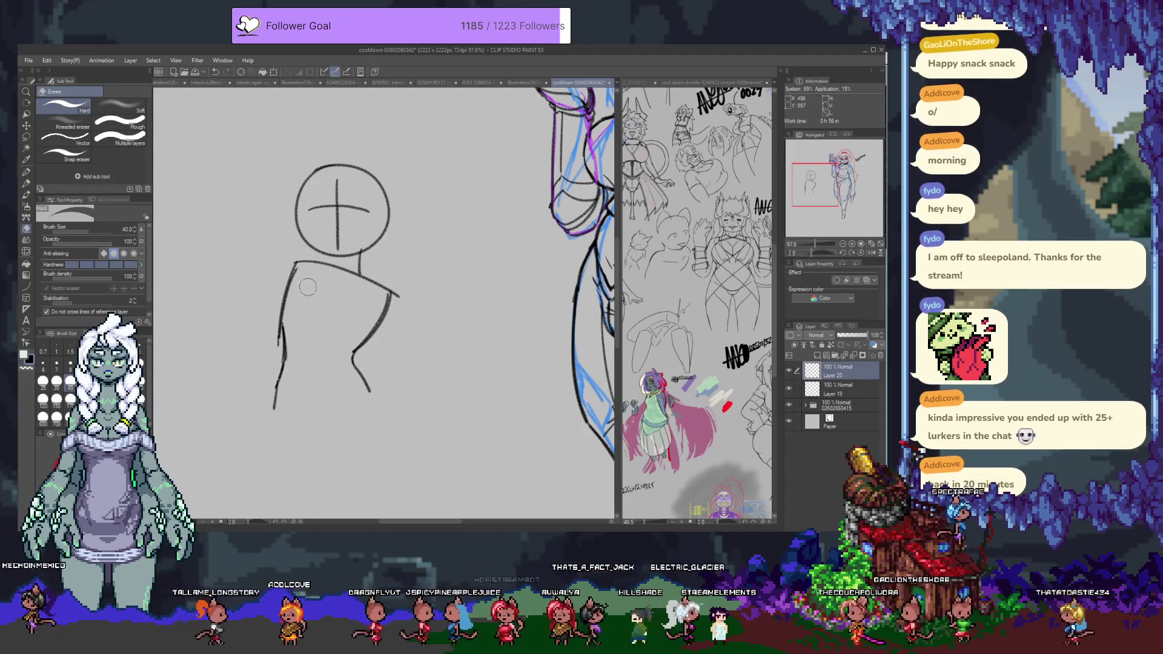
key(p)
key(p)
mouse_move(301, 260)
mouse_down()
mouse_move(325, 277)
mouse_move(280, 298)
mouse_up()
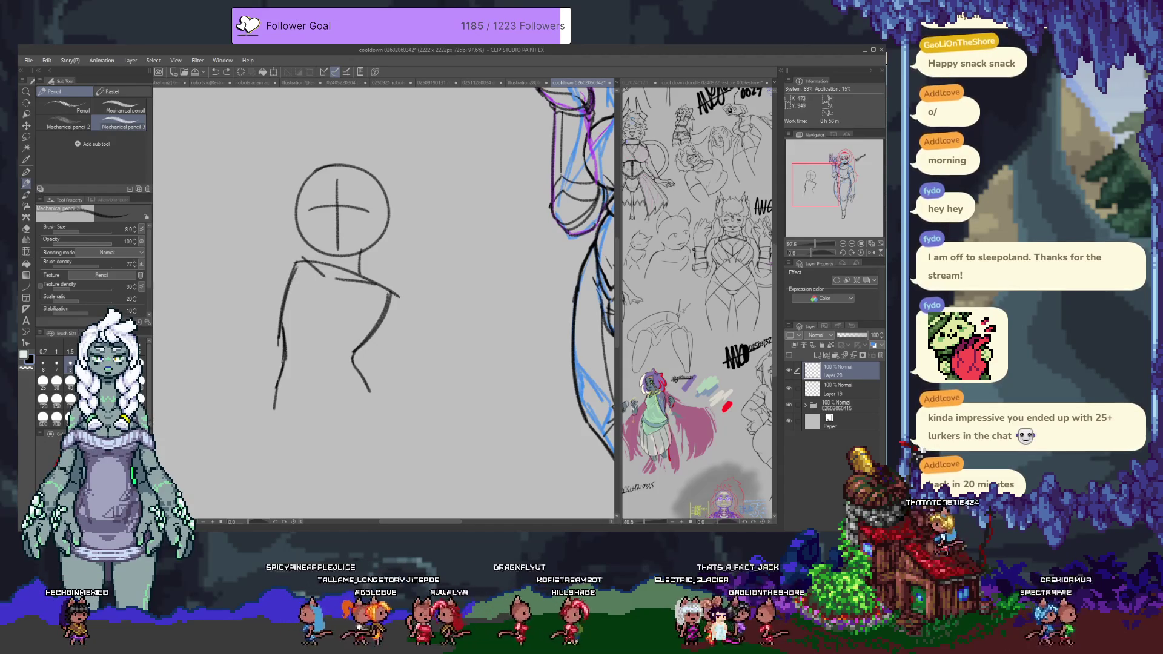
Step: Draw a line along the figure's base and pan back to the girl's line art
key(e)
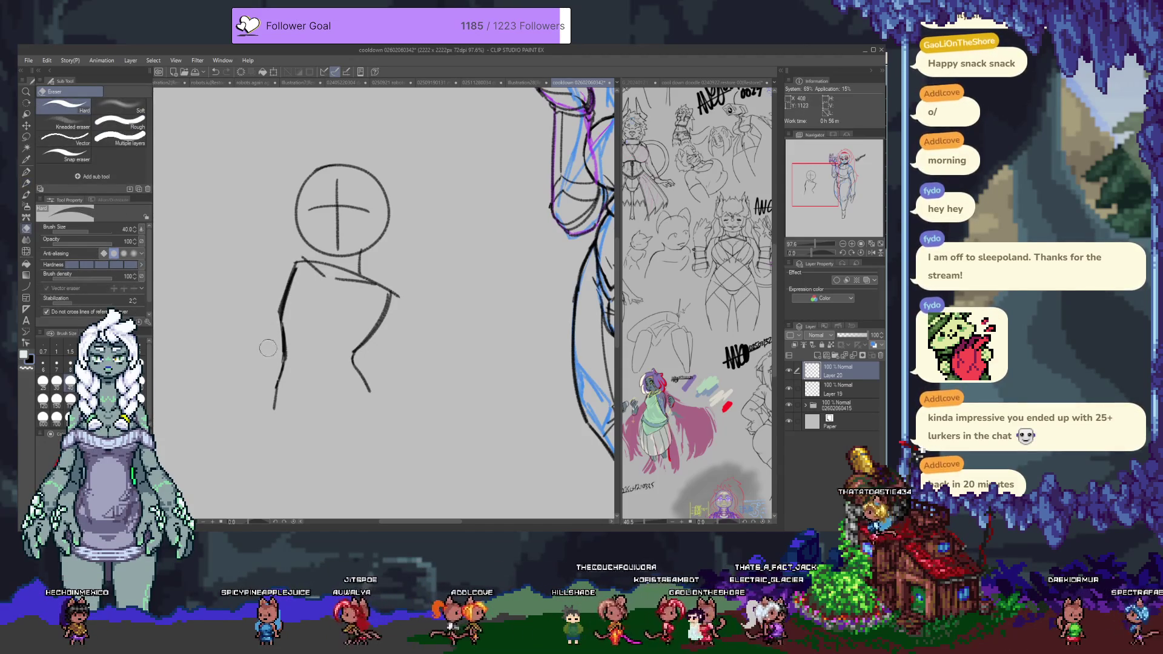
key(p)
scroll(284, 333, down, 1)
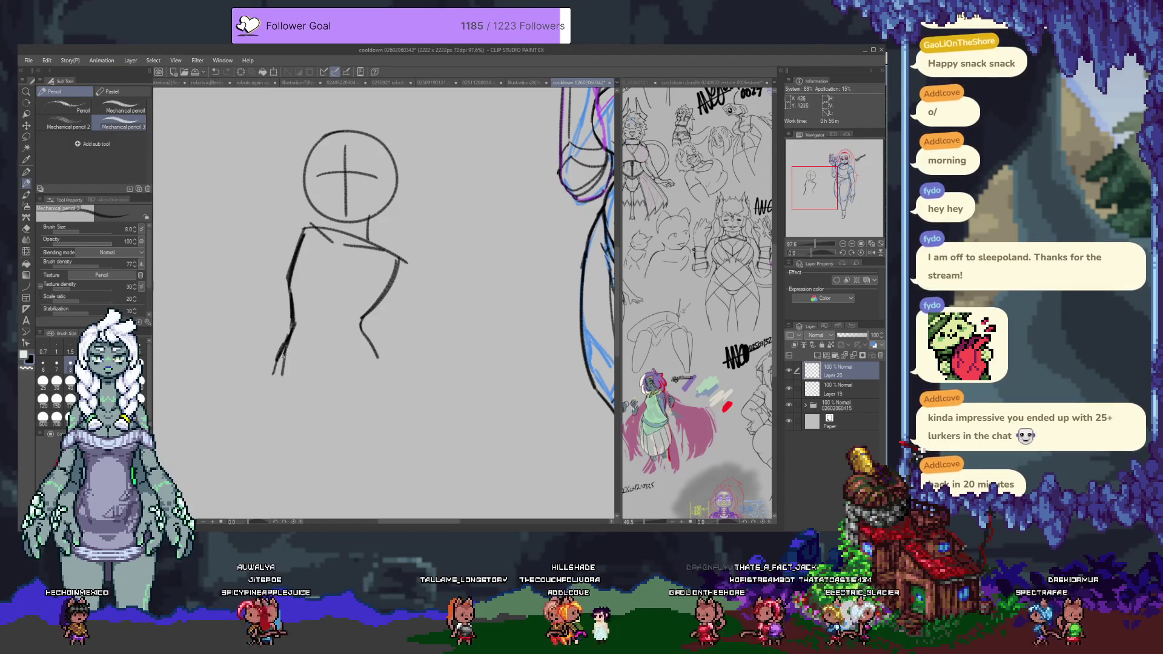
drag(300, 413, 371, 377)
key(ctrl+z)
drag(301, 413, 382, 380)
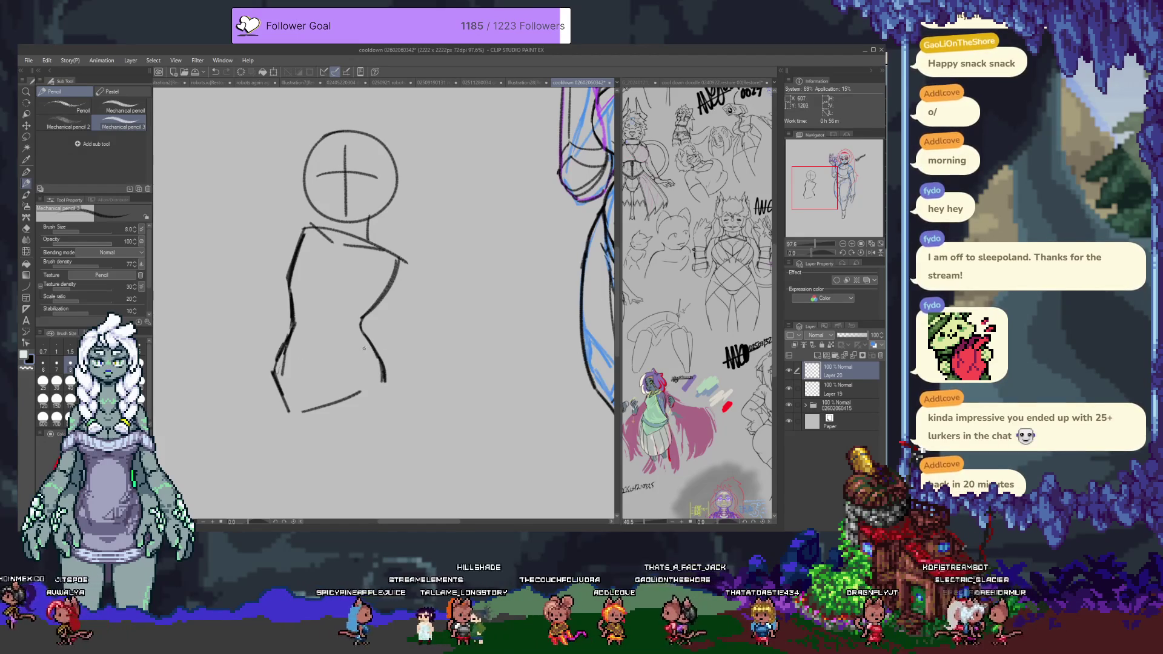
drag(491, 289, 391, 351)
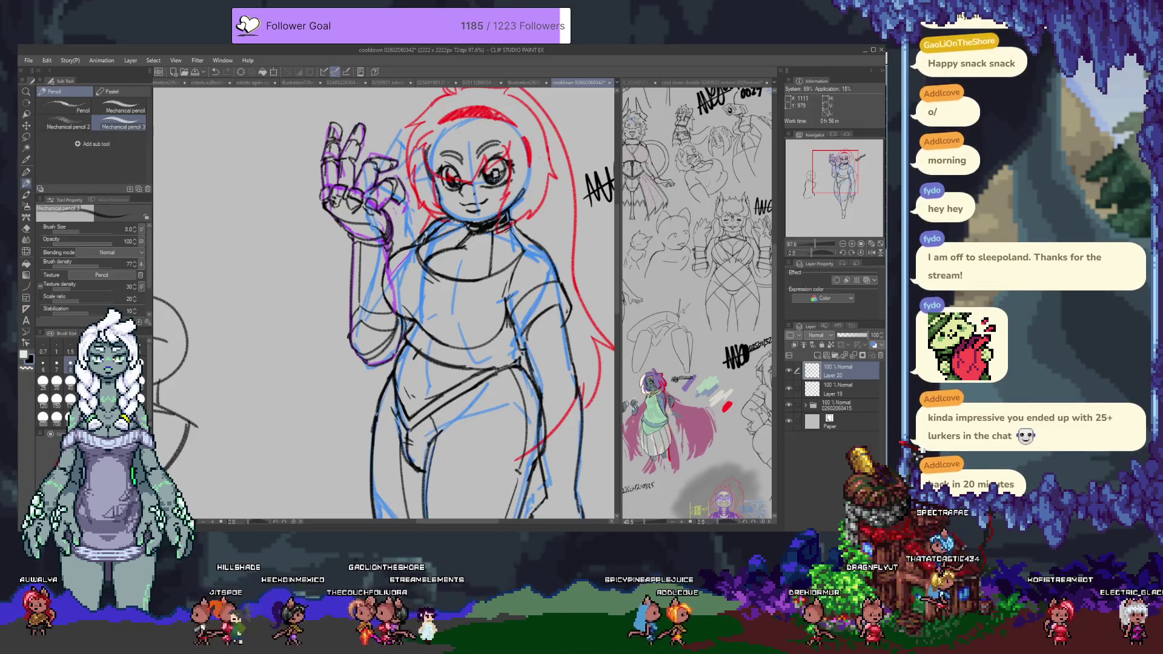
Step: Extend both torso lines downward and erase the lower end of the left one
mouse_move(281, 393)
mouse_down()
mouse_move(463, 280)
mouse_move(494, 187)
mouse_up()
drag(285, 297, 258, 397)
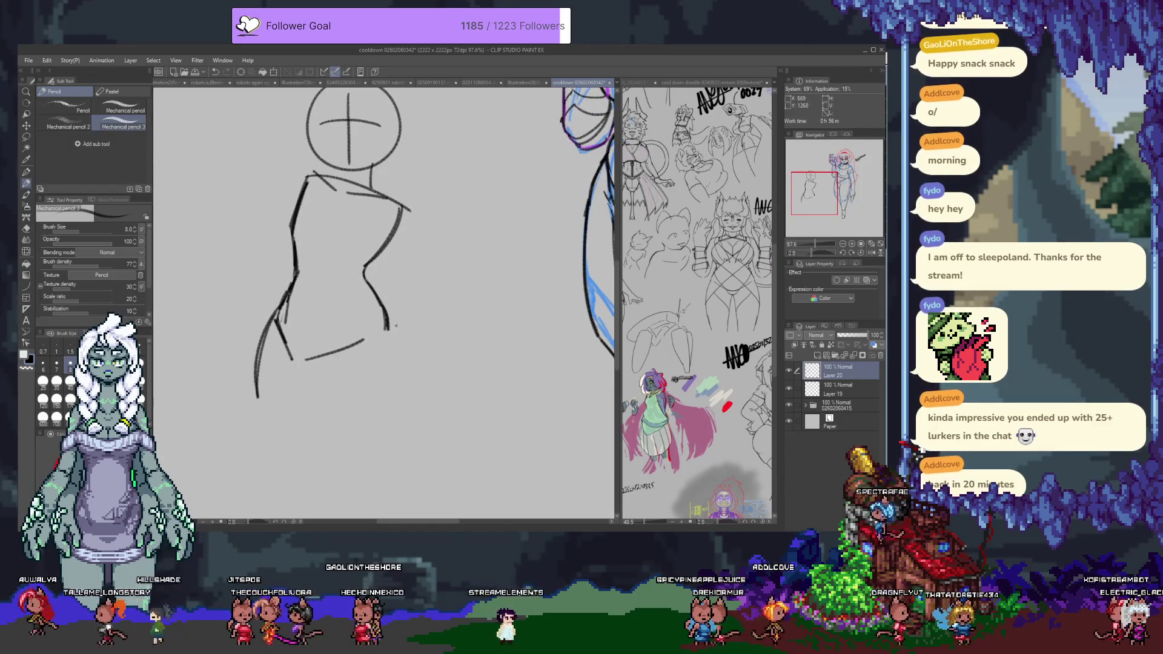
drag(389, 323, 400, 379)
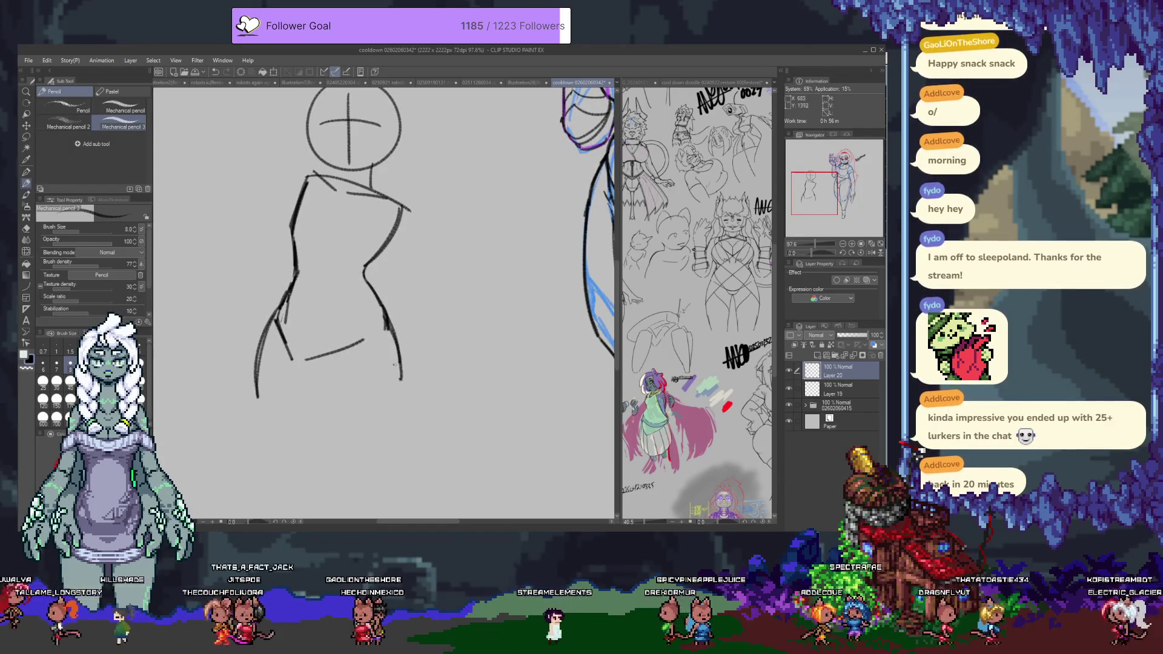
mouse_move(264, 345)
mouse_down()
mouse_move(191, 457)
mouse_move(170, 335)
mouse_move(298, 287)
mouse_up()
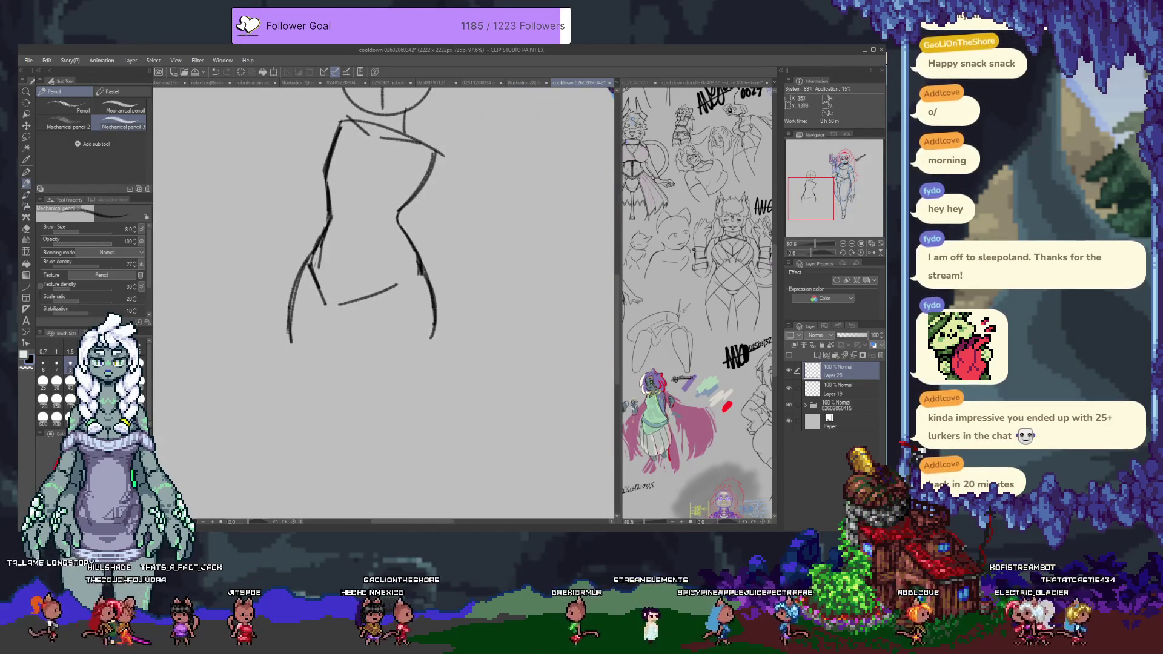
key(e)
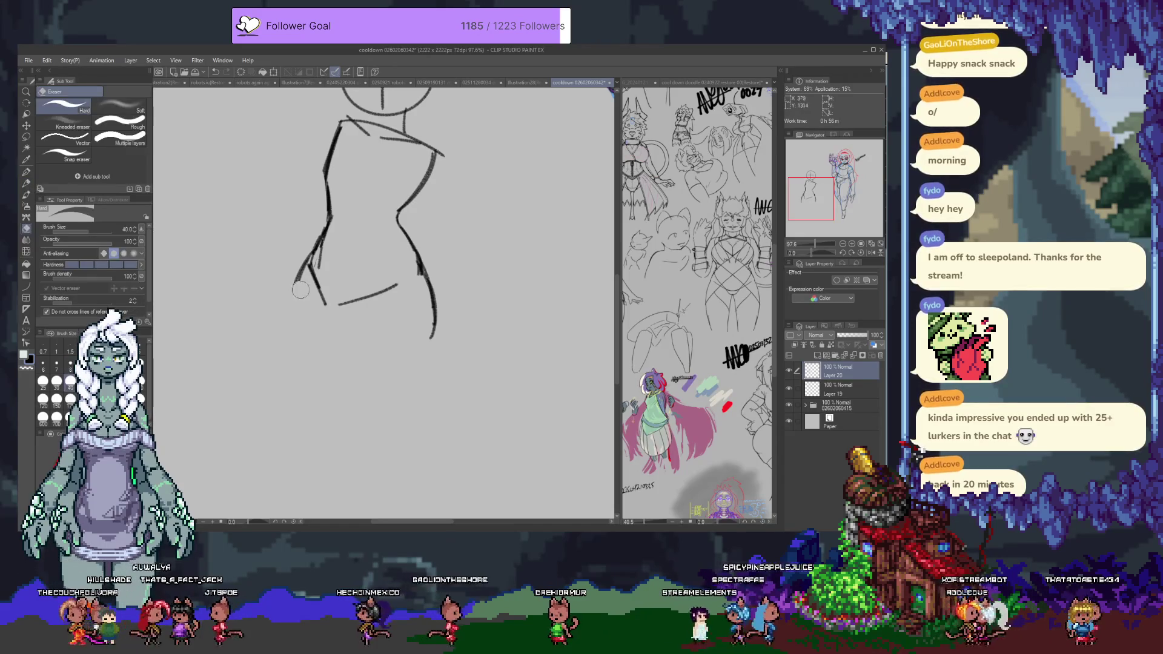
drag(290, 318, 290, 360)
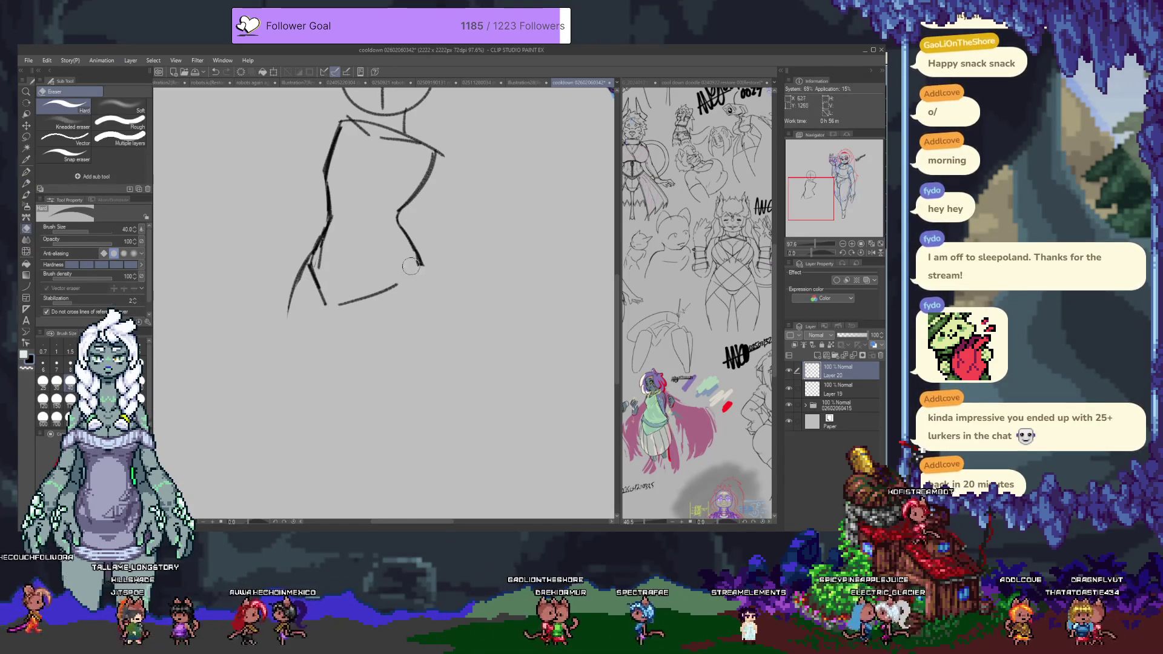
key(p)
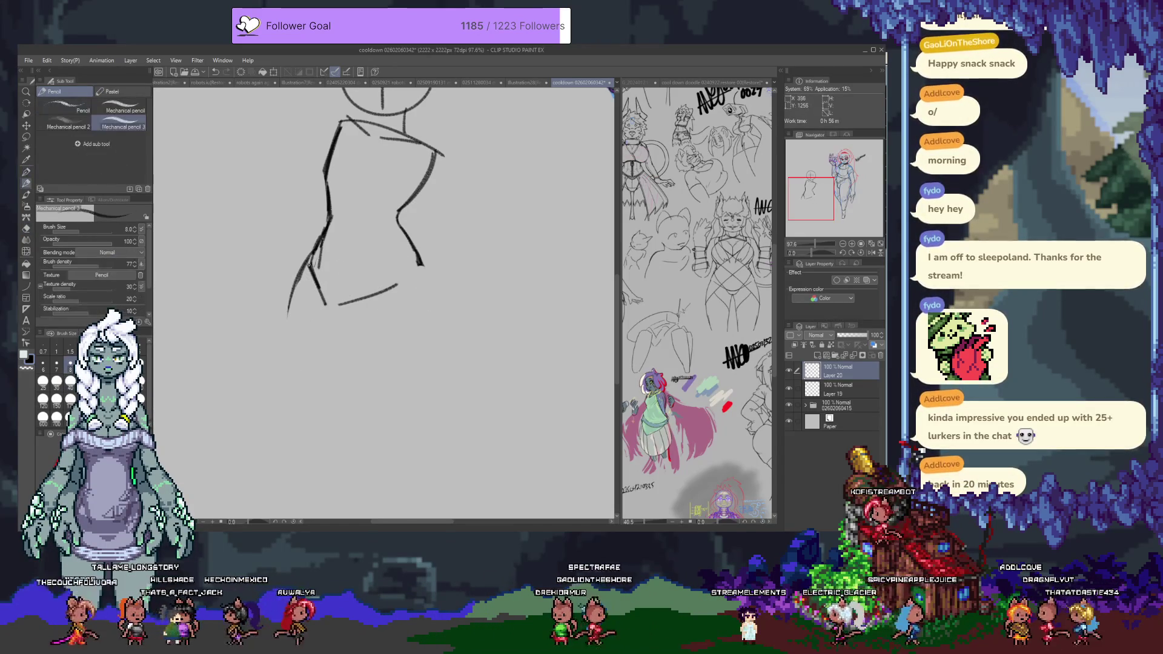
key(ctrl+z)
key(ctrl+z)
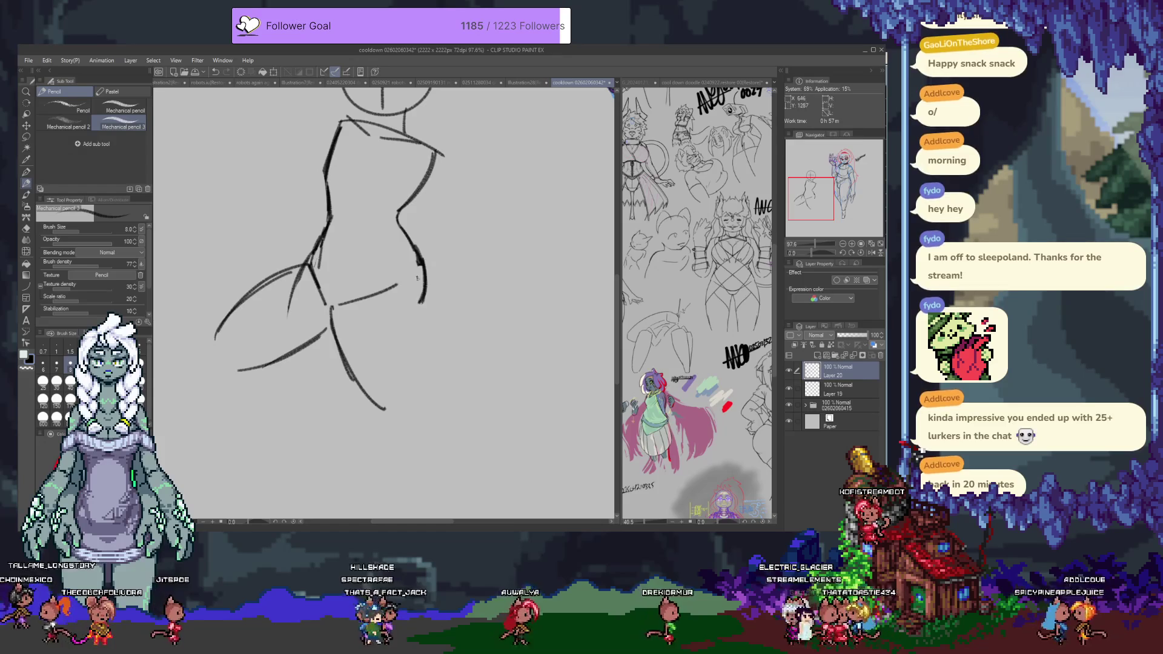
Step: Draw the hip line, the bent outer leg curve and a foot reaching right from the thigh
key(ctrl+z)
key(ctrl+z)
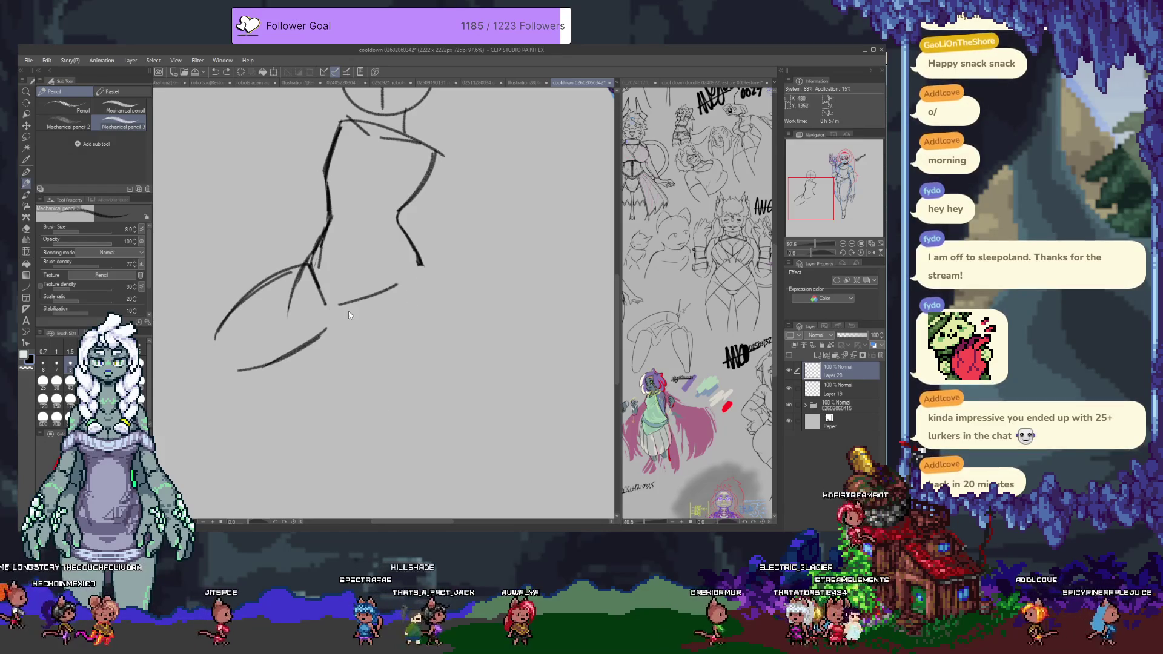
drag(424, 274, 426, 286)
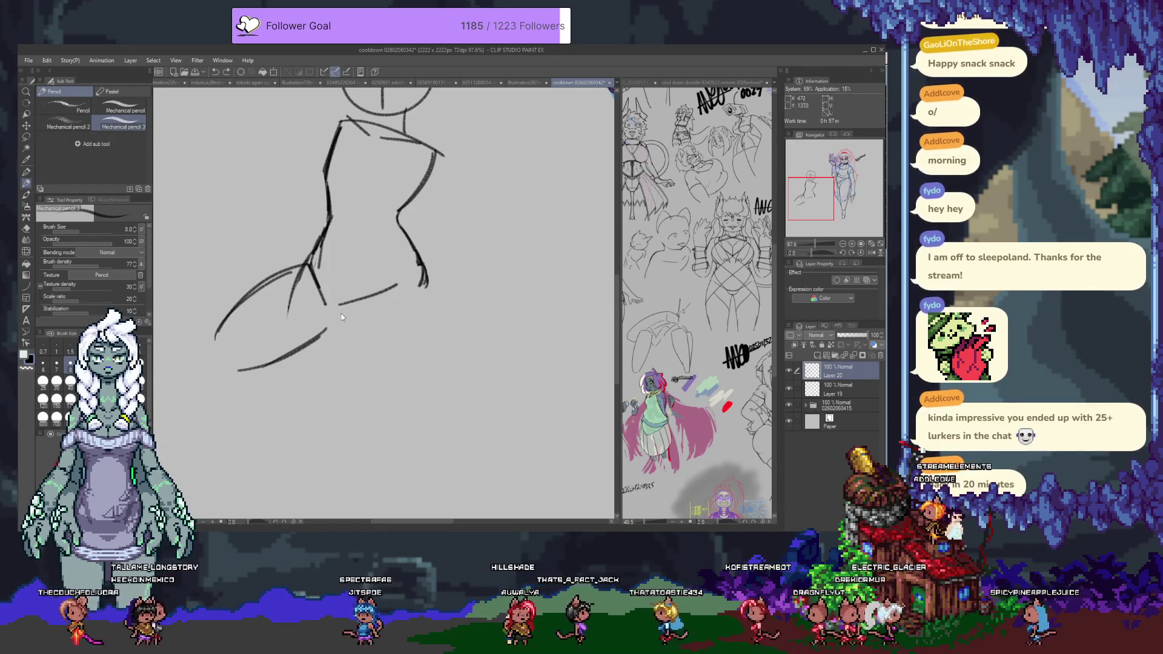
drag(429, 323, 376, 418)
mouse_move(422, 276)
mouse_down()
mouse_move(428, 333)
mouse_move(383, 418)
mouse_up()
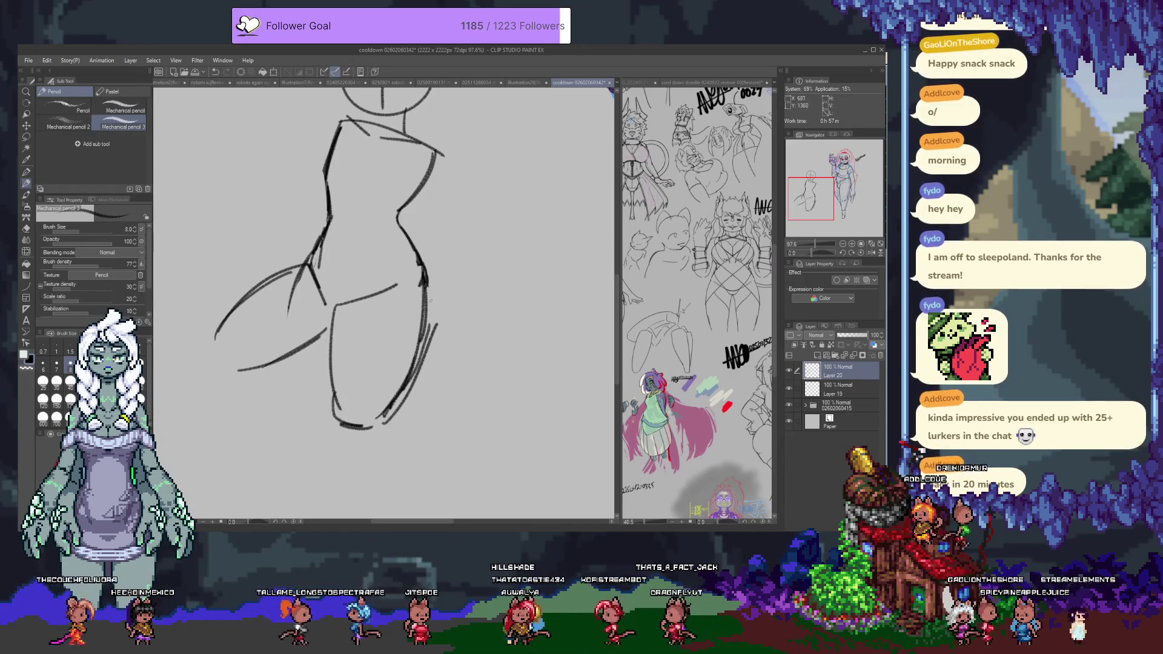
drag(462, 299, 427, 297)
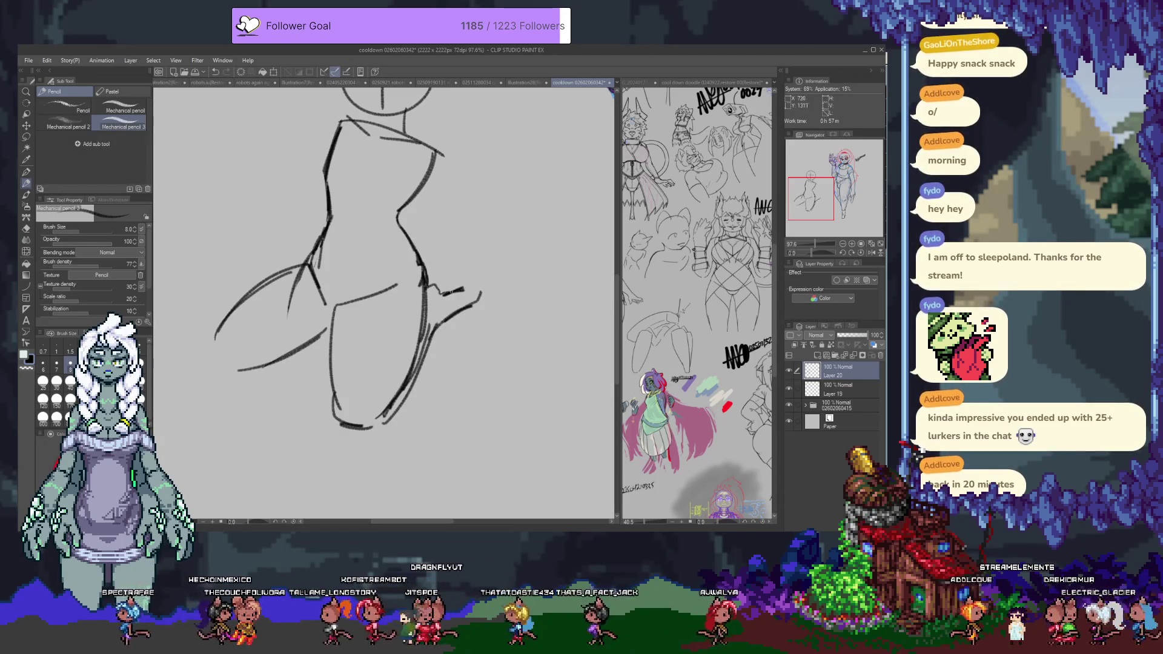
drag(434, 286, 490, 291)
scroll(276, 386, up, 2)
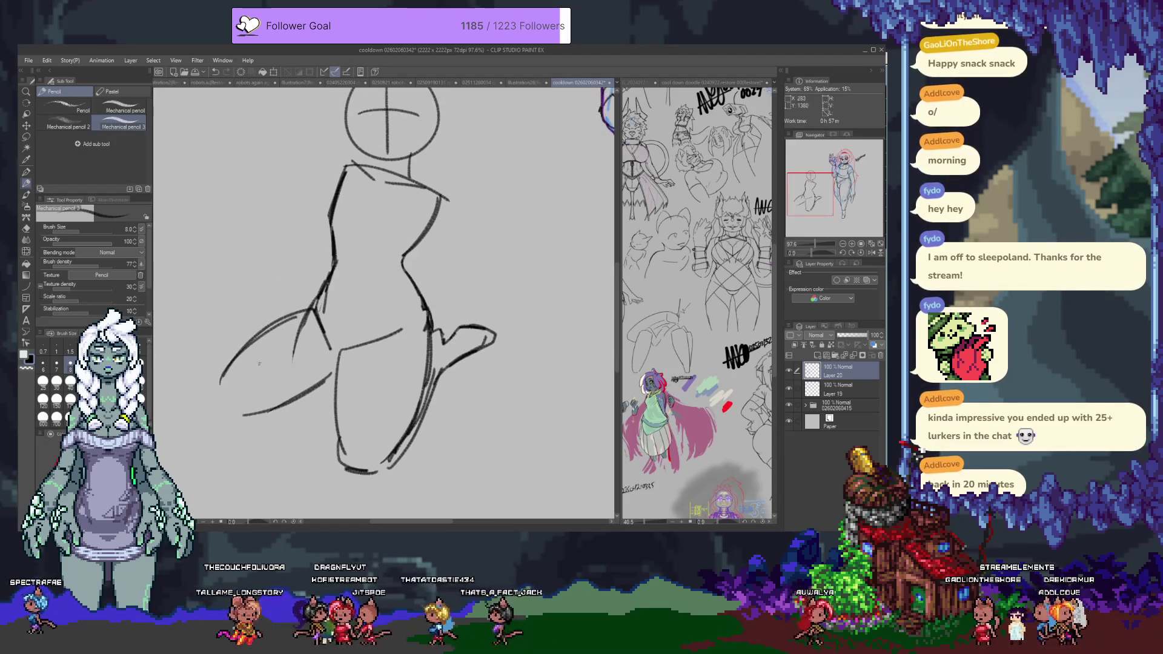
Step: Redraw the forward thigh's curved end and upper edge, trim its lower-left corner, and add an inner line
drag(220, 372, 240, 417)
mouse_move(221, 371)
mouse_down()
mouse_move(258, 314)
mouse_move(260, 278)
mouse_move(284, 305)
mouse_move(220, 370)
mouse_move(210, 413)
mouse_up()
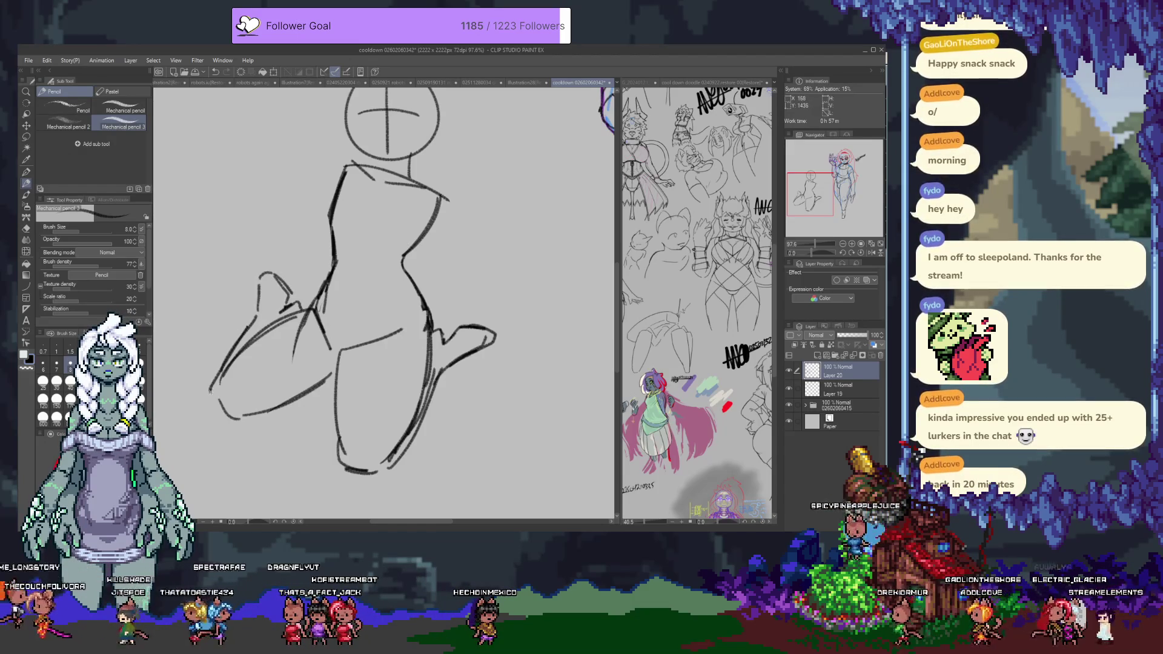
key(e)
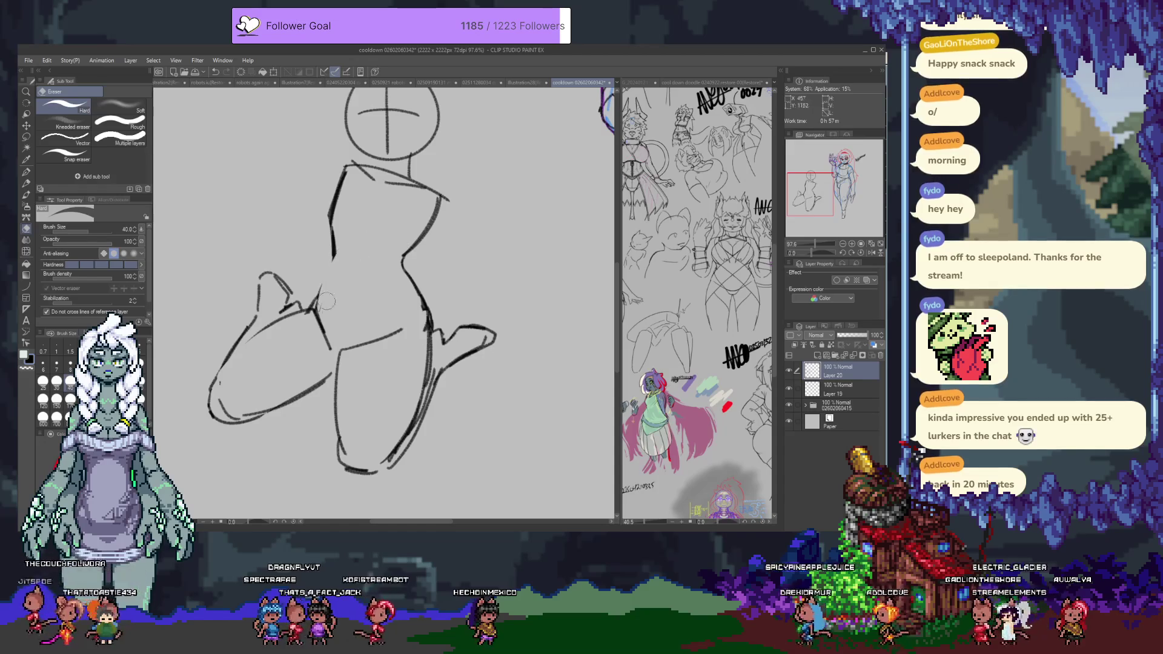
click(340, 279)
drag(213, 394, 231, 422)
key(p)
drag(222, 366, 277, 320)
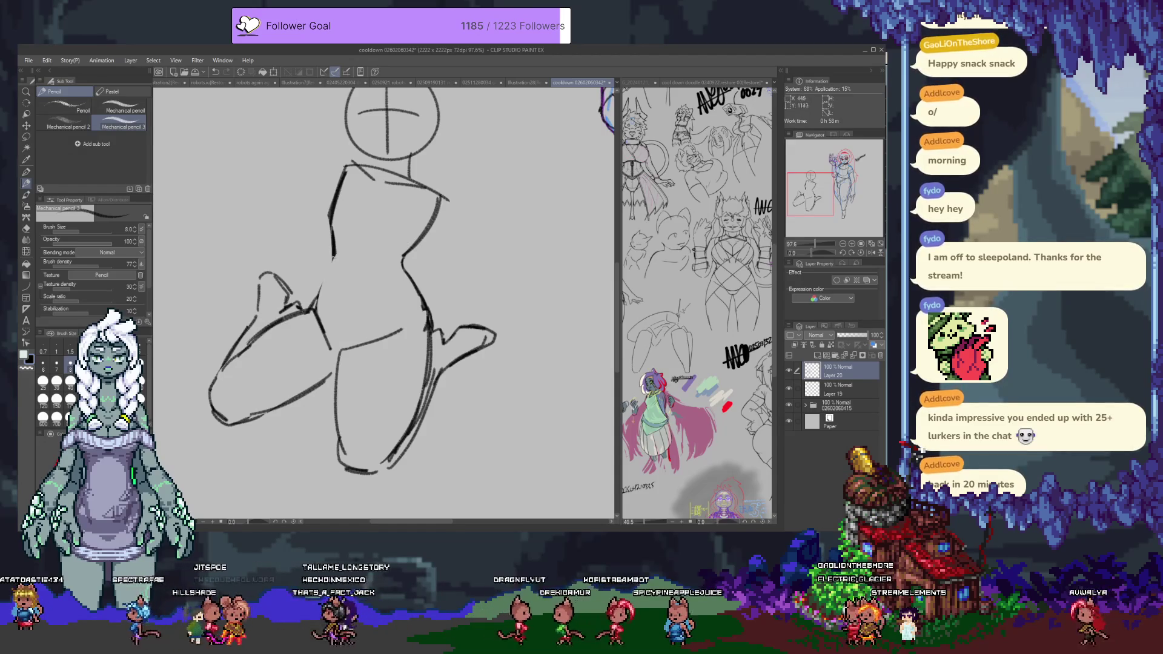
Step: Extend the body's left contour downward with a new pencil stroke
key(e)
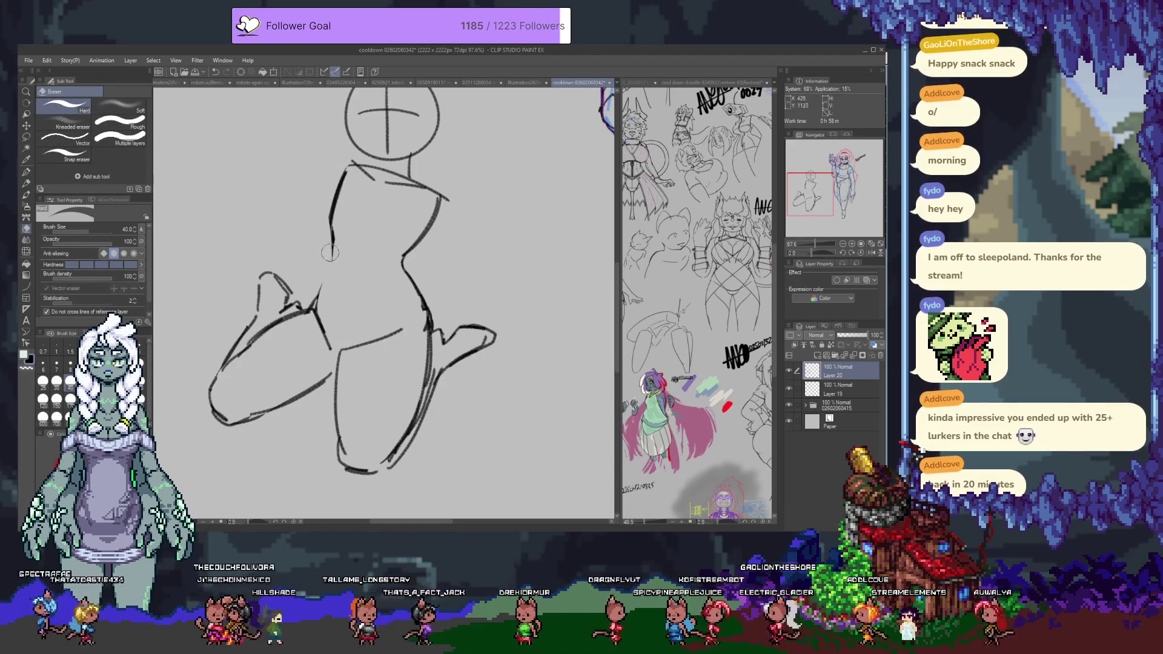
key(p)
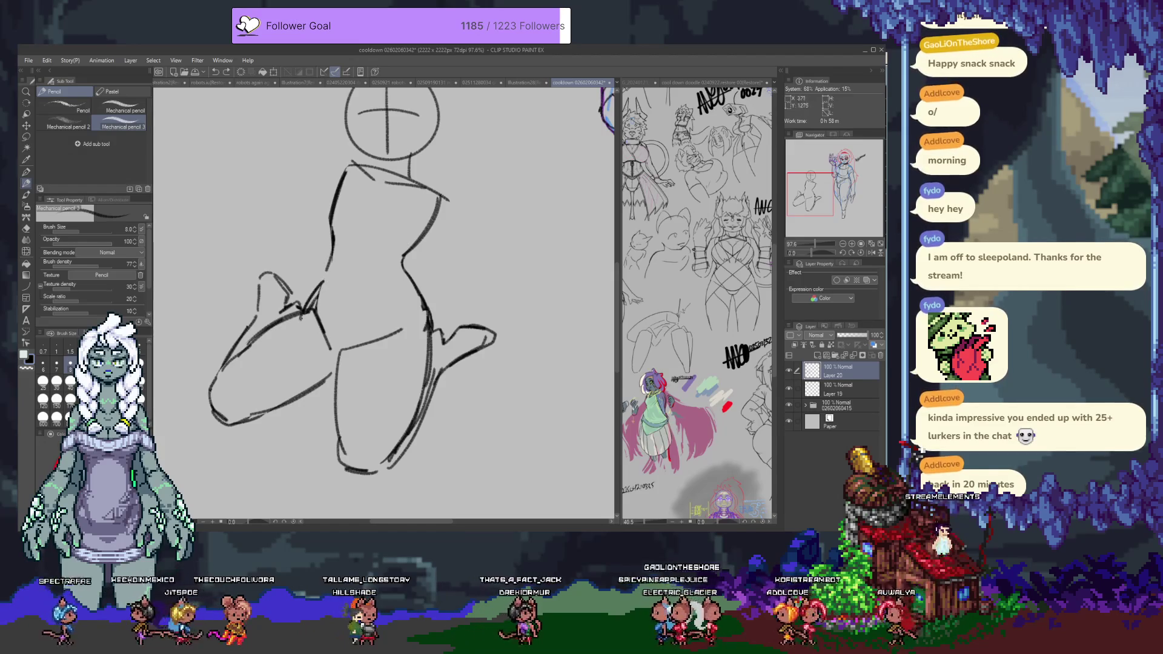
key(e)
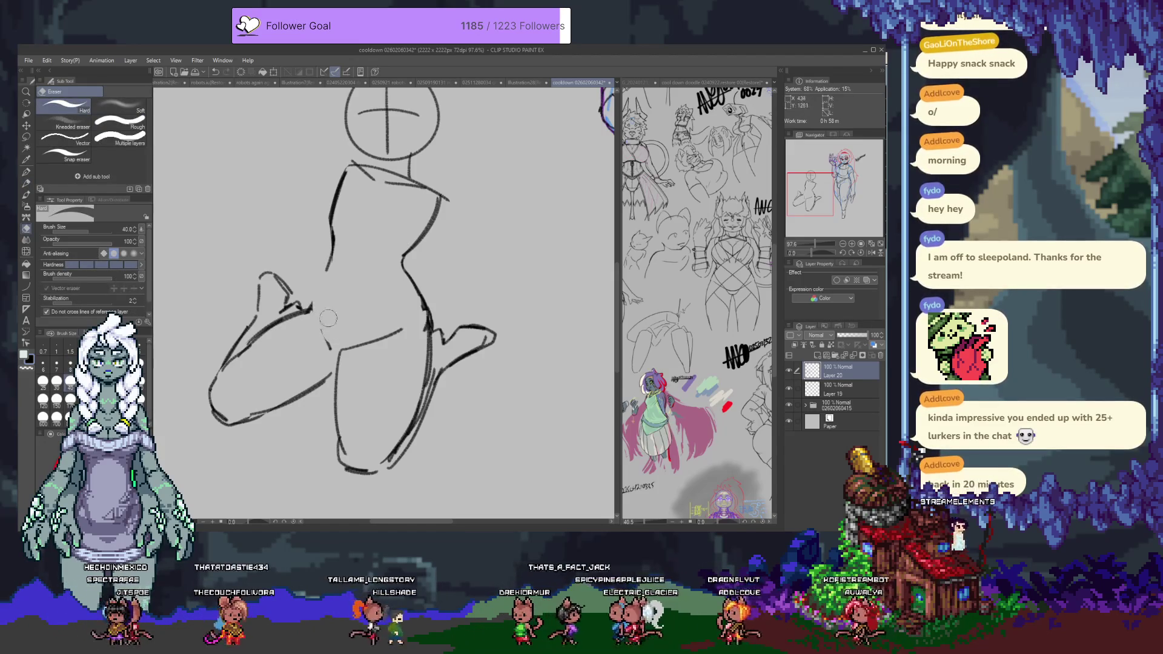
key(p)
mouse_move(323, 272)
mouse_down()
mouse_move(303, 311)
mouse_move(339, 254)
mouse_up()
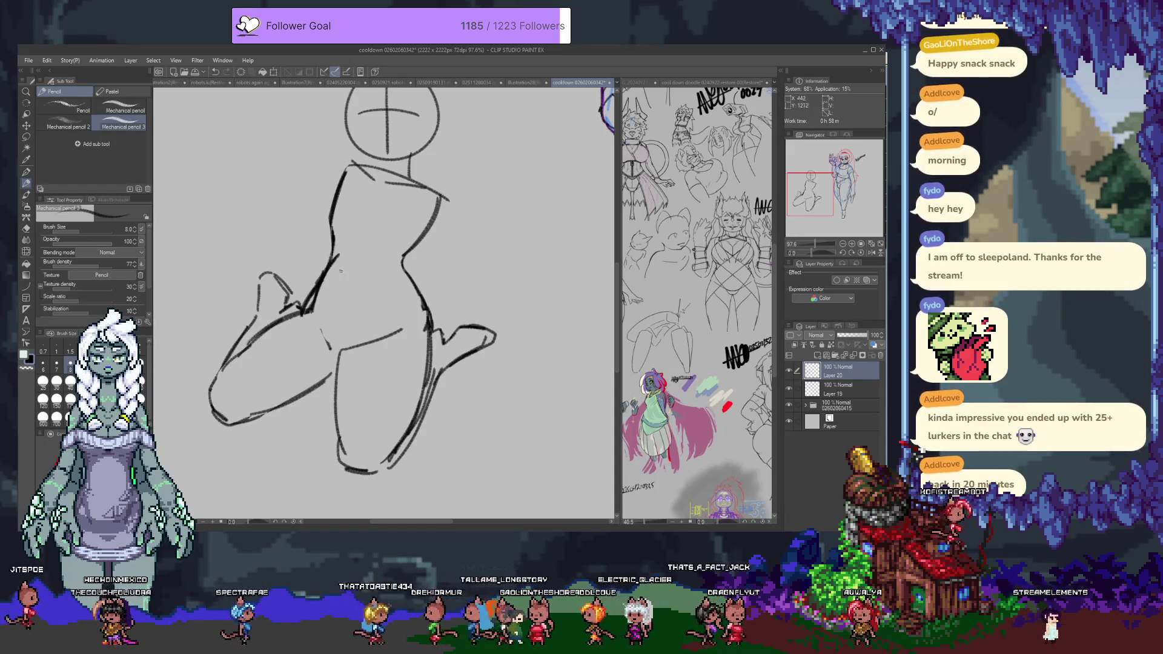
Step: Erase and redraw the left torso line, closing the gap in the body's left contour
key(e)
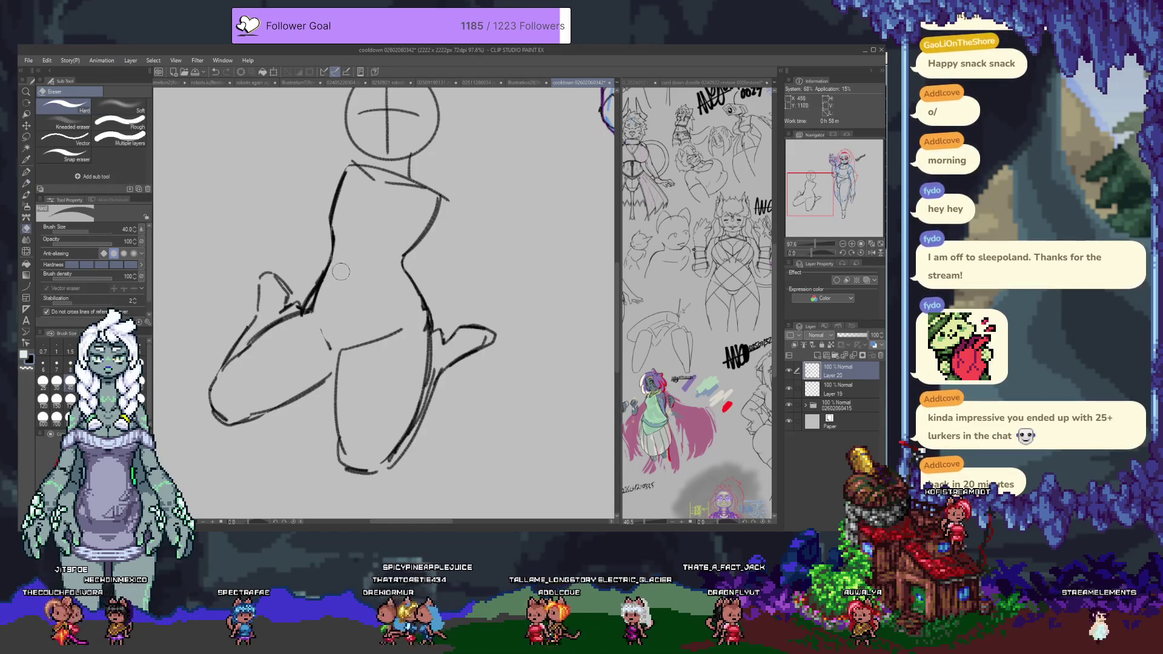
scroll(375, 242, up, 2)
mouse_move(400, 242)
mouse_down()
mouse_move(284, 413)
mouse_move(393, 275)
mouse_up()
key(p)
key(p)
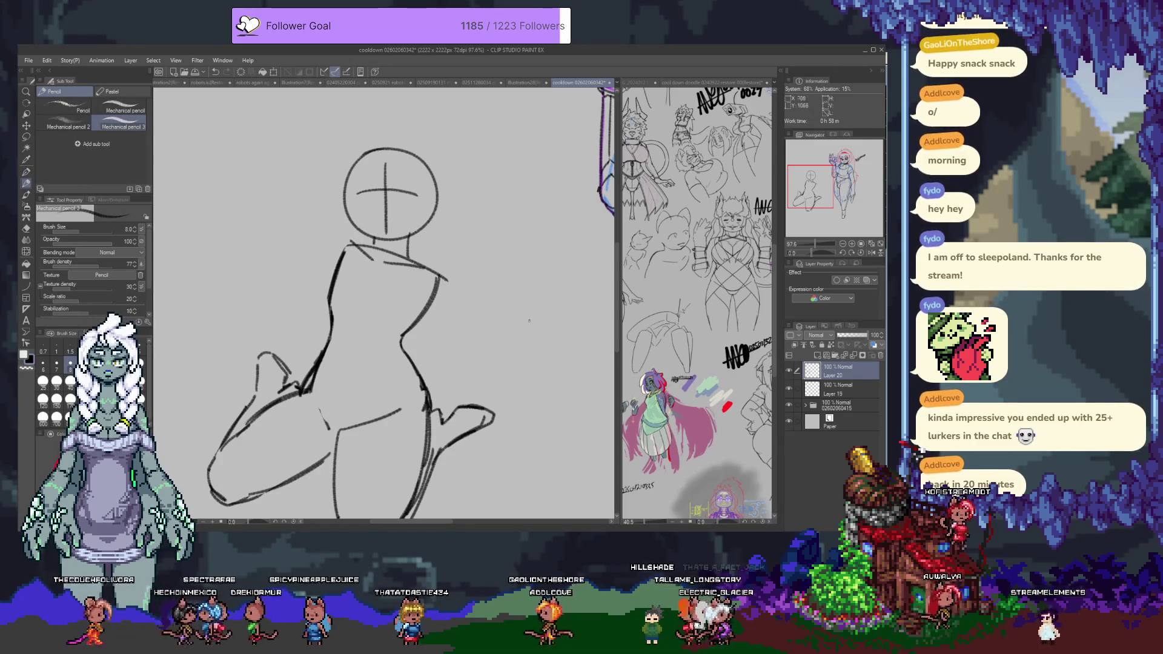
key(e)
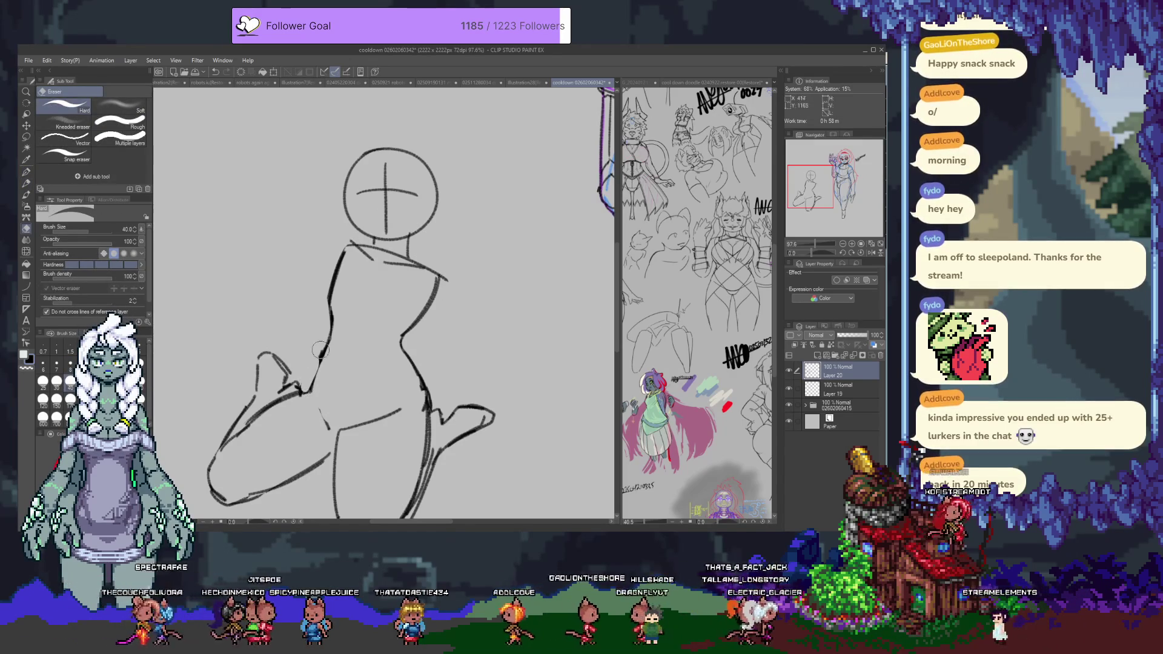
drag(307, 383, 327, 344)
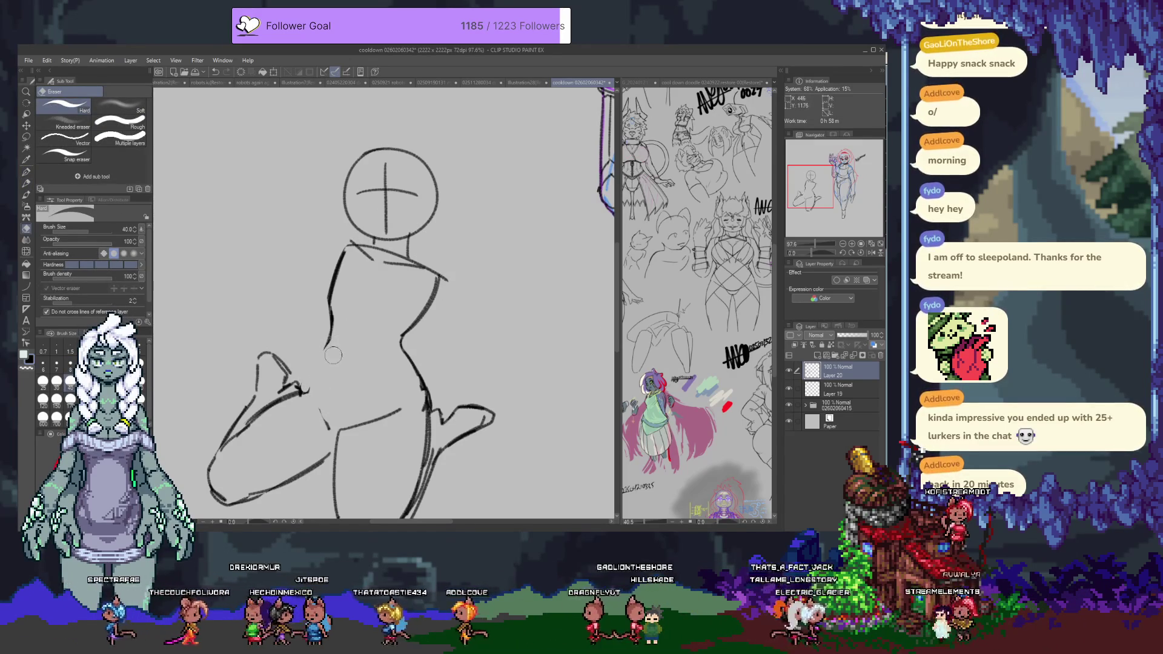
key(p)
mouse_move(308, 393)
mouse_down()
mouse_move(350, 310)
mouse_move(387, 330)
mouse_move(346, 338)
mouse_up()
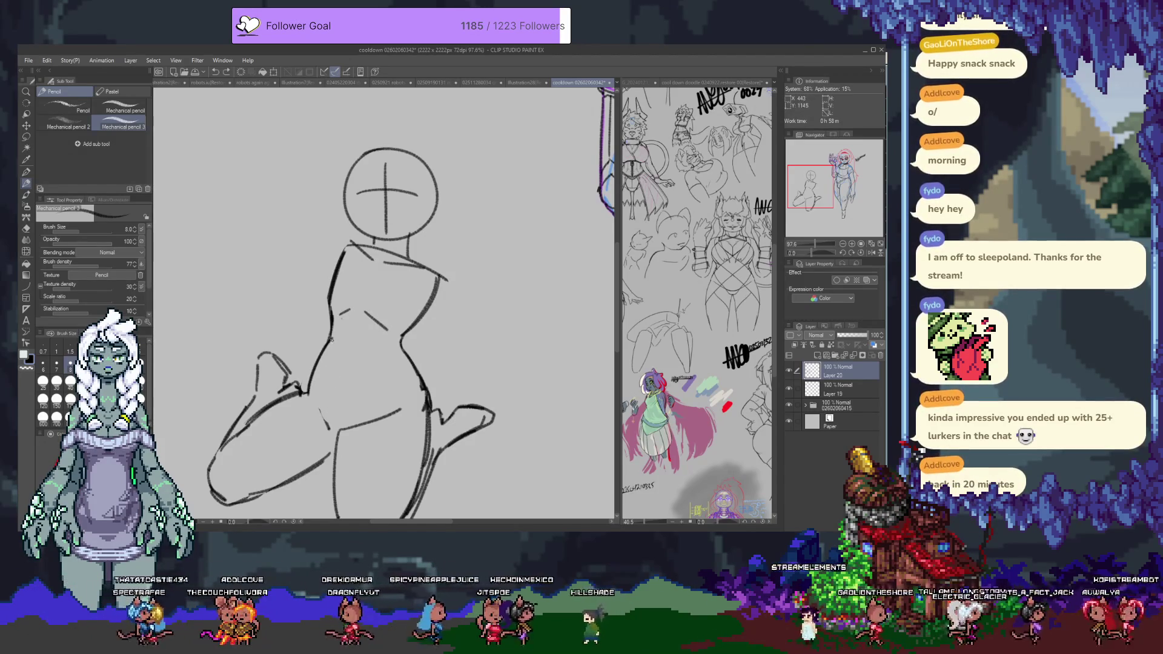
key(e)
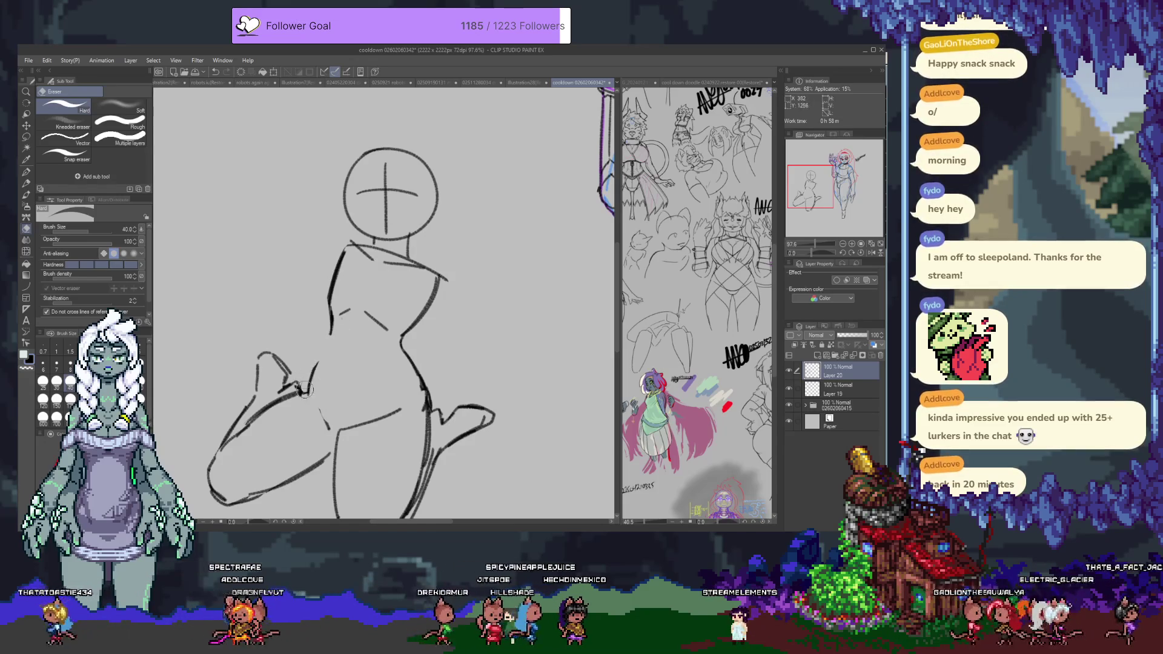
key(p)
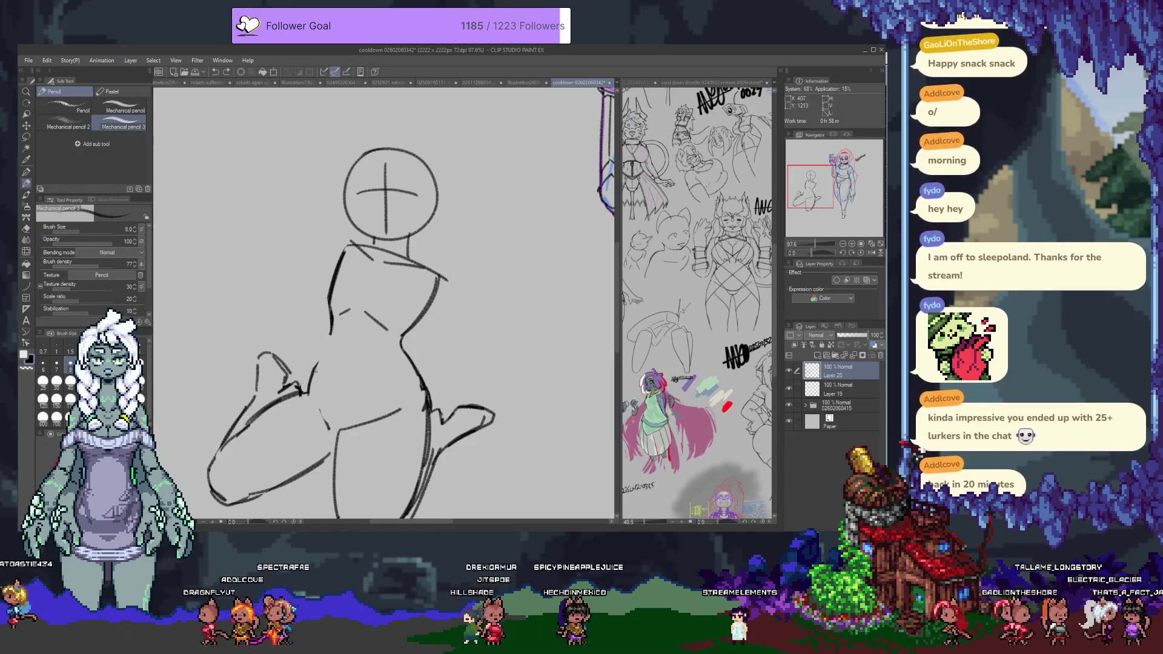
drag(329, 338, 317, 362)
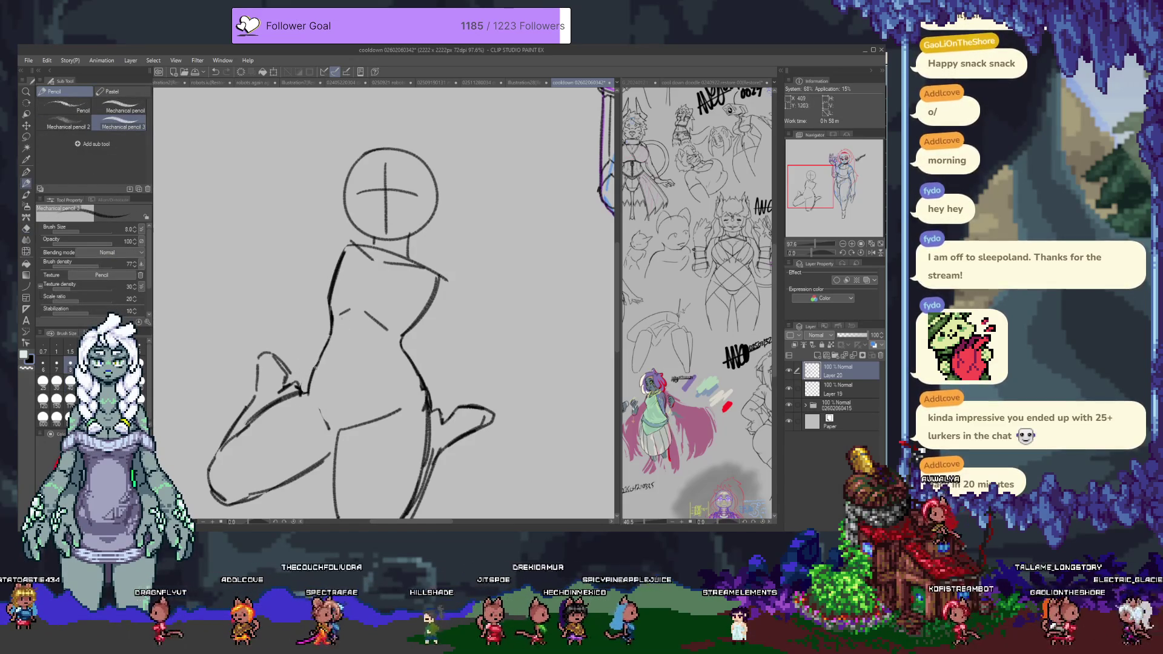
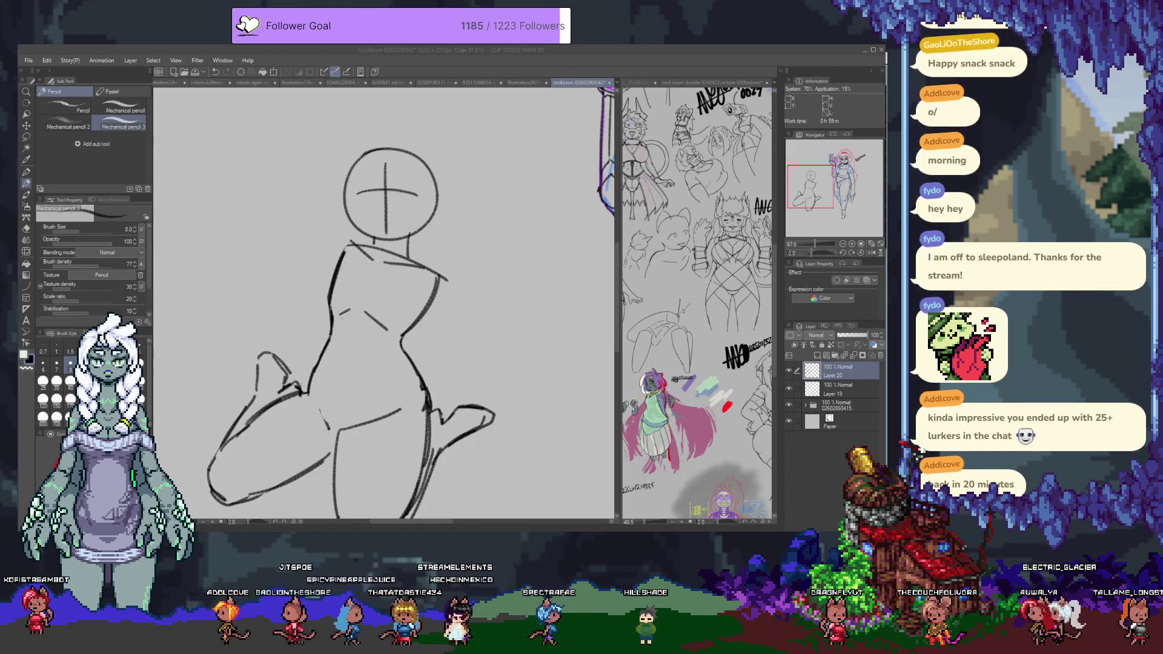
Step: Firm up the lower-left leg outline with the Mechanical pencil
drag(412, 267, 424, 244)
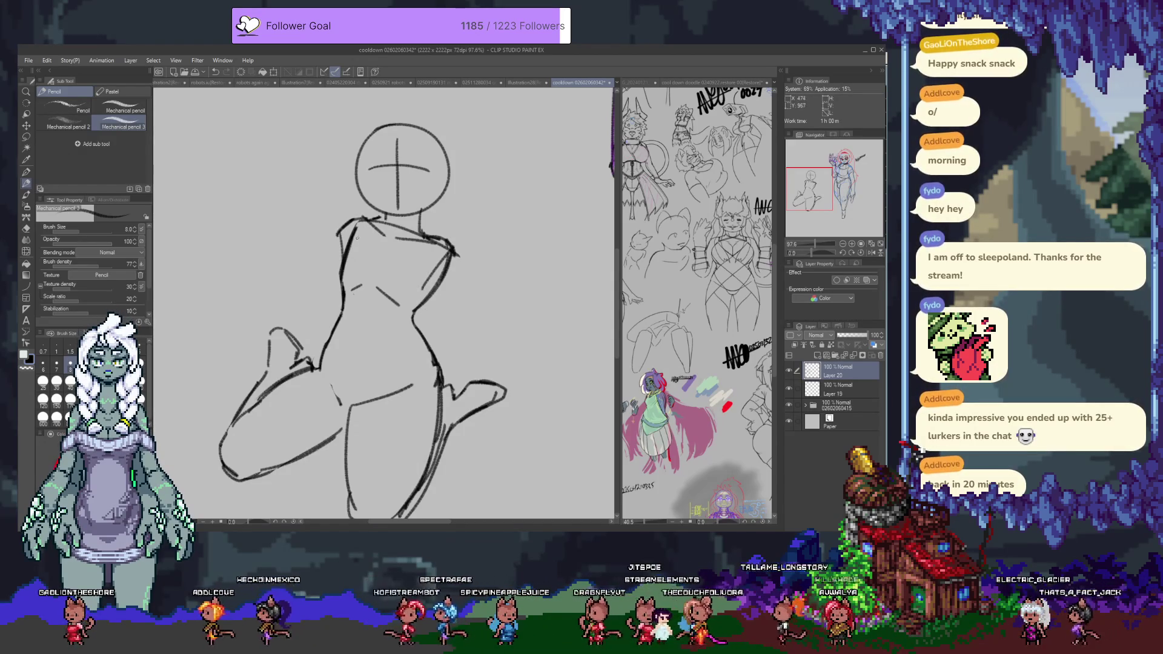
key(e)
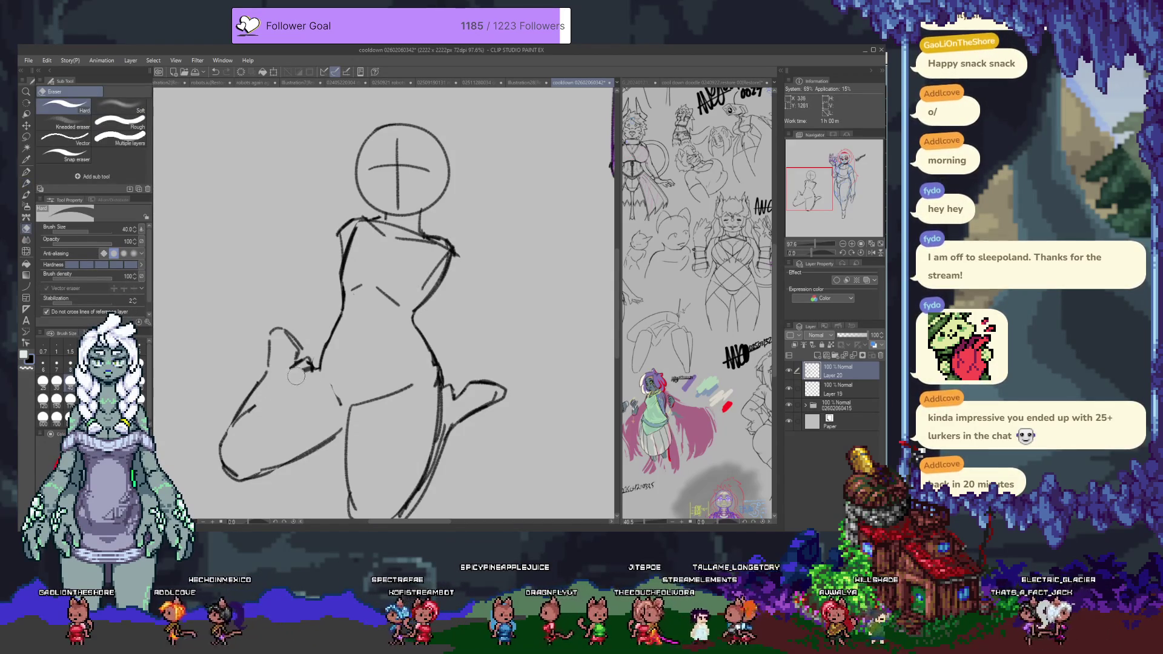
key(p)
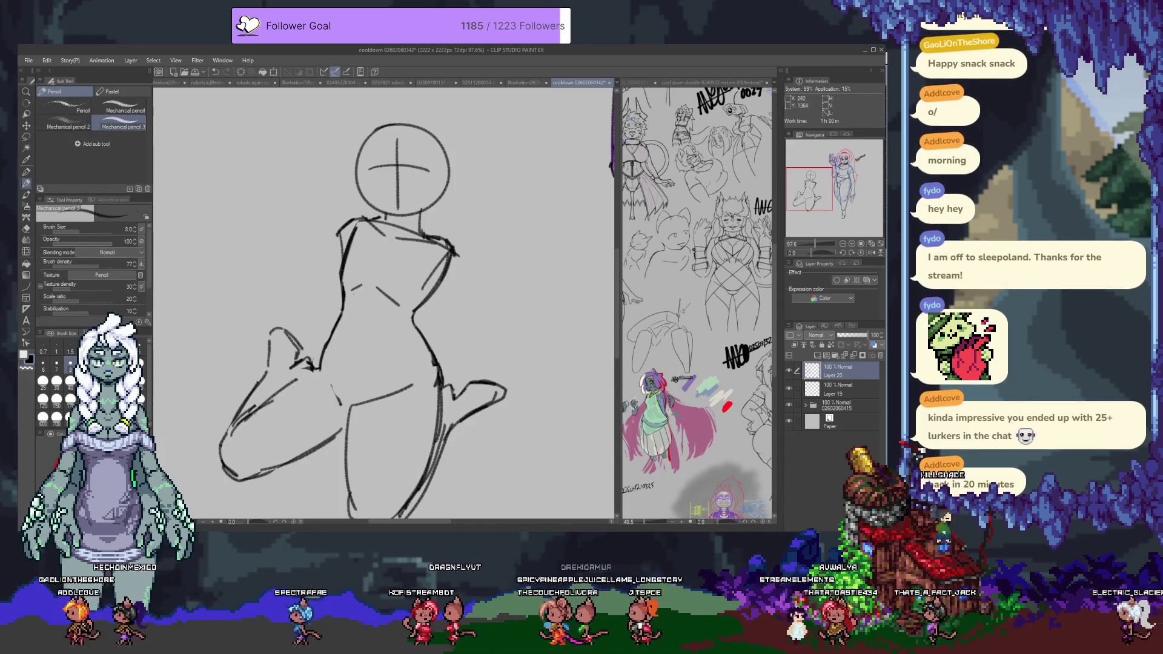
drag(285, 387, 245, 424)
mouse_move(302, 375)
mouse_down()
mouse_move(245, 421)
mouse_move(259, 417)
mouse_up()
key(ctrl+z)
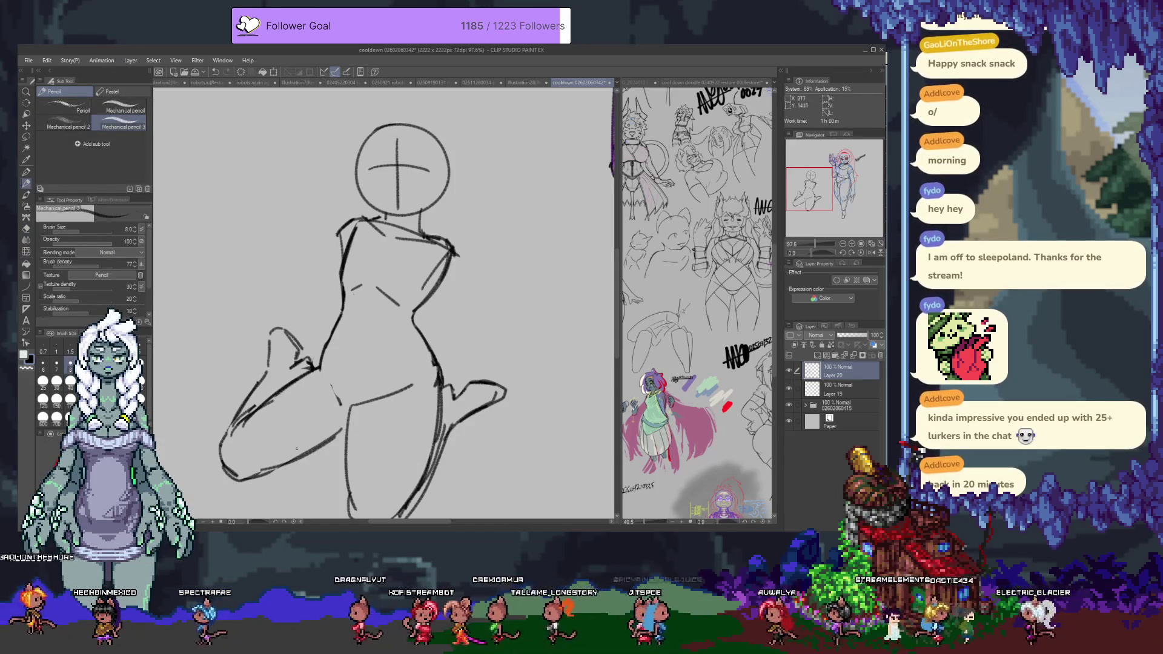
drag(258, 474, 303, 451)
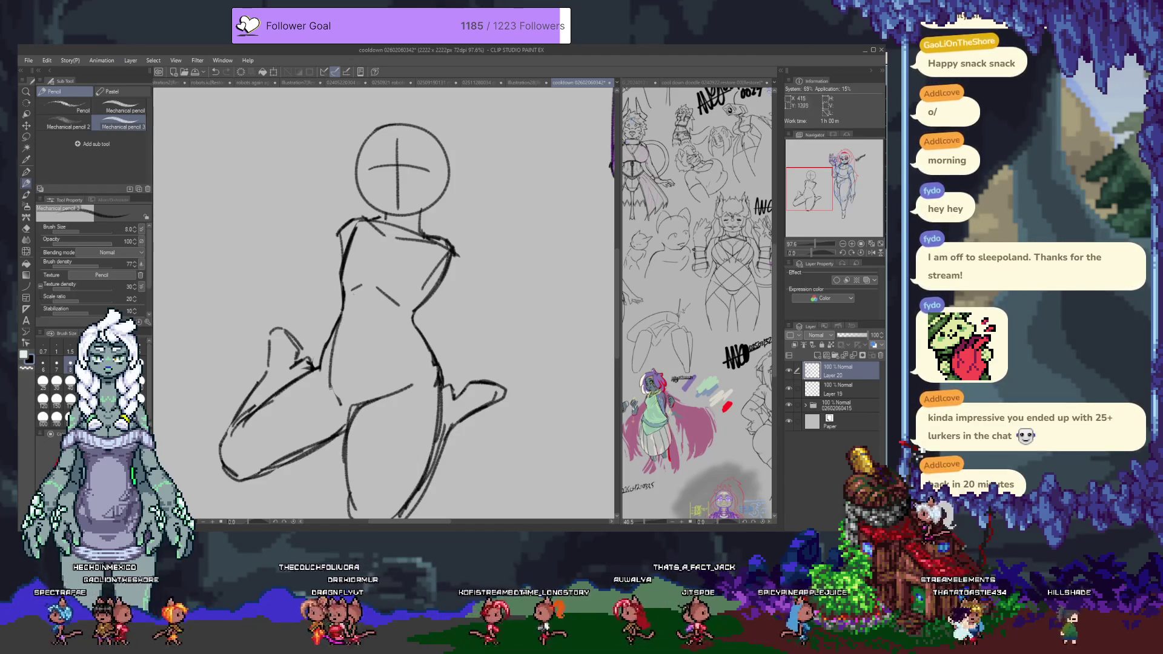
Step: Redraw the diagonal hip line rising from the pelvis
key(ctrl+z)
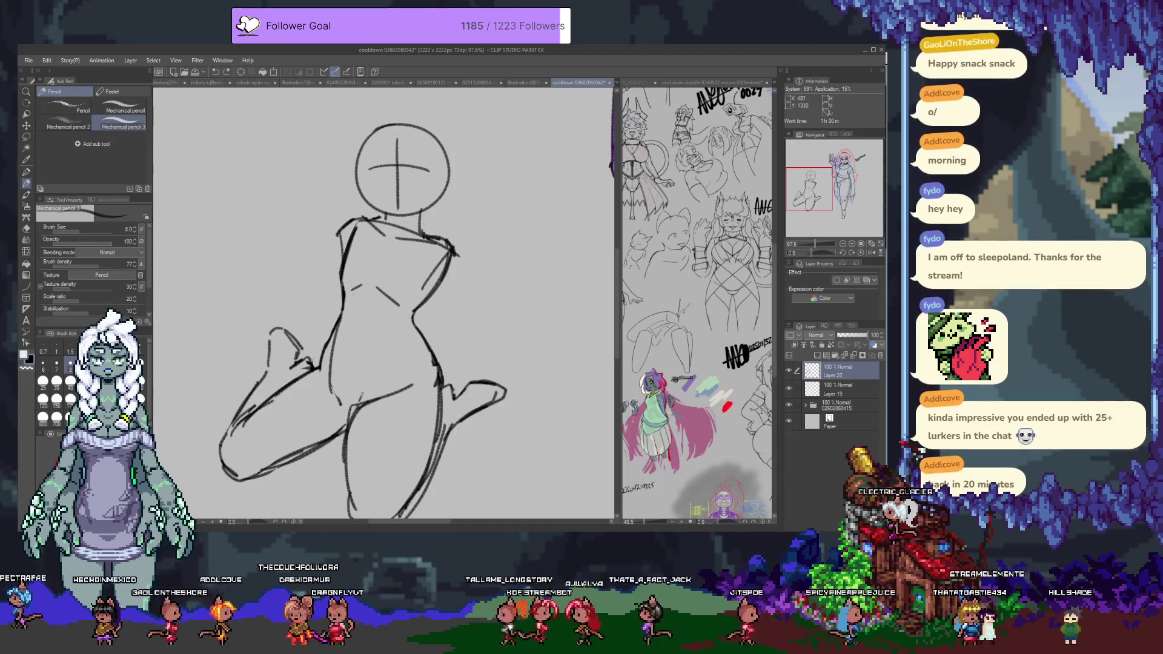
drag(360, 402, 401, 332)
drag(379, 391, 402, 312)
key(ctrl+z)
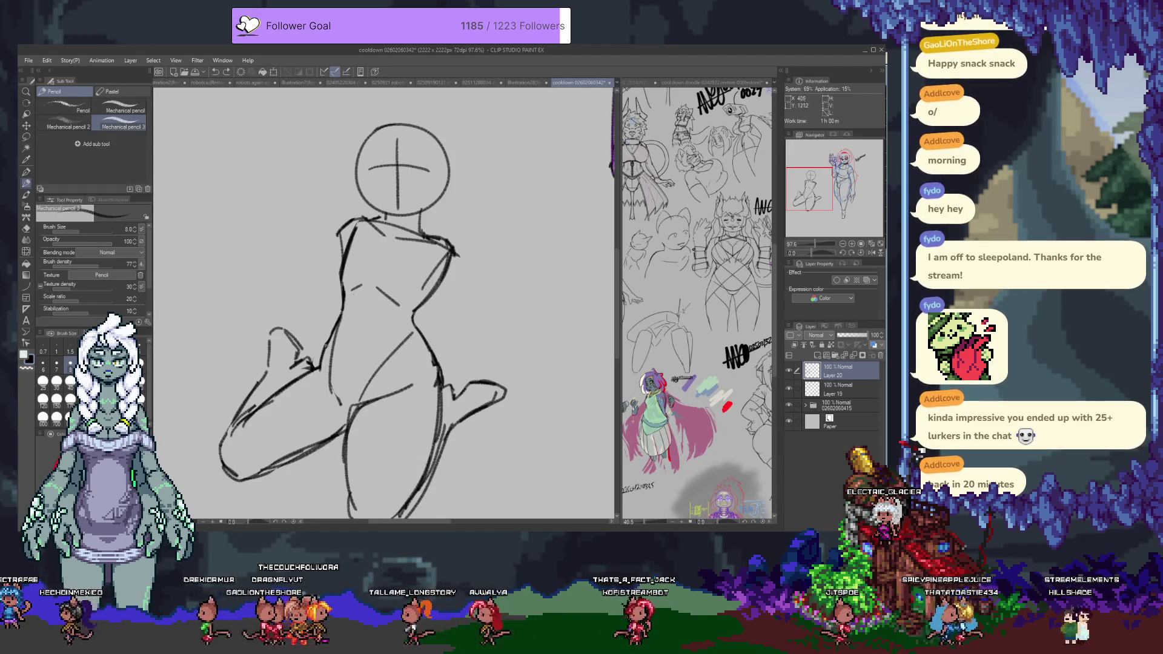
Step: Erase and redraw the torso's lower-left edge, then select Layers 19 and 20
key(e)
mouse_move(331, 352)
mouse_down()
mouse_move(336, 324)
mouse_move(332, 343)
mouse_up()
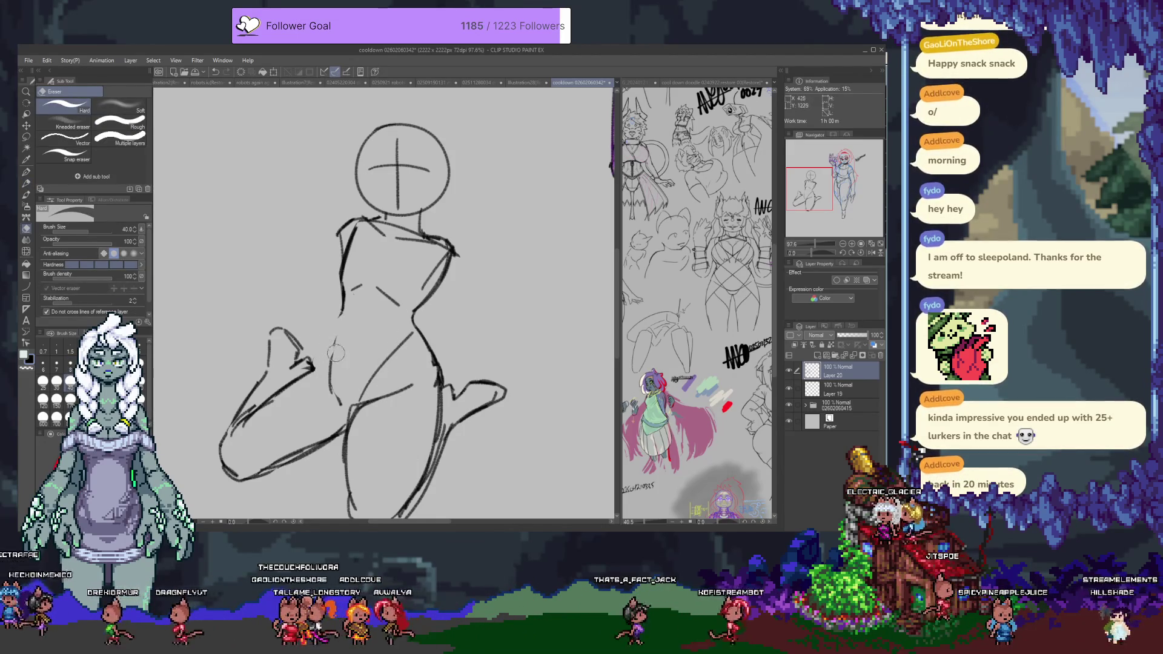
key(p)
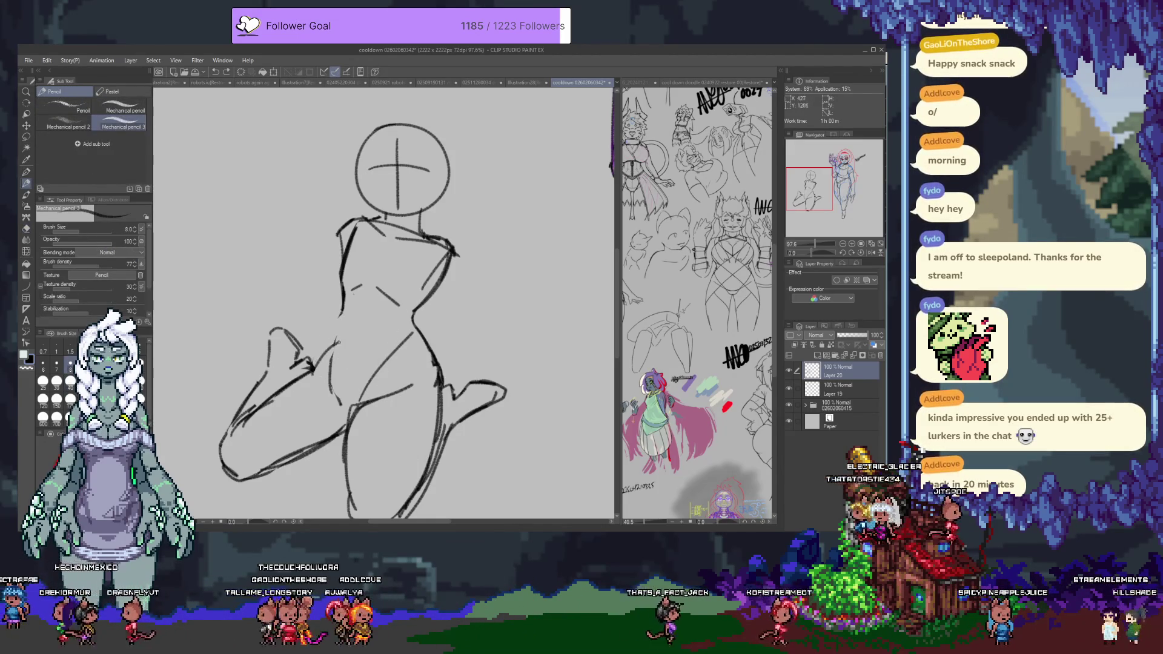
drag(336, 337, 331, 364)
drag(345, 306, 337, 334)
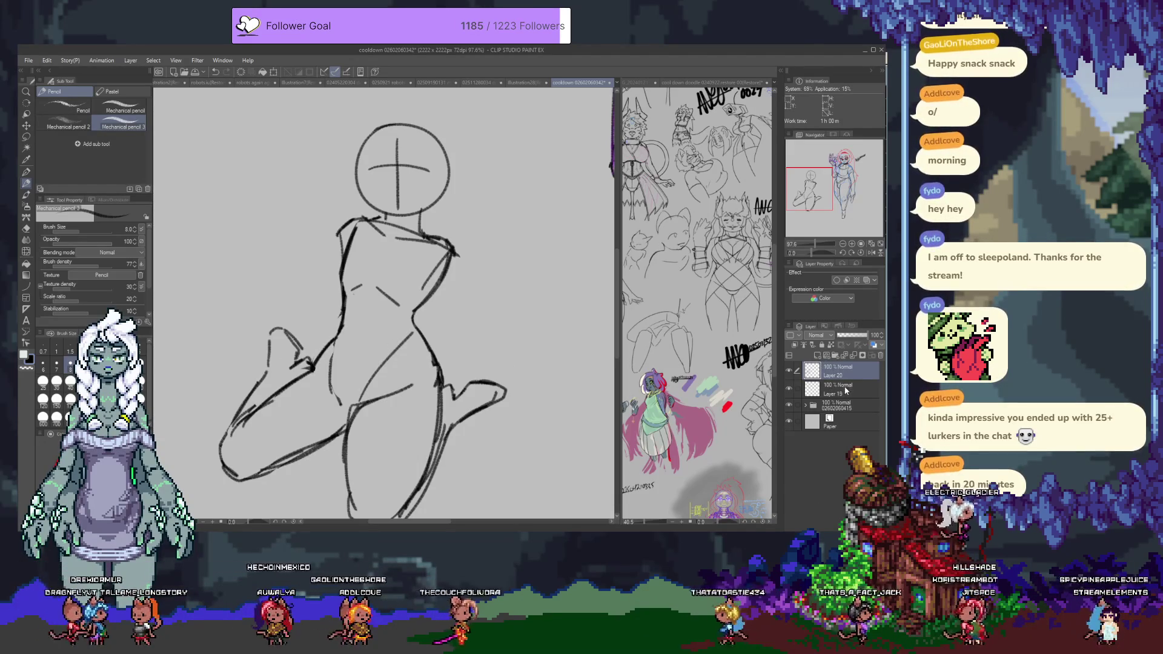
click(796, 388)
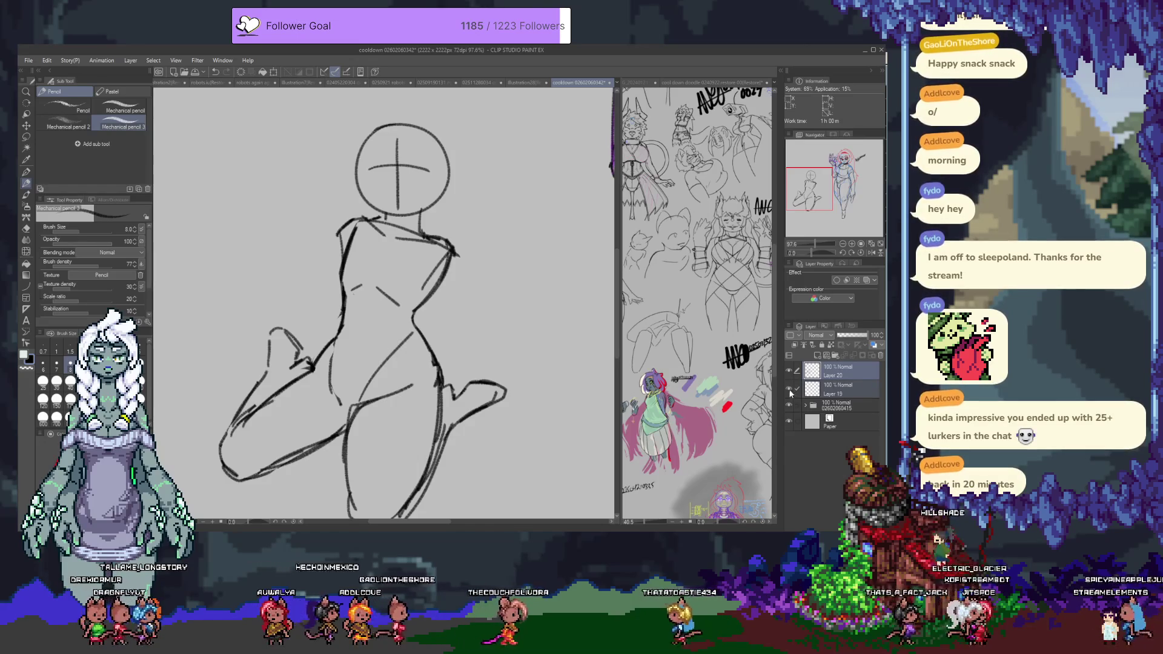
Step: Put Layers 19 and 20 in Folder 1 with blue layer color, and place new Layer 21 above
click(788, 370)
click(788, 370)
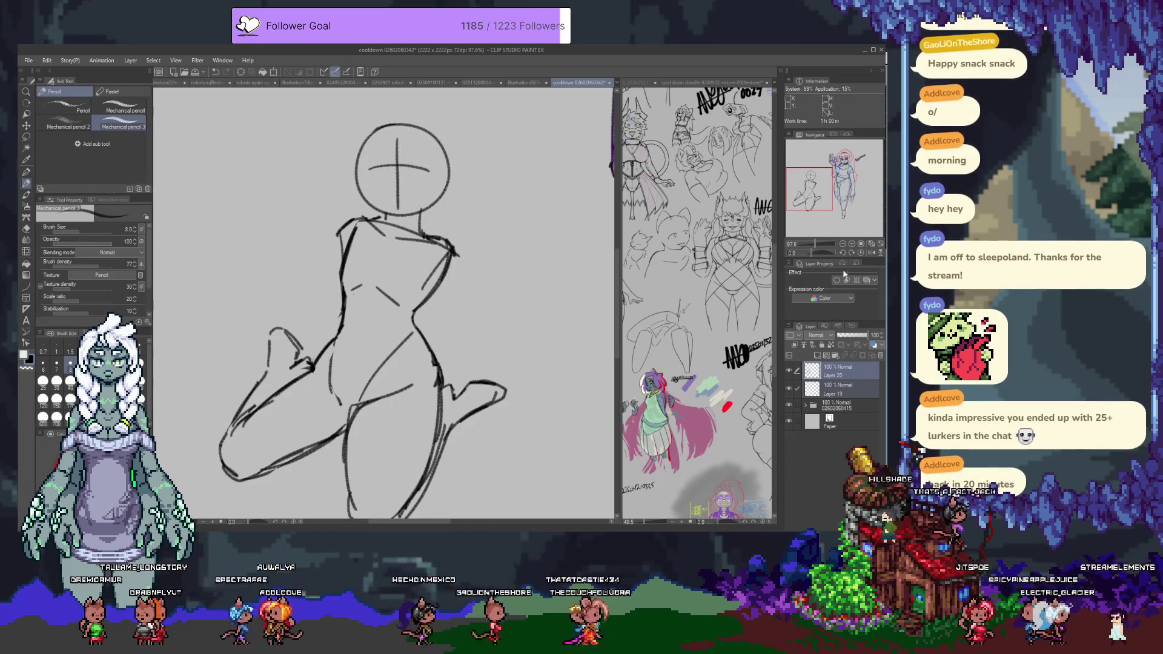
click(873, 345)
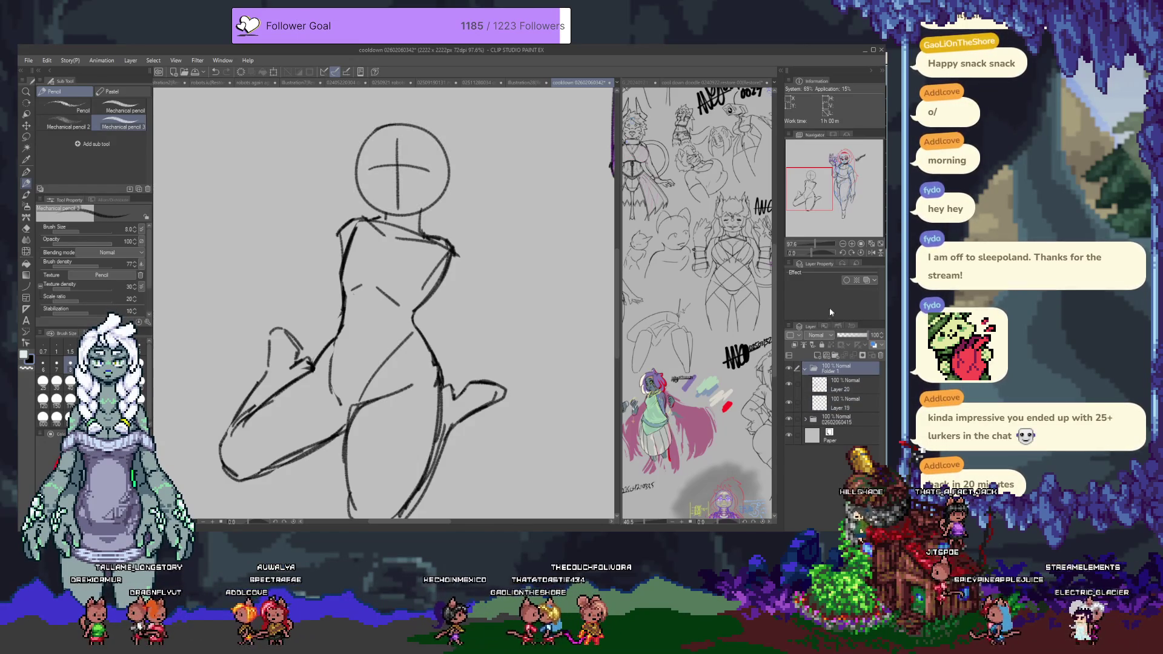
click(872, 345)
click(820, 358)
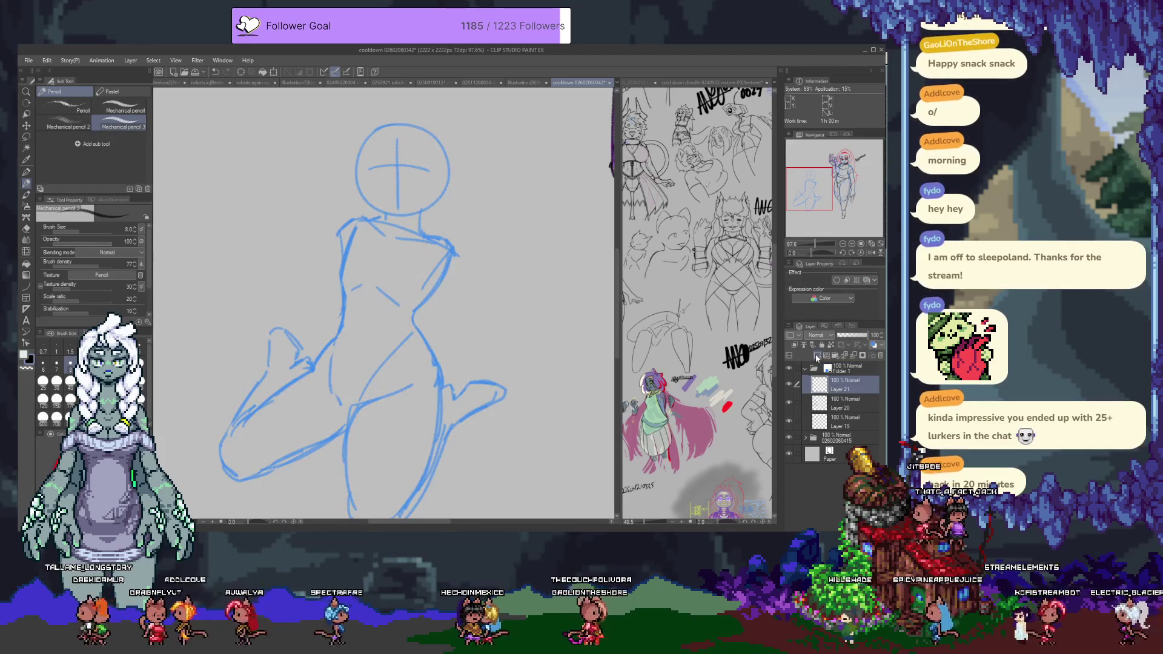
drag(852, 369, 851, 364)
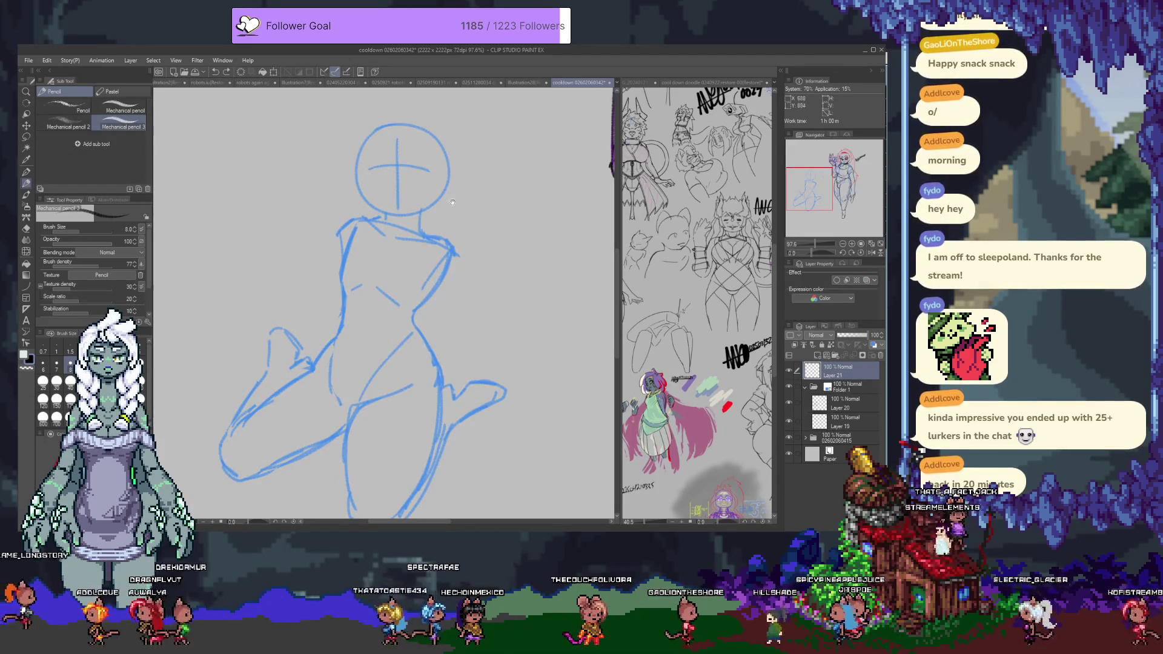
drag(451, 201, 475, 277)
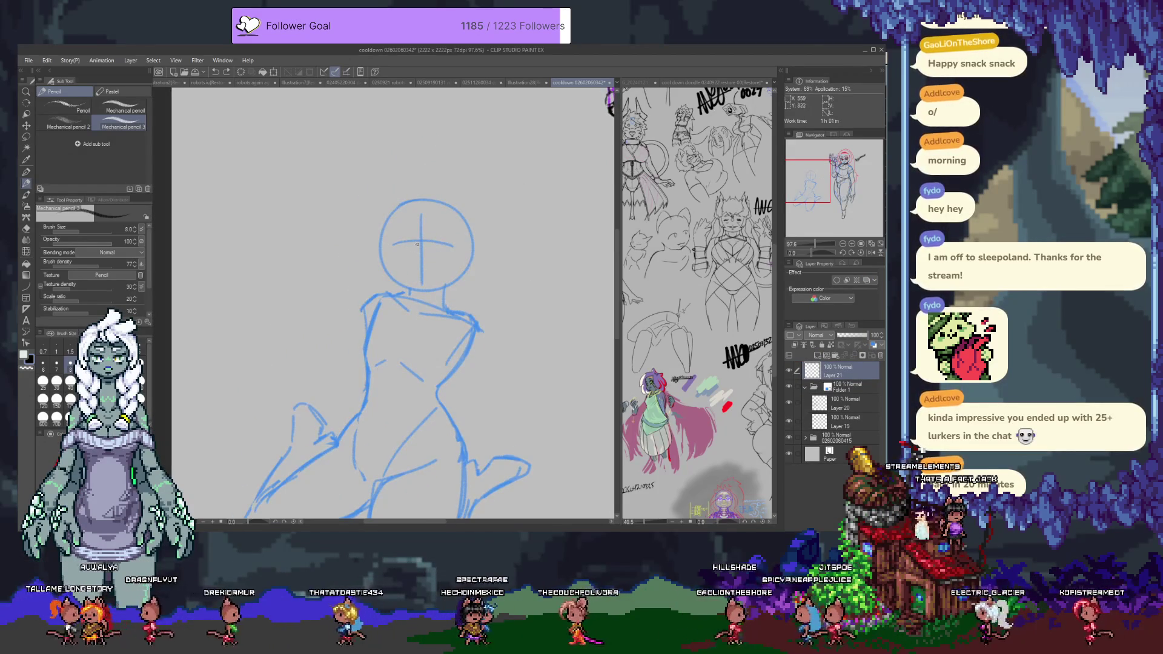
Step: Ink the head's upper-left outline and lower edge in dark line on Layer 21
drag(394, 252, 440, 253)
key(ctrl+z)
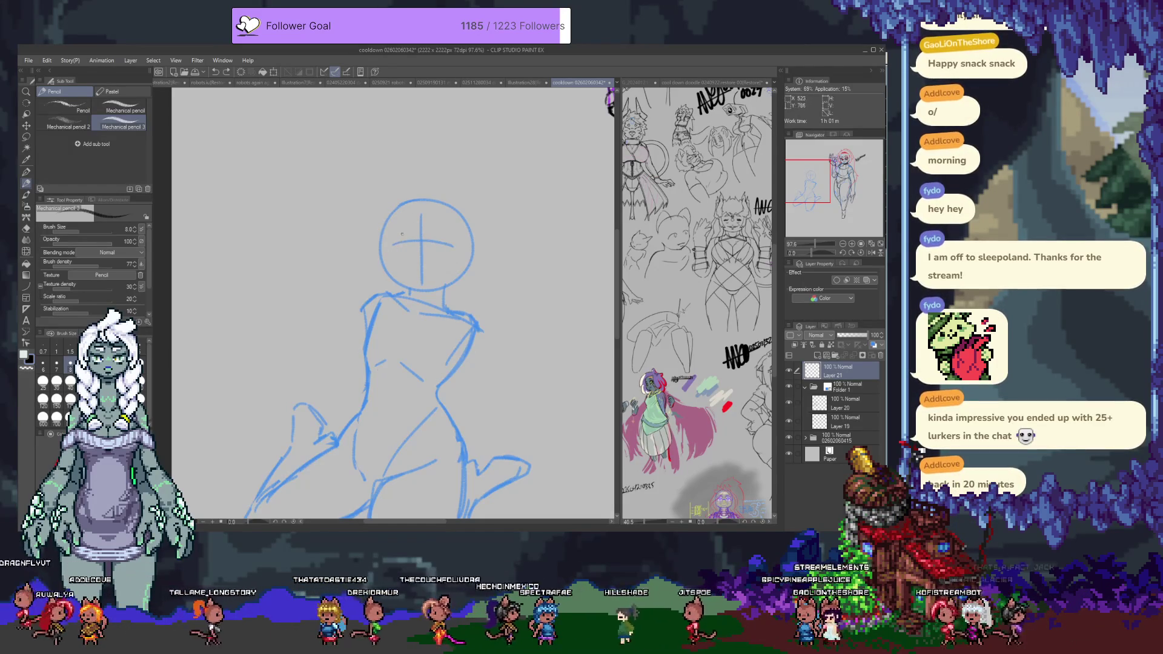
drag(403, 206, 384, 254)
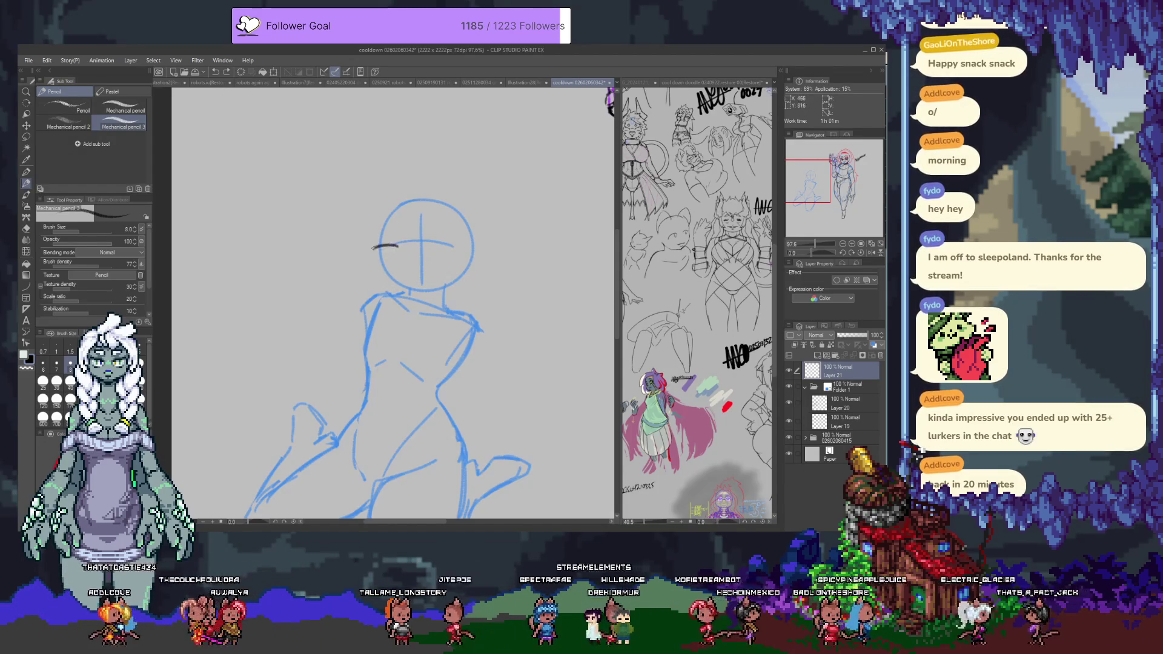
drag(369, 254, 407, 246)
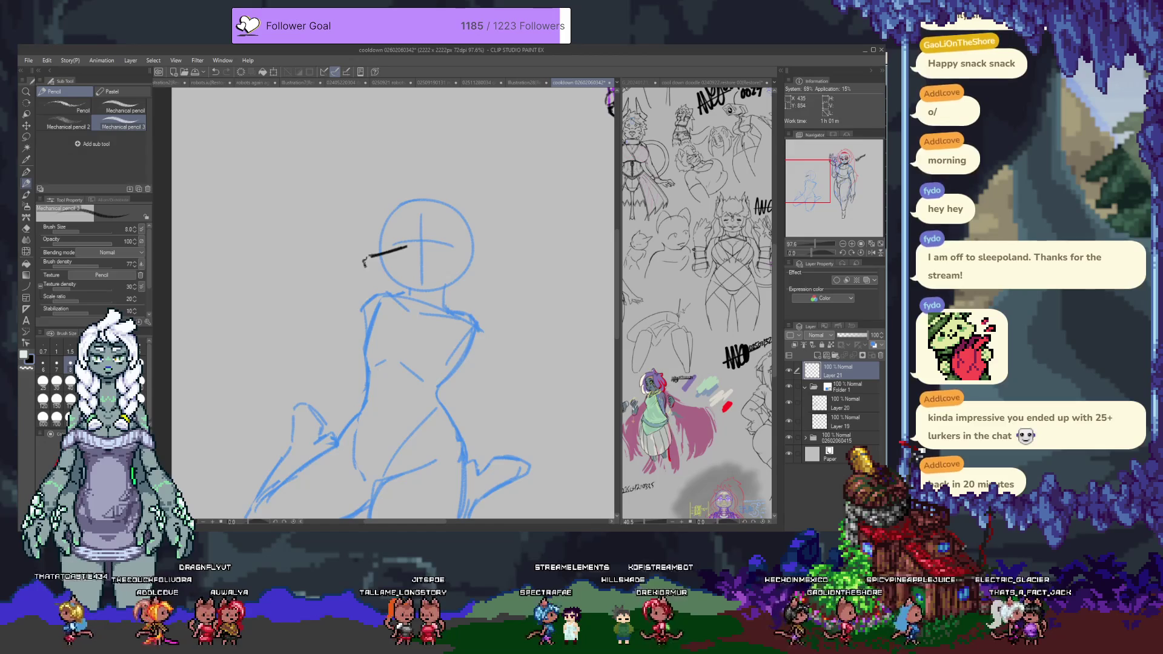
drag(378, 282, 409, 290)
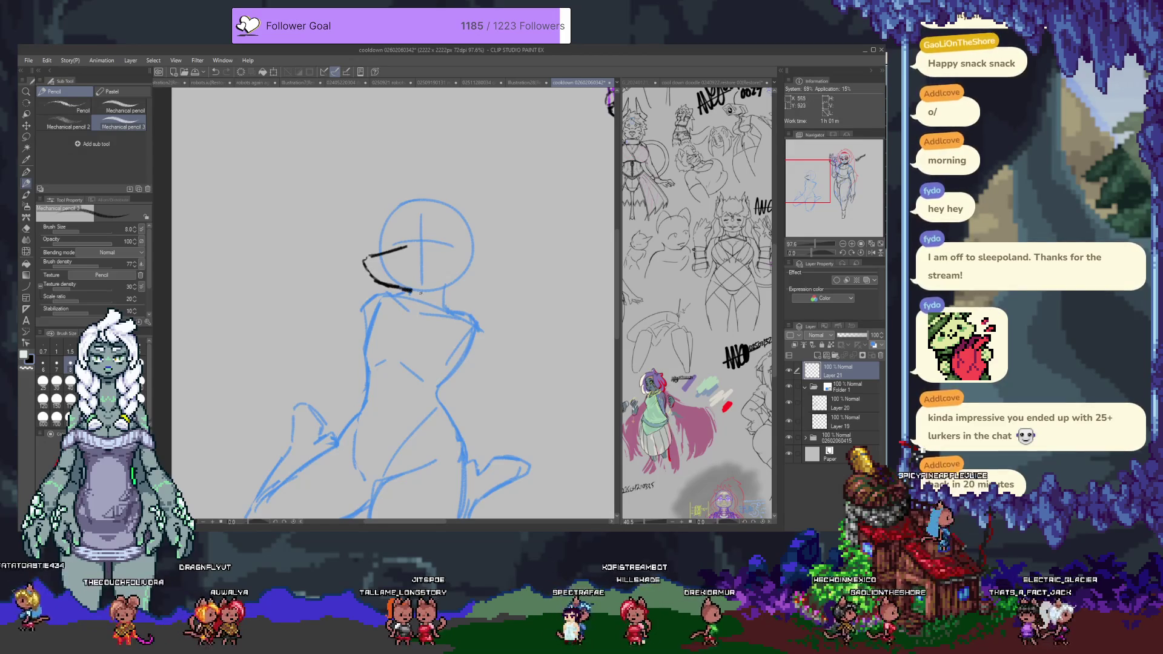
mouse_move(402, 240)
mouse_down()
mouse_move(404, 249)
mouse_move(407, 216)
mouse_move(460, 212)
mouse_move(475, 258)
mouse_up()
key(ctrl+z)
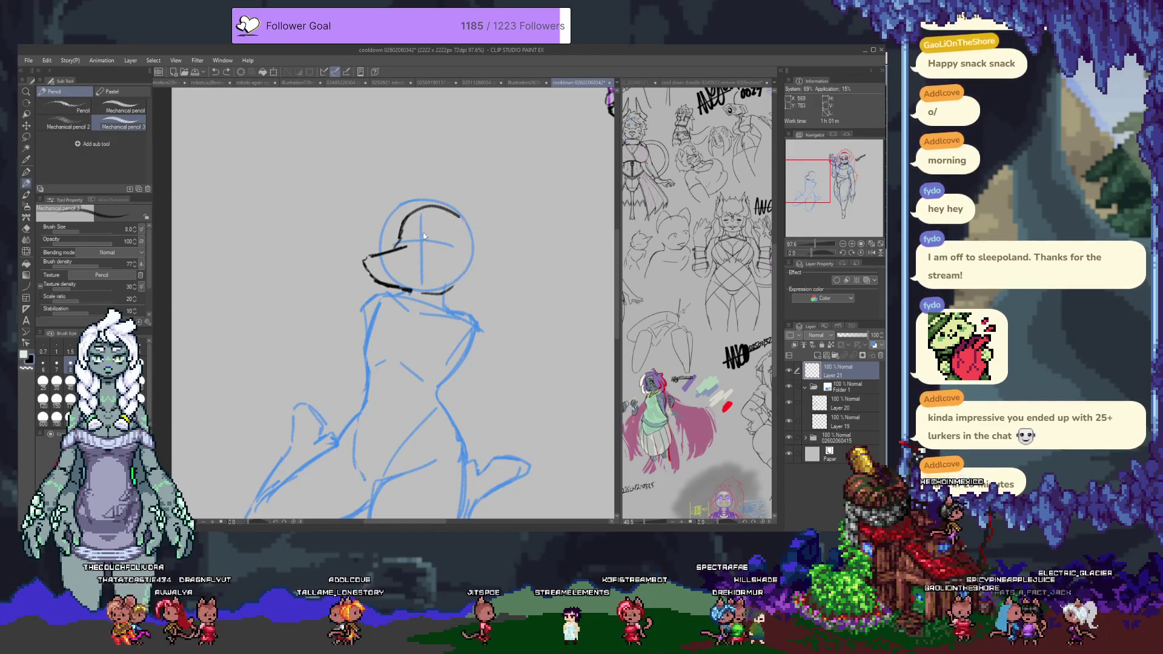
key(ctrl+z)
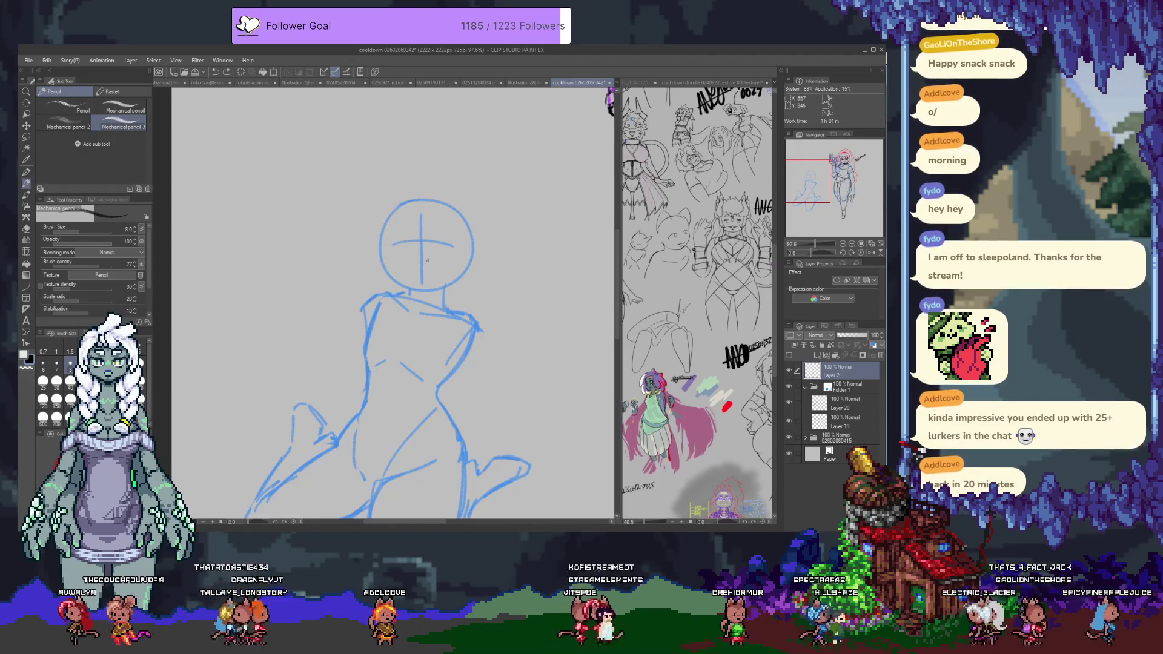
Step: Retry the head's left curve and add a short stroke on the jaw's right side
scroll(409, 263, down, 2)
scroll(293, 259, up, 2)
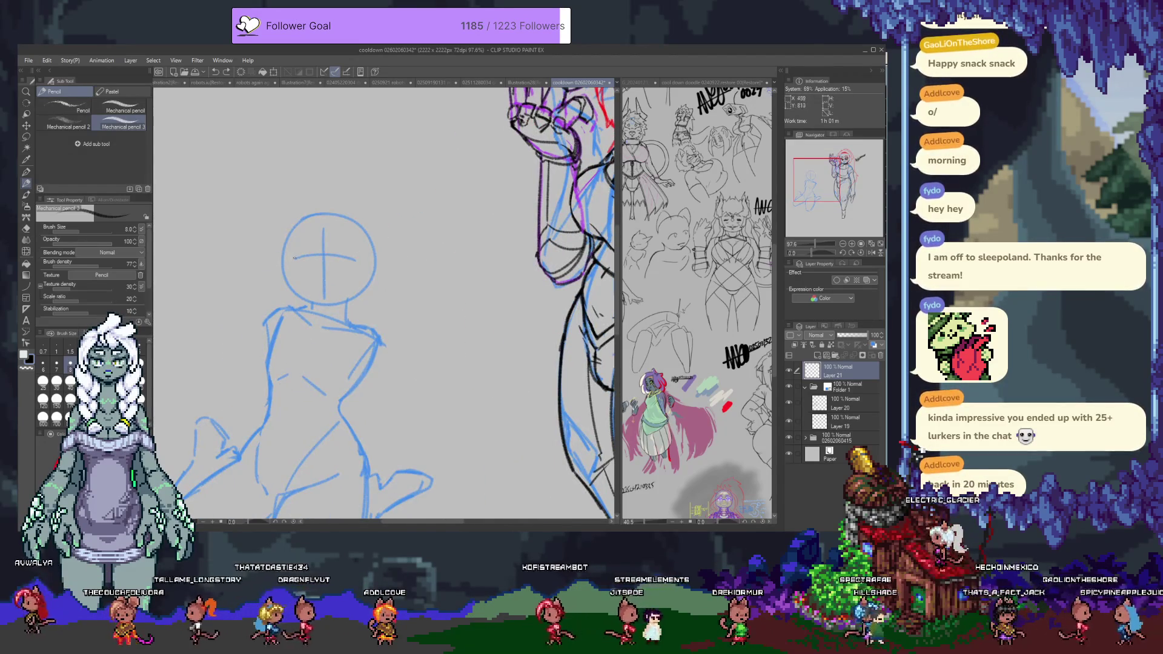
mouse_move(294, 221)
mouse_down()
mouse_move(289, 277)
mouse_move(310, 306)
mouse_up()
key(ctrl+z)
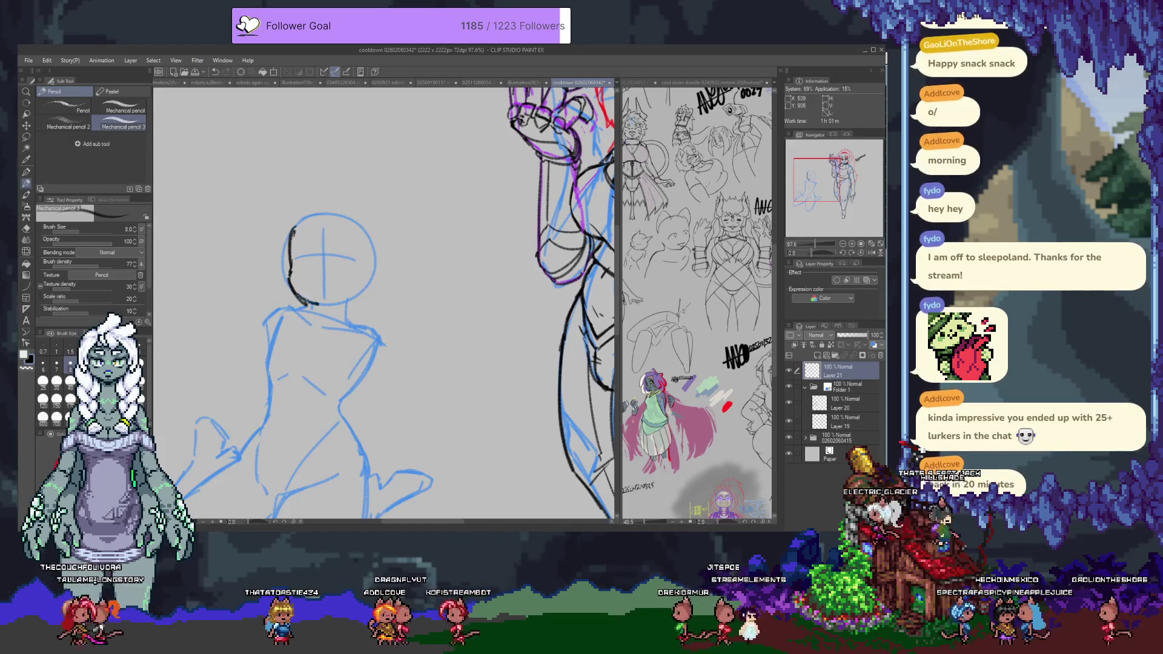
drag(346, 304, 375, 266)
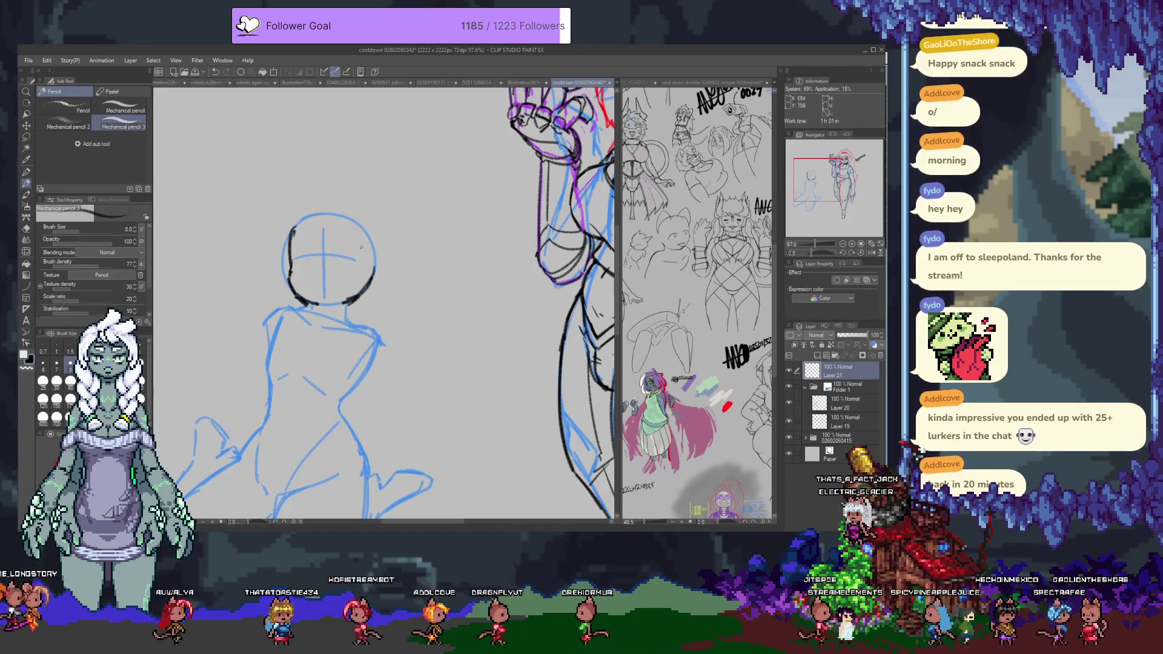
Step: Try darkening the left jaw and cheek line, undoing the unwanted strokes
scroll(342, 251, up, 4)
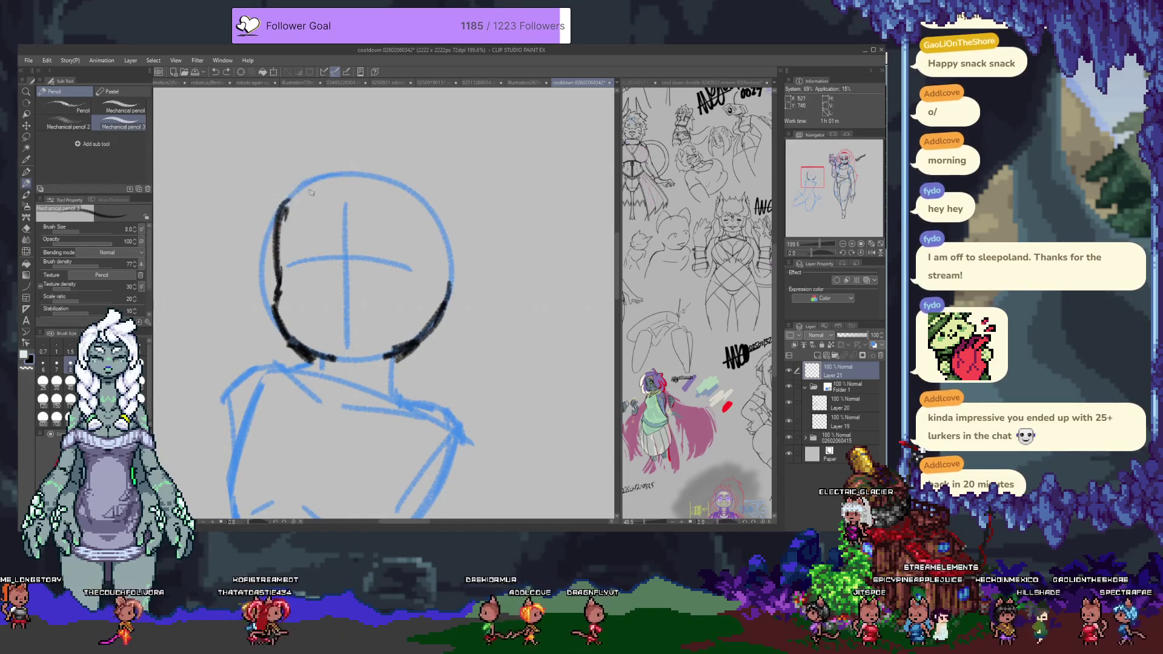
key(e)
drag(280, 212, 291, 266)
key(ctrl+z)
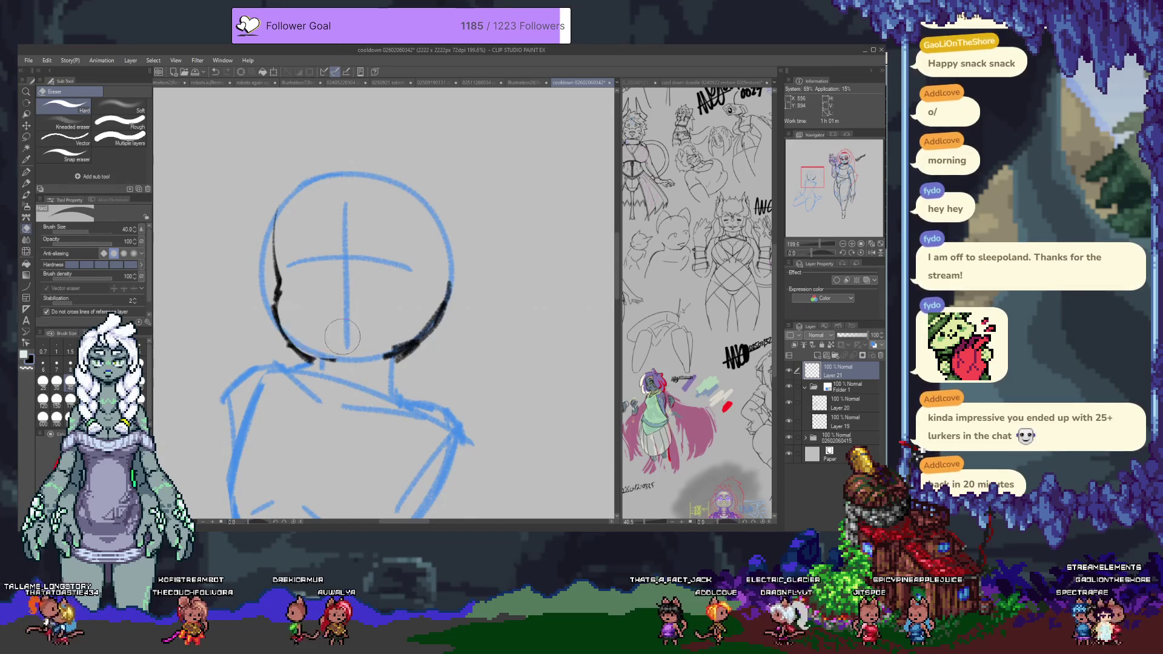
key(p)
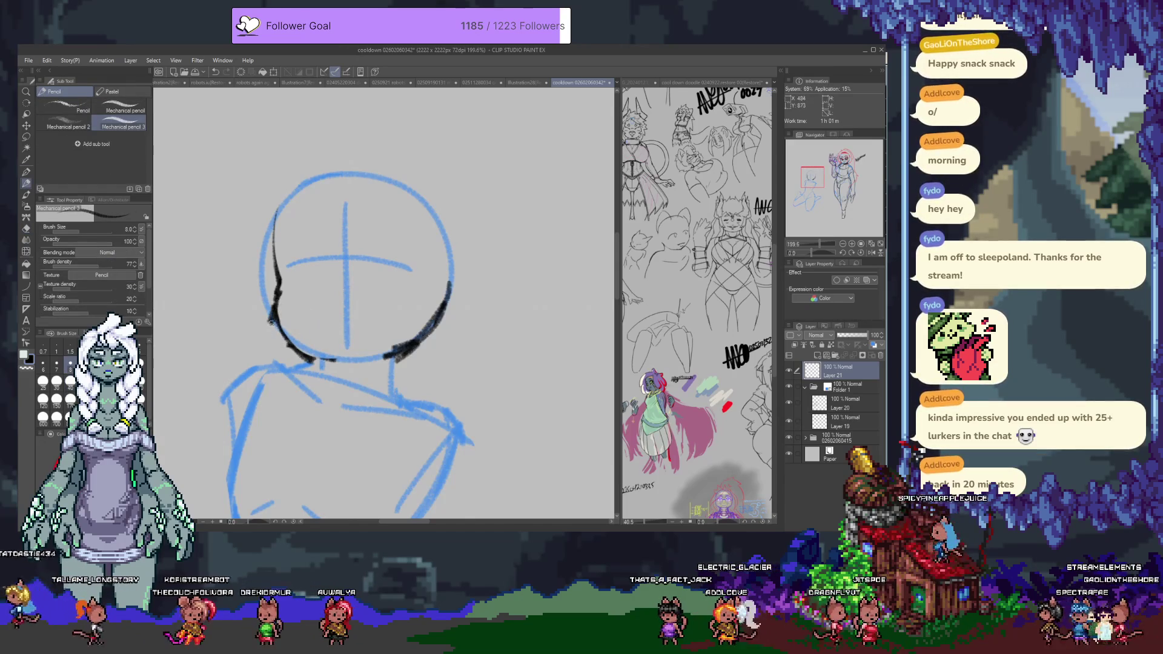
key(ctrl+z)
drag(279, 333, 309, 360)
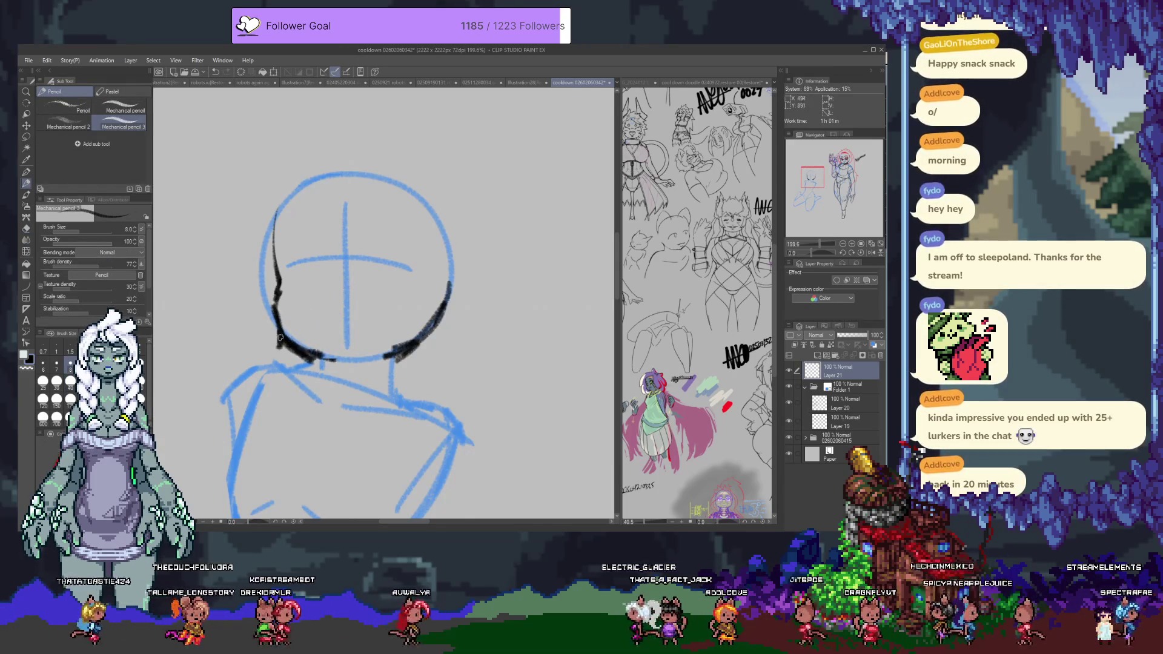
key(ctrl+z)
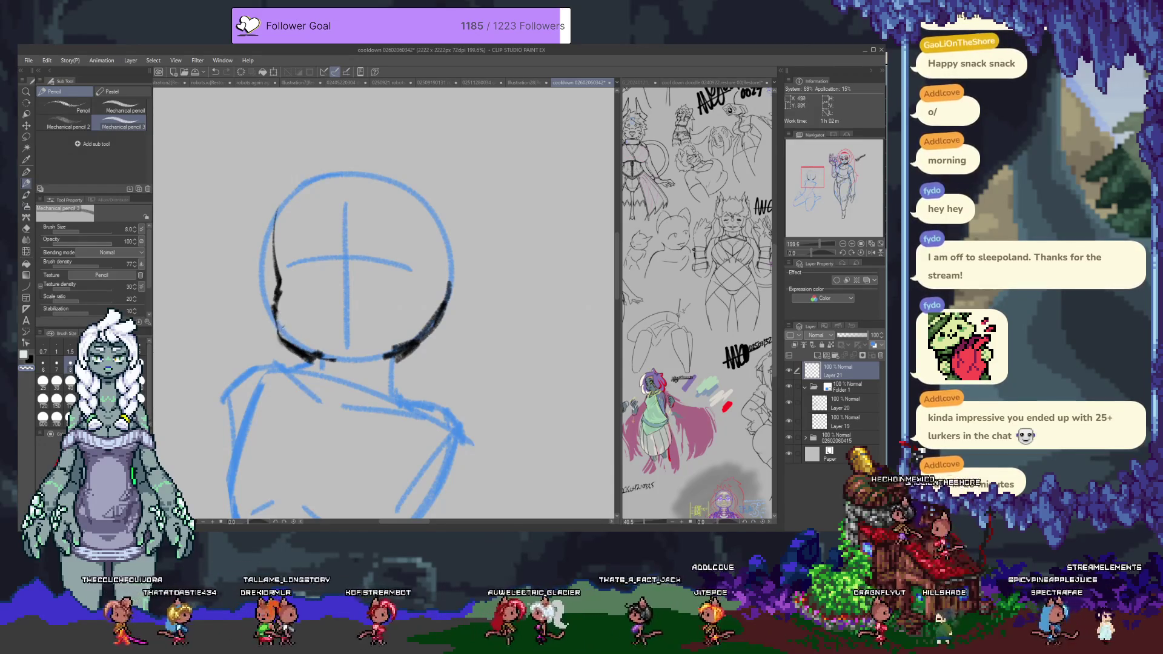
mouse_move(279, 343)
mouse_down()
mouse_move(306, 359)
mouse_move(276, 303)
mouse_up()
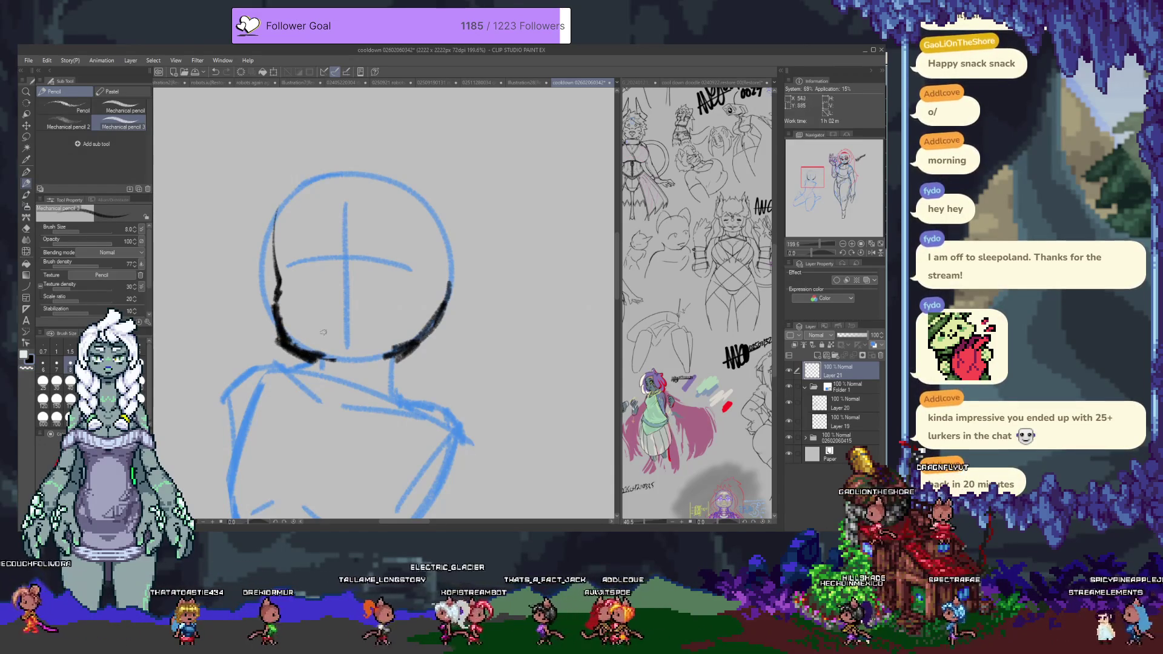
key(ctrl+z)
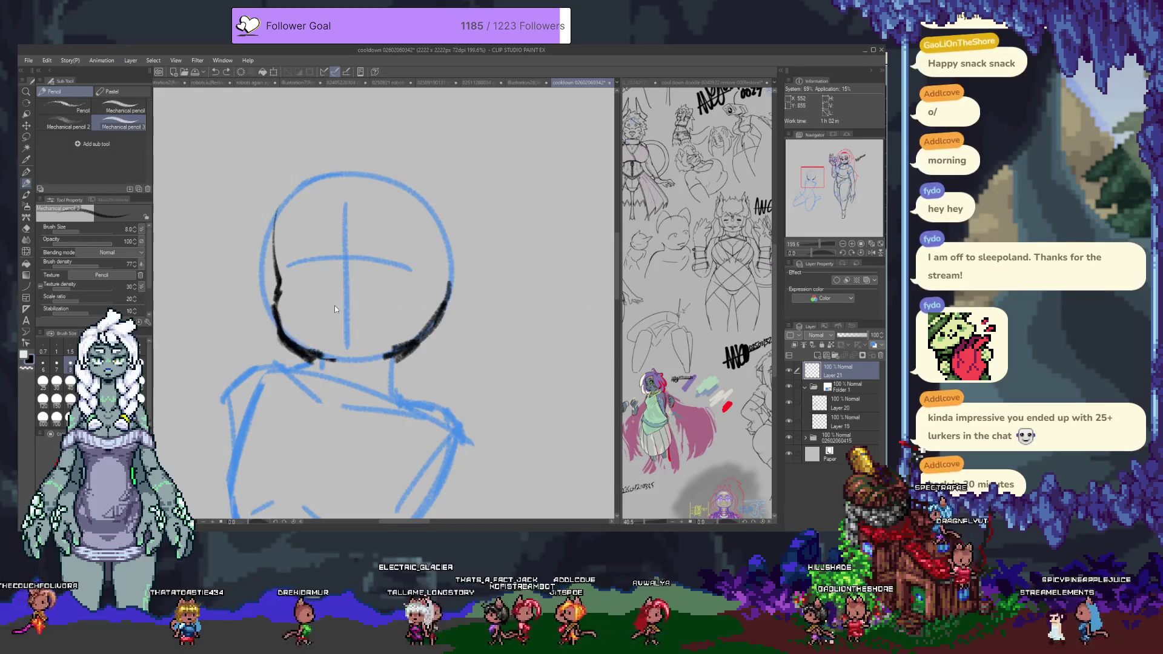
key(ctrl+z)
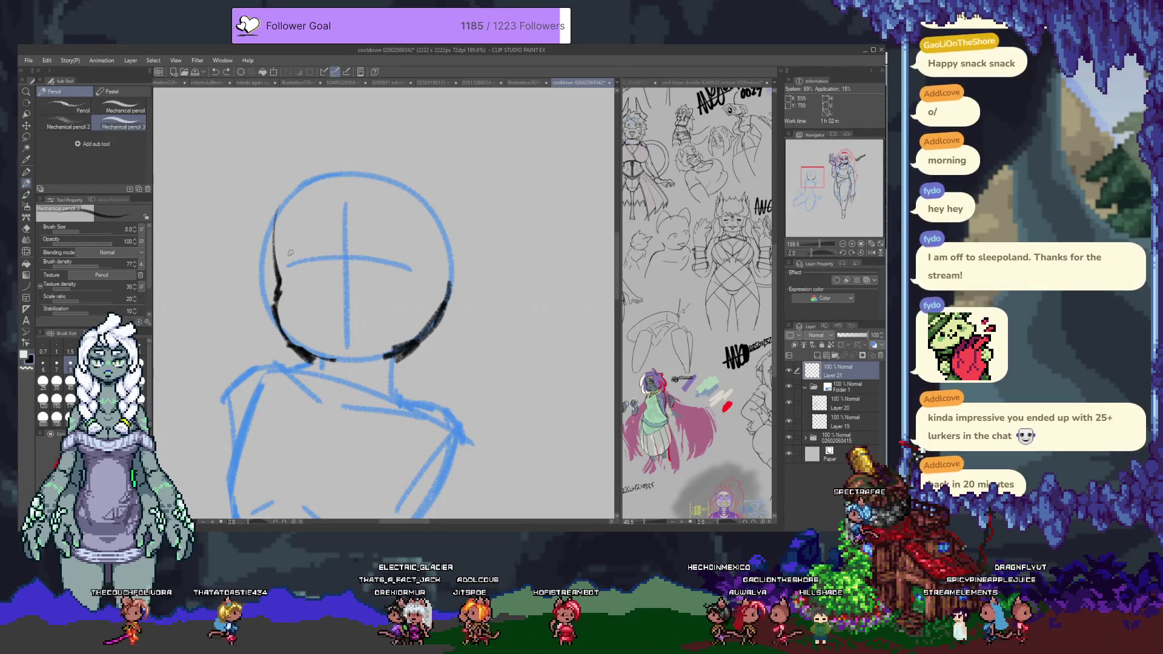
key(ctrl+z)
Step: Draw a long horizontal brow line across the face and a stroke above the left eye
drag(289, 264, 410, 266)
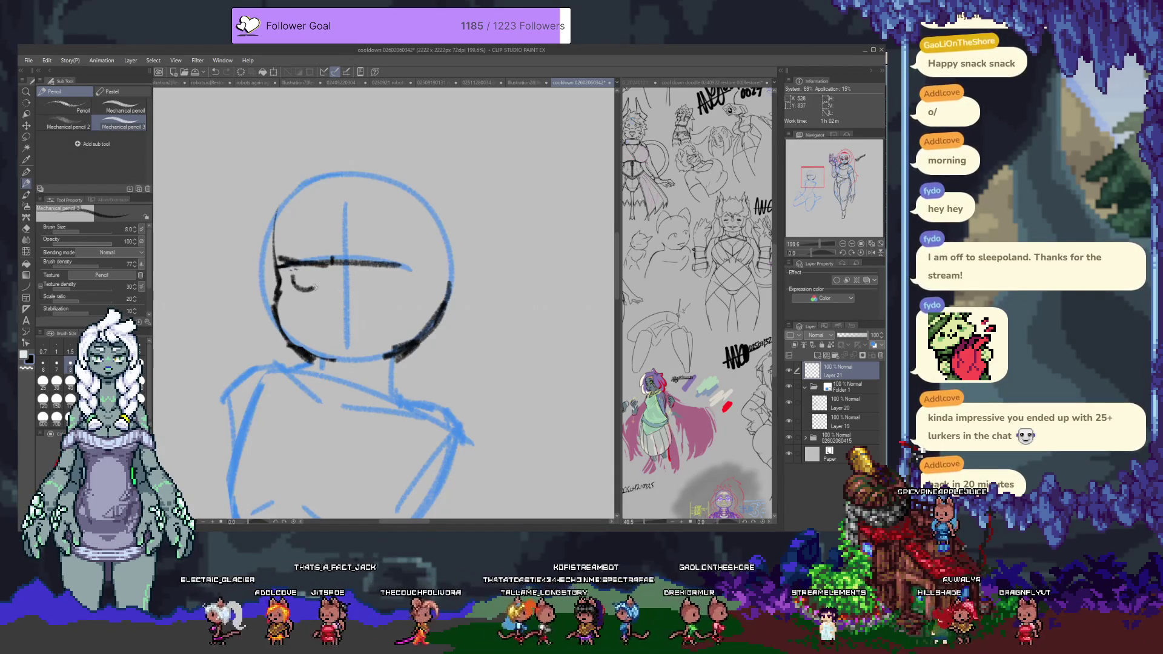
mouse_move(358, 264)
mouse_down()
mouse_move(418, 263)
mouse_move(339, 263)
mouse_move(421, 263)
mouse_up()
key(e)
key(p)
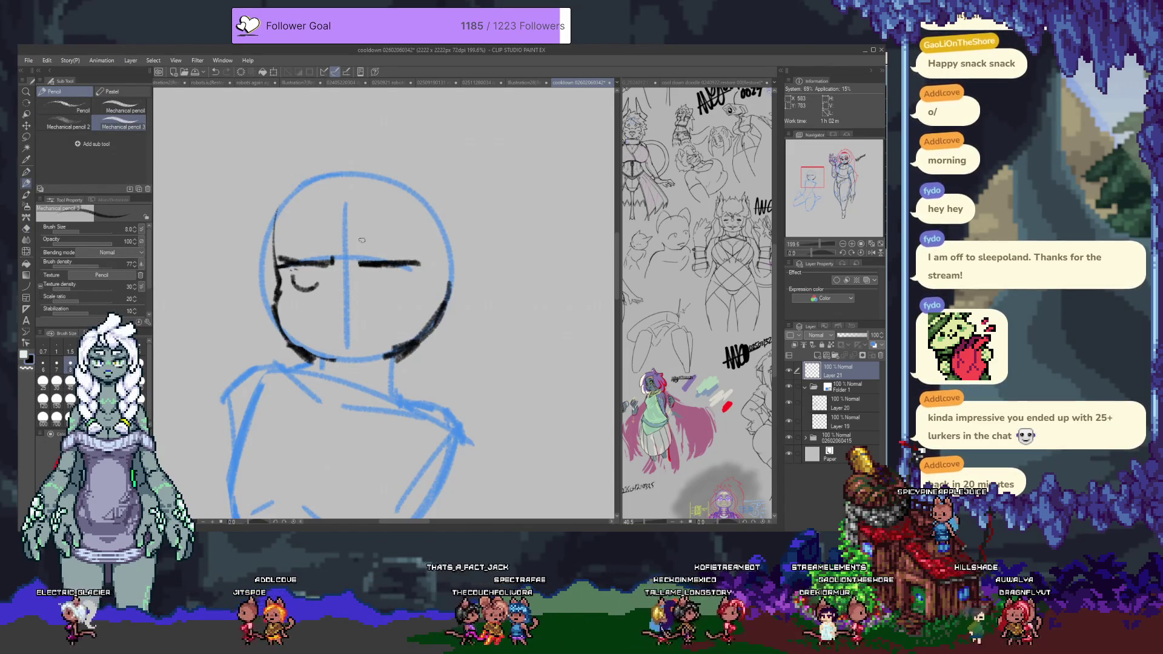
mouse_move(290, 244)
mouse_down()
mouse_move(332, 236)
mouse_move(282, 267)
mouse_up()
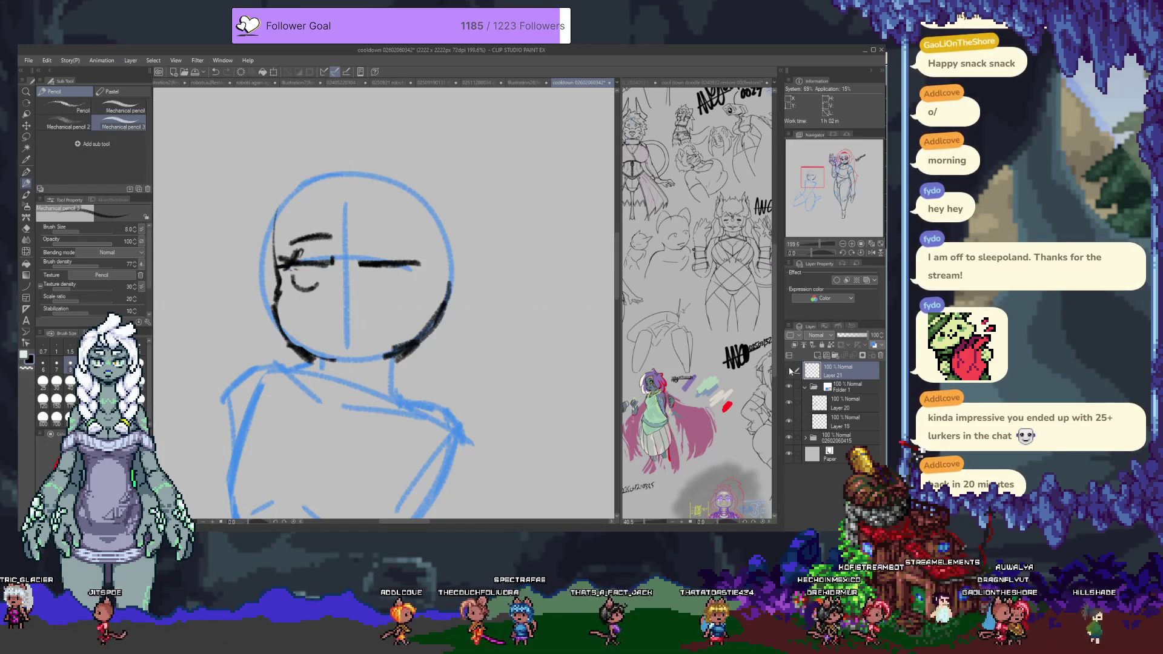
Step: Hide Layer 21, add Layer 22, and test left-eye strokes
click(788, 370)
click(794, 345)
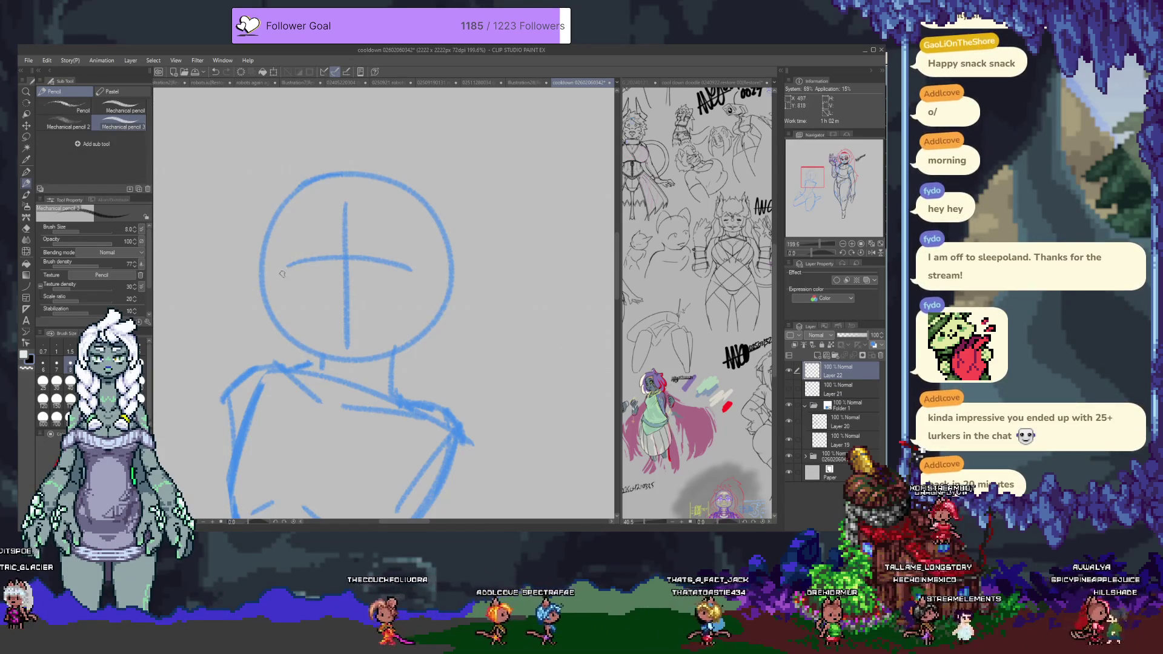
drag(272, 277, 330, 270)
key(ctrl+z)
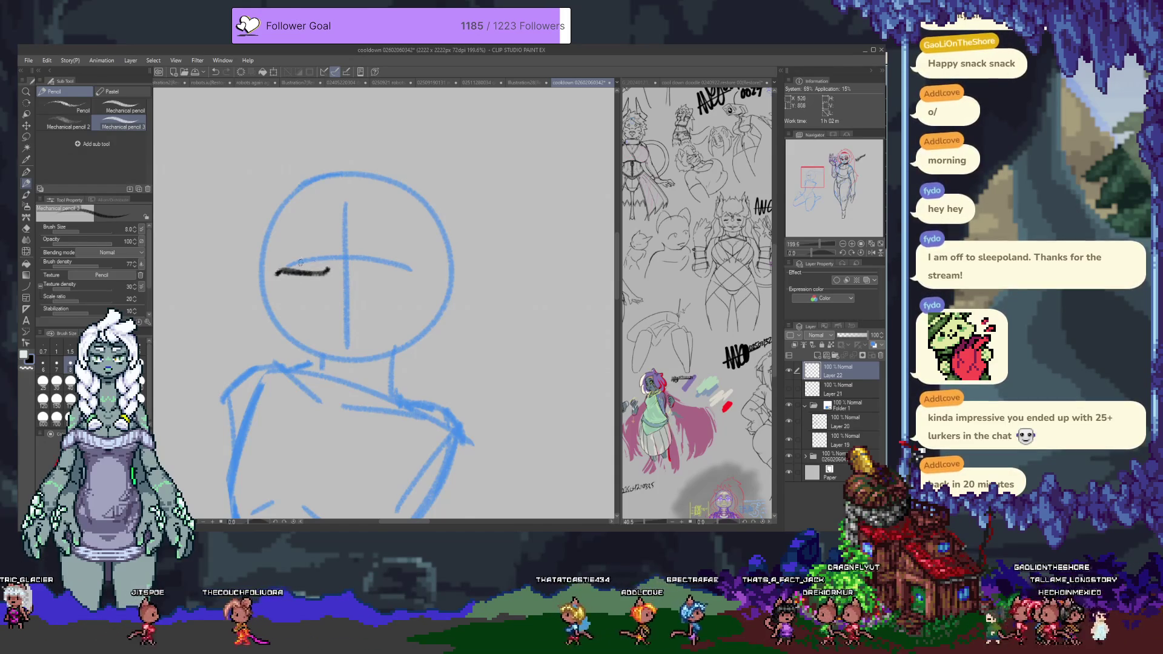
drag(295, 254, 277, 274)
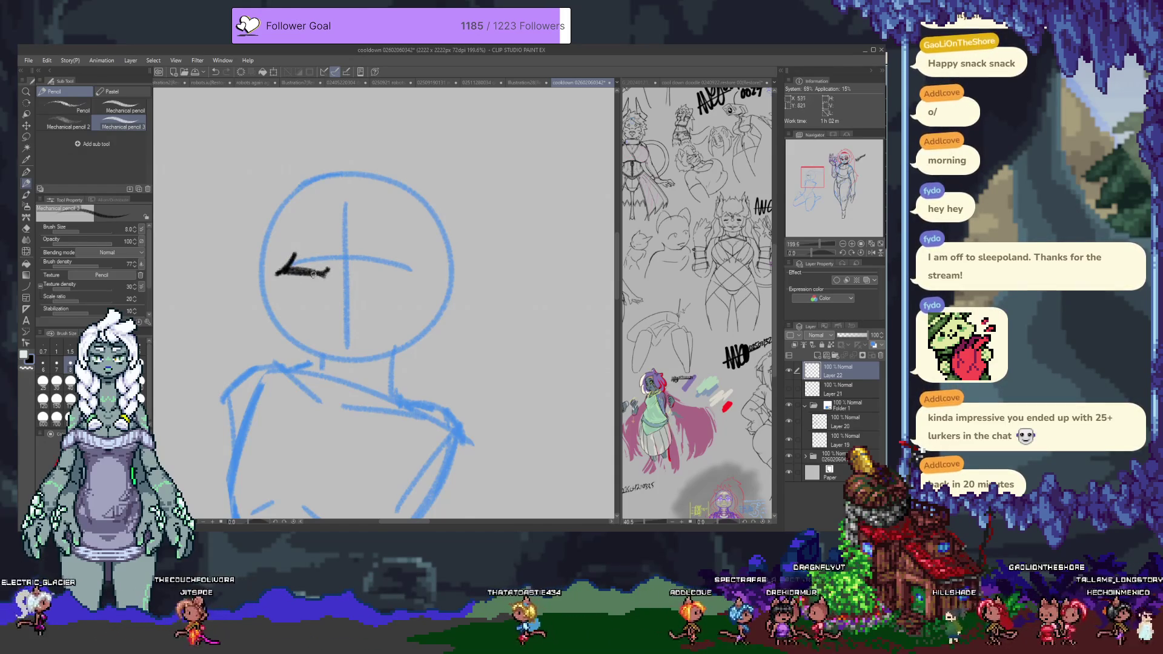
key(ctrl+z)
key(ctrl+z)
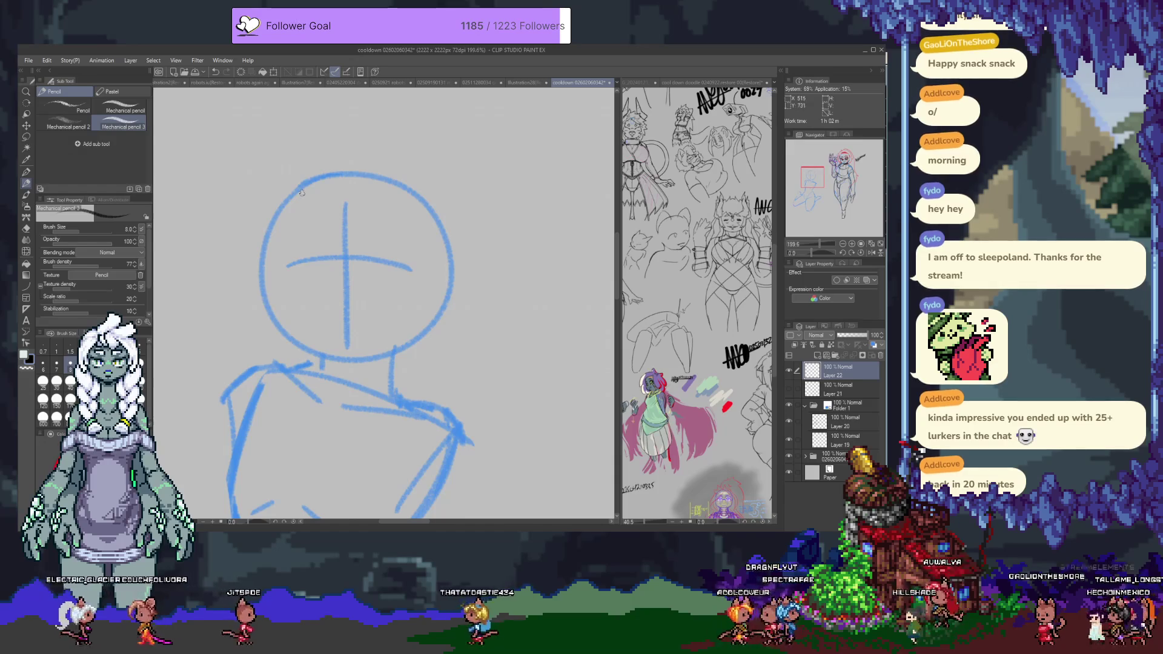
drag(276, 266, 281, 216)
key(ctrl+z)
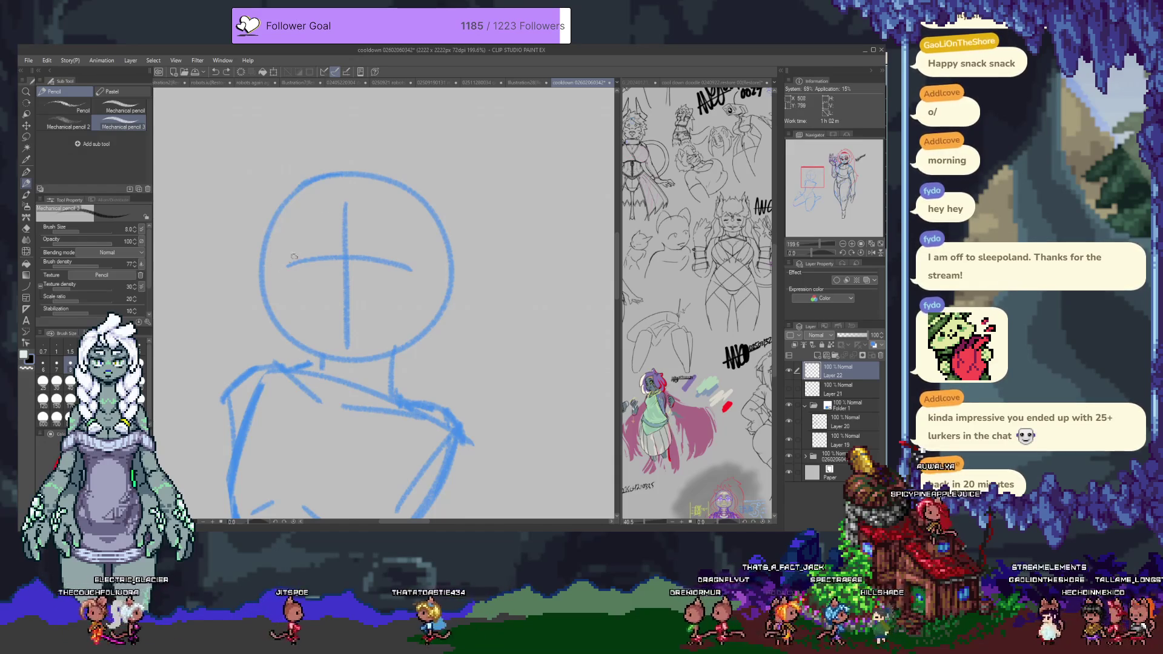
mouse_move(286, 259)
mouse_down()
mouse_move(327, 257)
mouse_move(306, 240)
mouse_move(330, 252)
mouse_up()
key(ctrl+z)
key(ctrl+z)
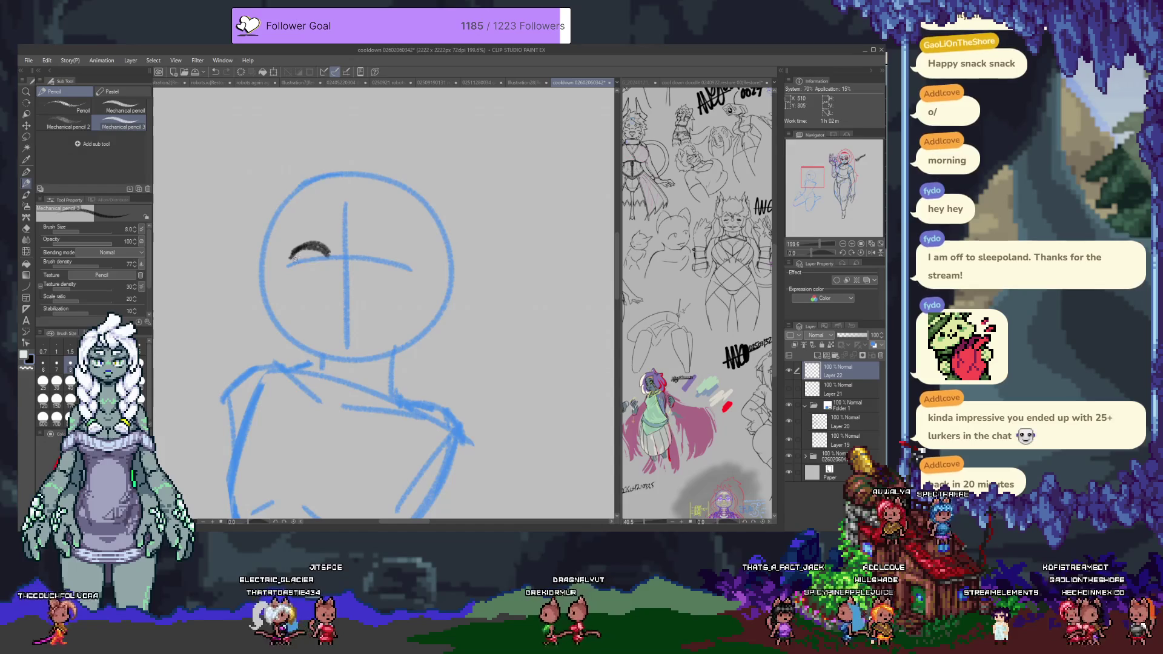
Step: Draw both eye arcs with hooks and lash ticks
drag(327, 253, 298, 279)
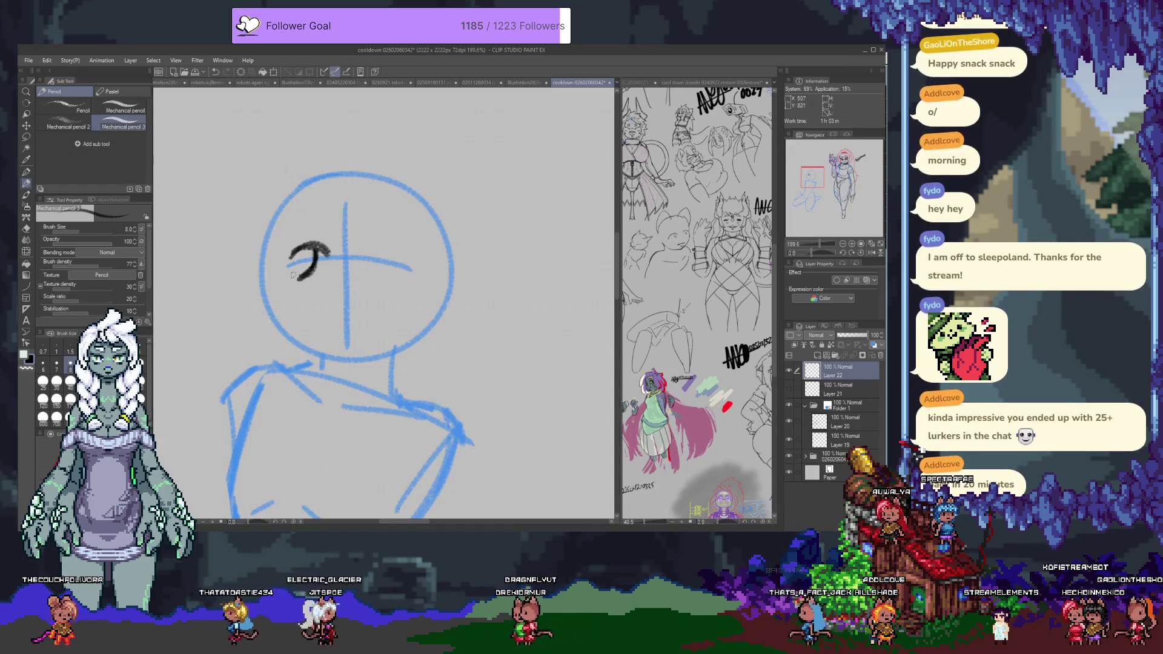
mouse_move(364, 245)
mouse_down()
mouse_move(389, 243)
mouse_move(411, 262)
mouse_up()
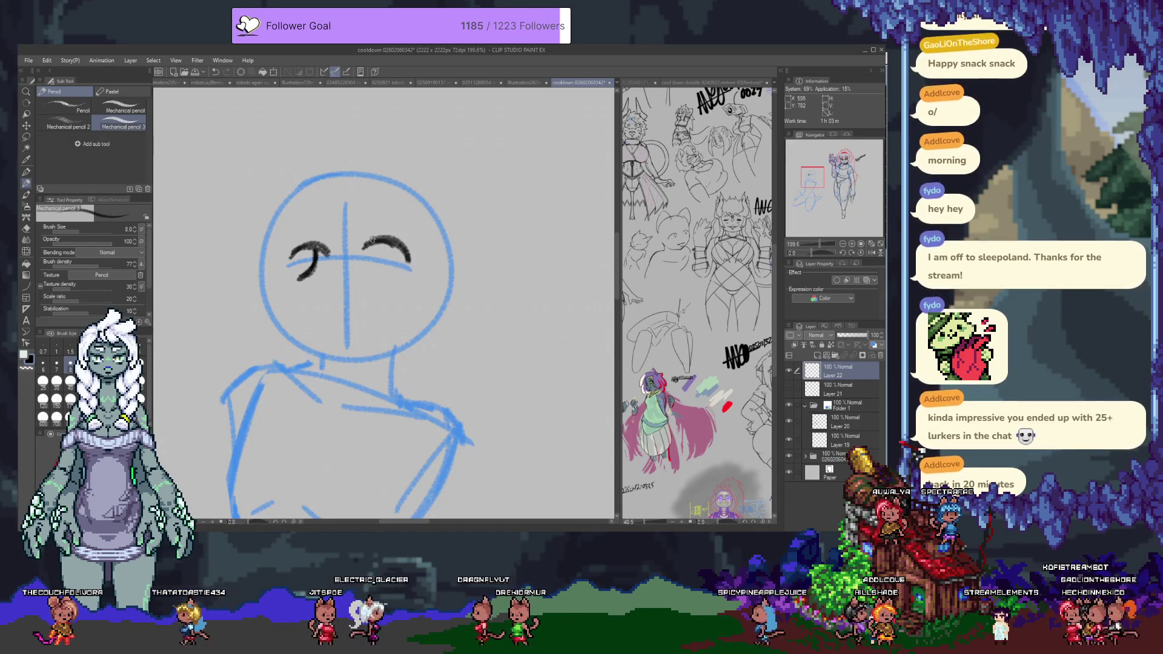
drag(289, 257, 276, 264)
mouse_move(401, 248)
mouse_down()
mouse_move(379, 280)
mouse_move(424, 256)
mouse_up()
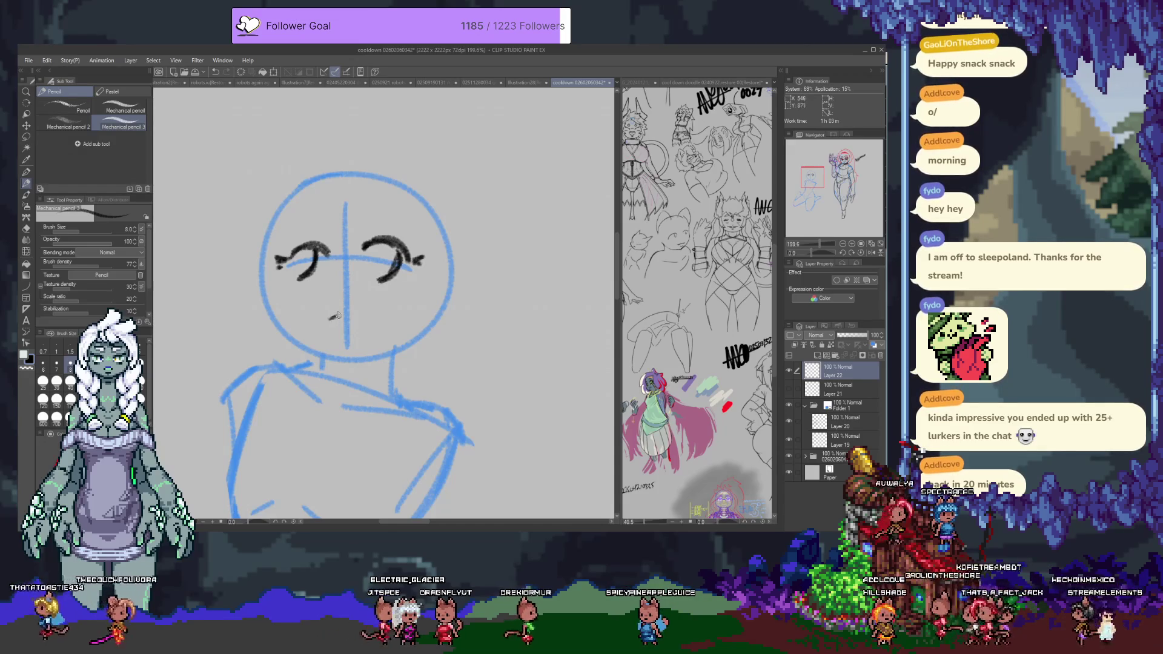
Step: Add a small nose below the eyes and a mouth line
drag(330, 302, 346, 322)
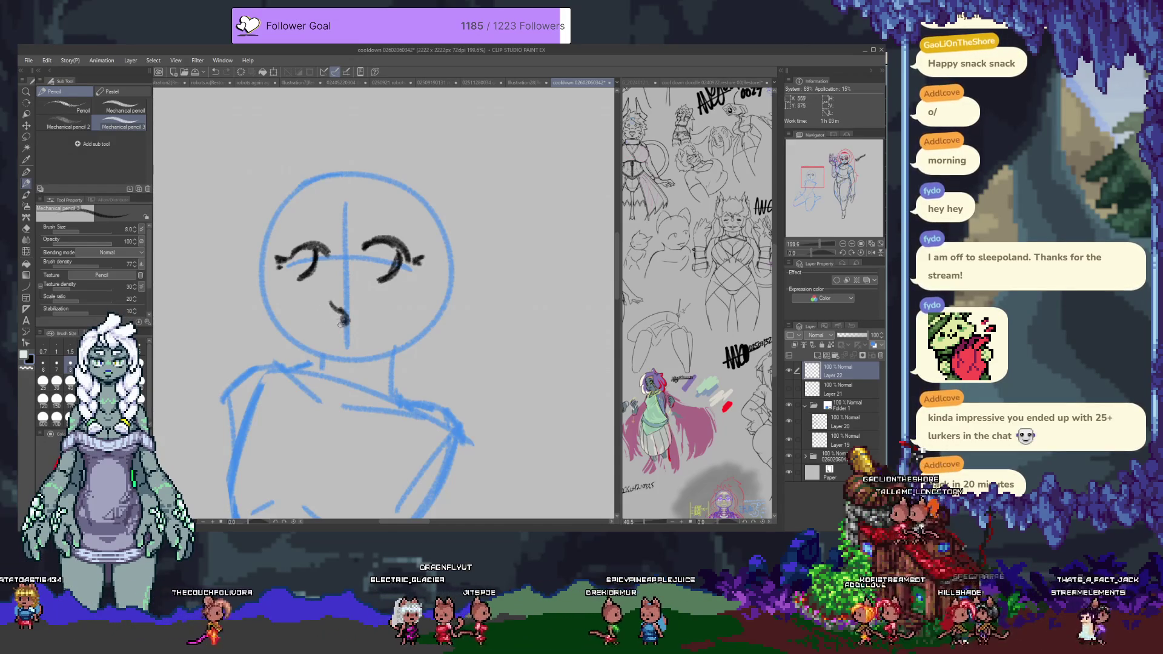
mouse_move(332, 309)
mouse_down()
mouse_move(362, 306)
mouse_move(344, 332)
mouse_move(357, 344)
mouse_move(362, 309)
mouse_move(324, 306)
mouse_up()
key(ctrl+z)
key(e)
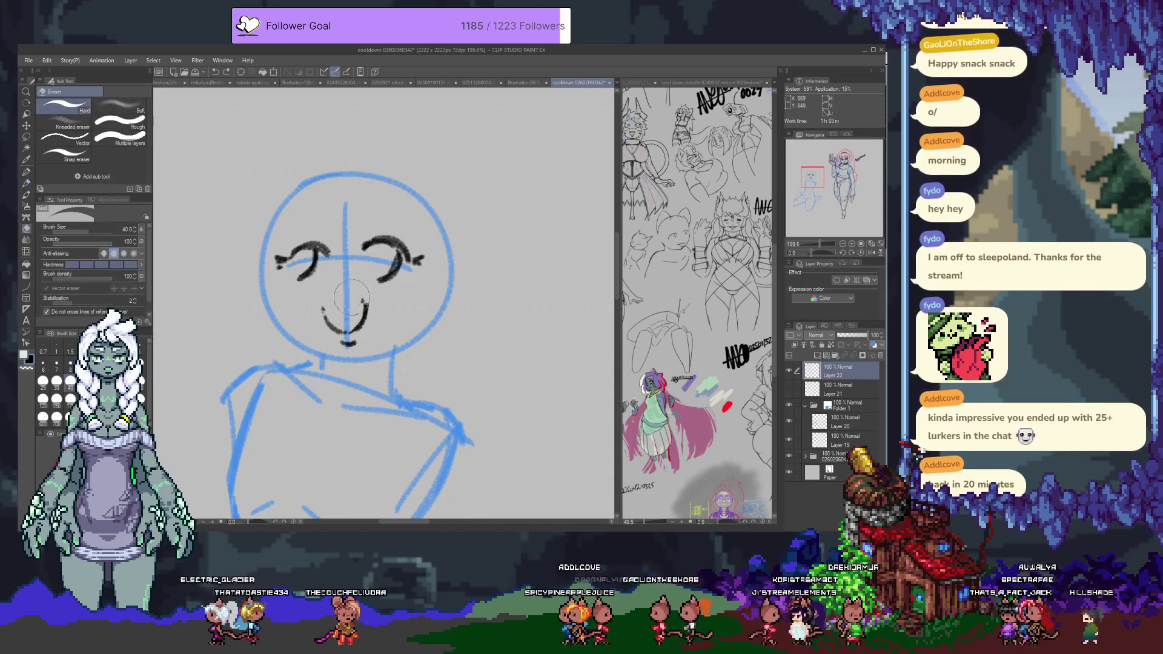
key(p)
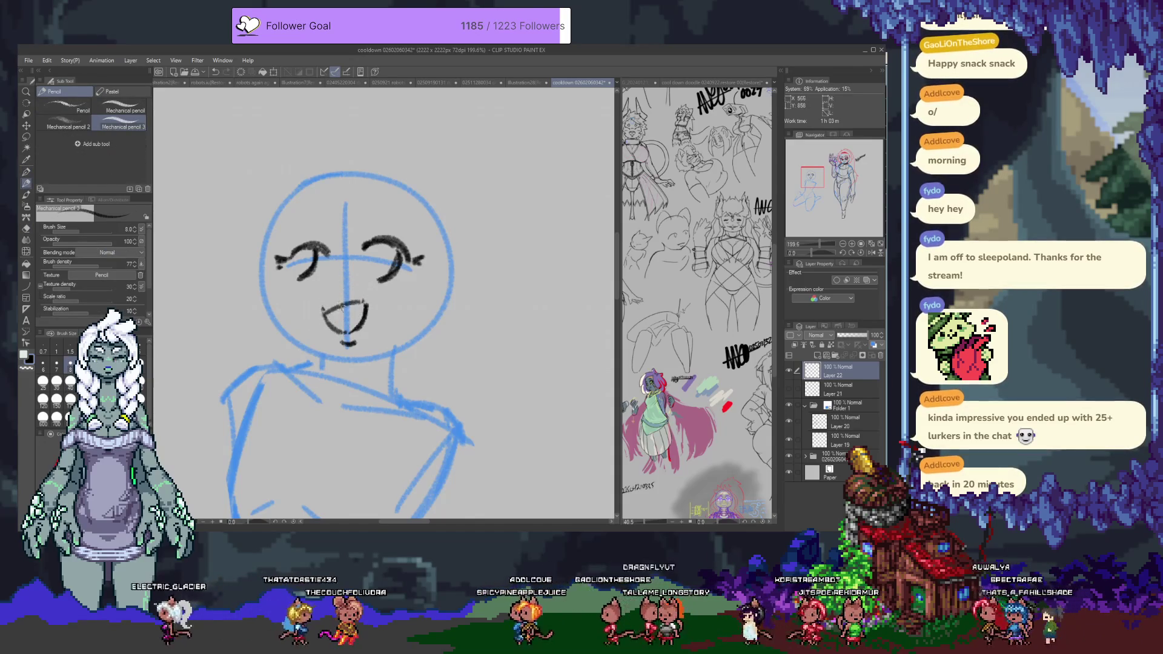
drag(322, 307, 367, 306)
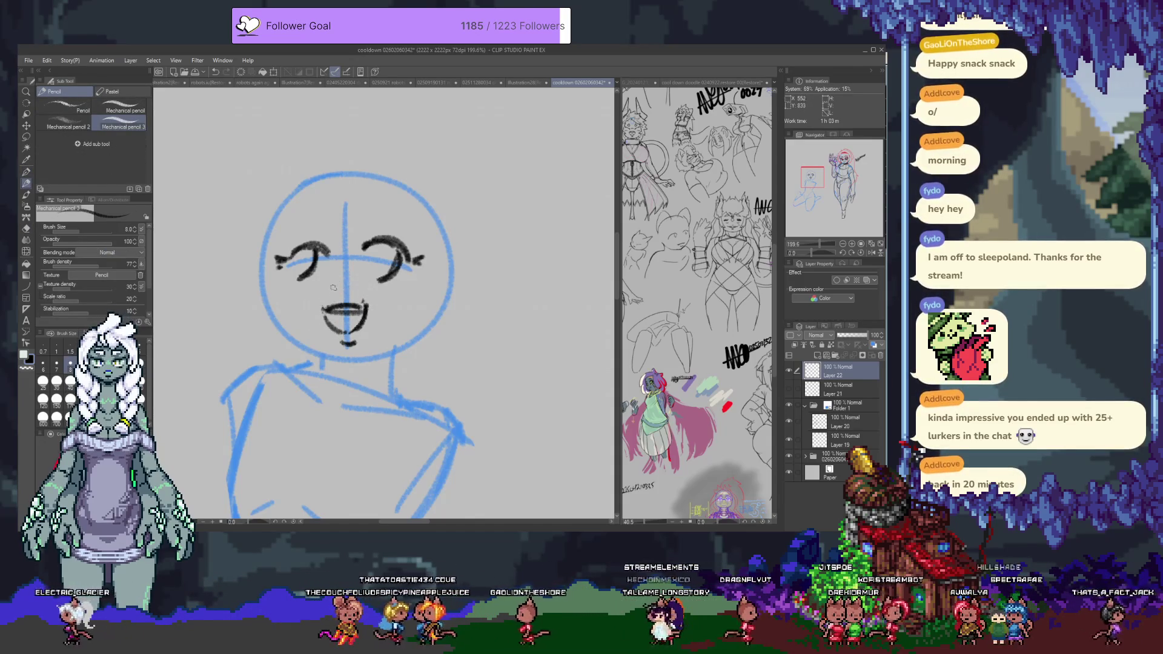
Step: Lasso the mouth, nudge it with Move layer, and deselect
key(m)
mouse_move(333, 286)
mouse_down()
mouse_move(311, 313)
mouse_move(381, 322)
mouse_move(337, 283)
mouse_move(356, 296)
mouse_up()
key(k)
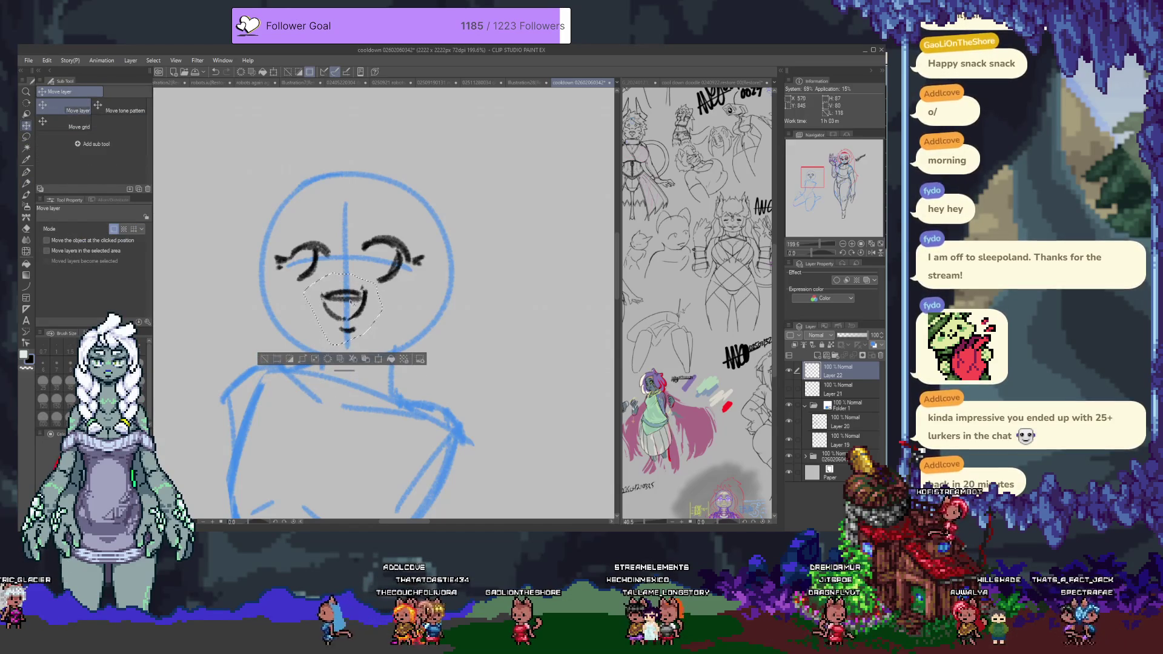
key(ctrl+d)
key(p)
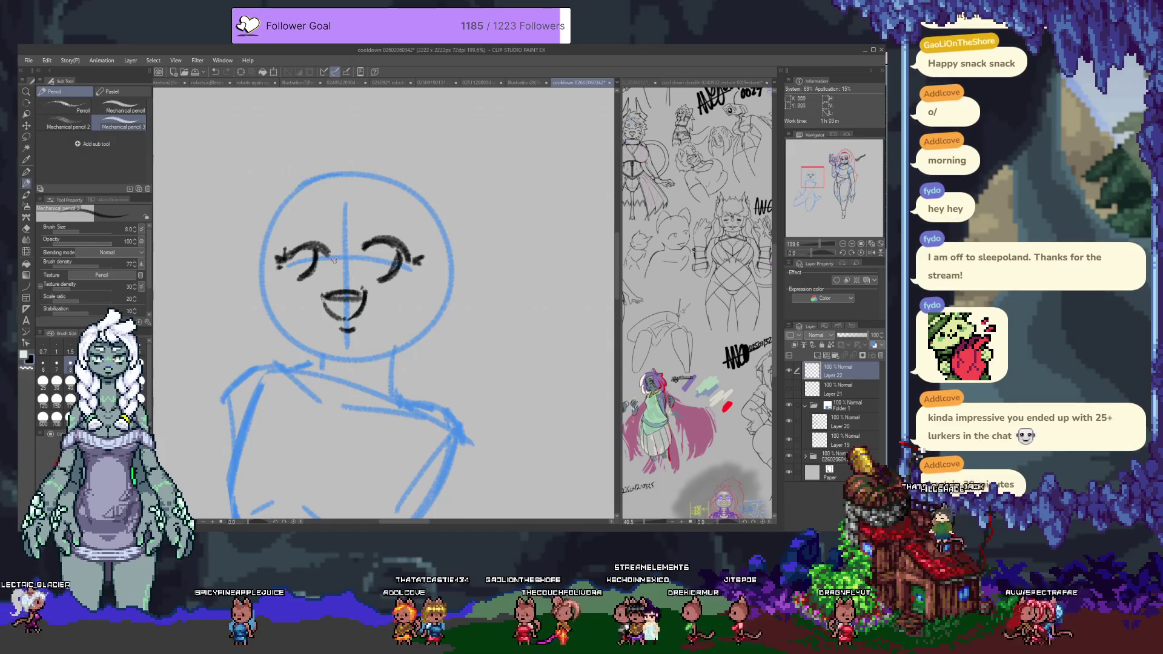
Step: Thicken the left eye's lower end and inner curve, then hide Layer 22
drag(300, 277, 290, 286)
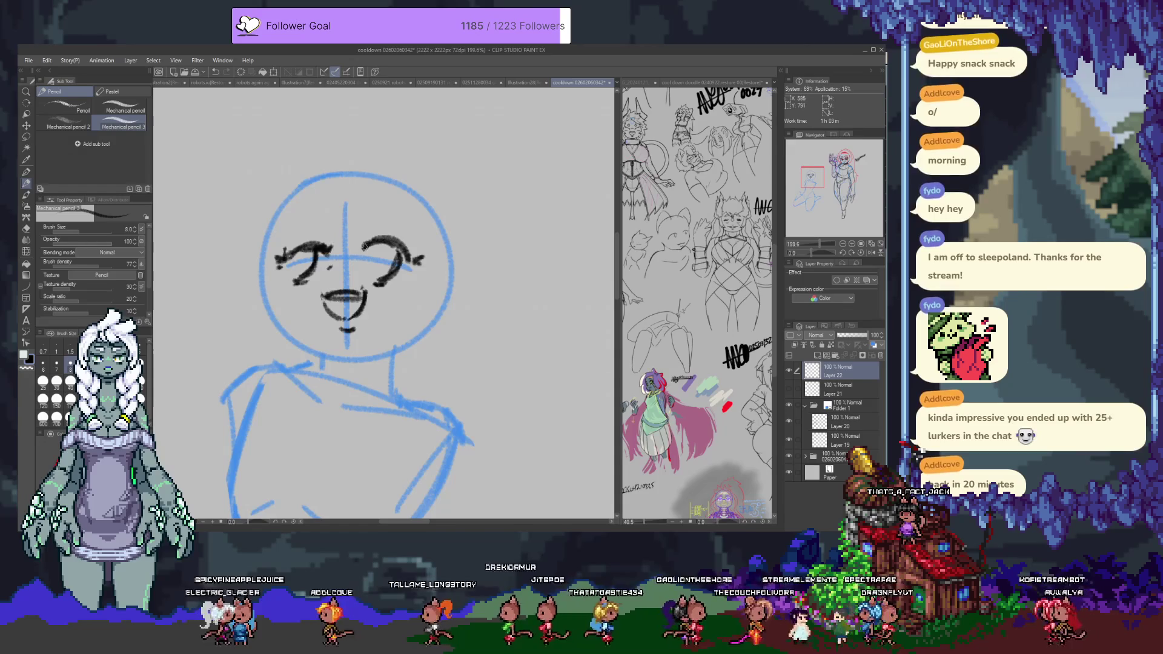
drag(311, 284, 321, 278)
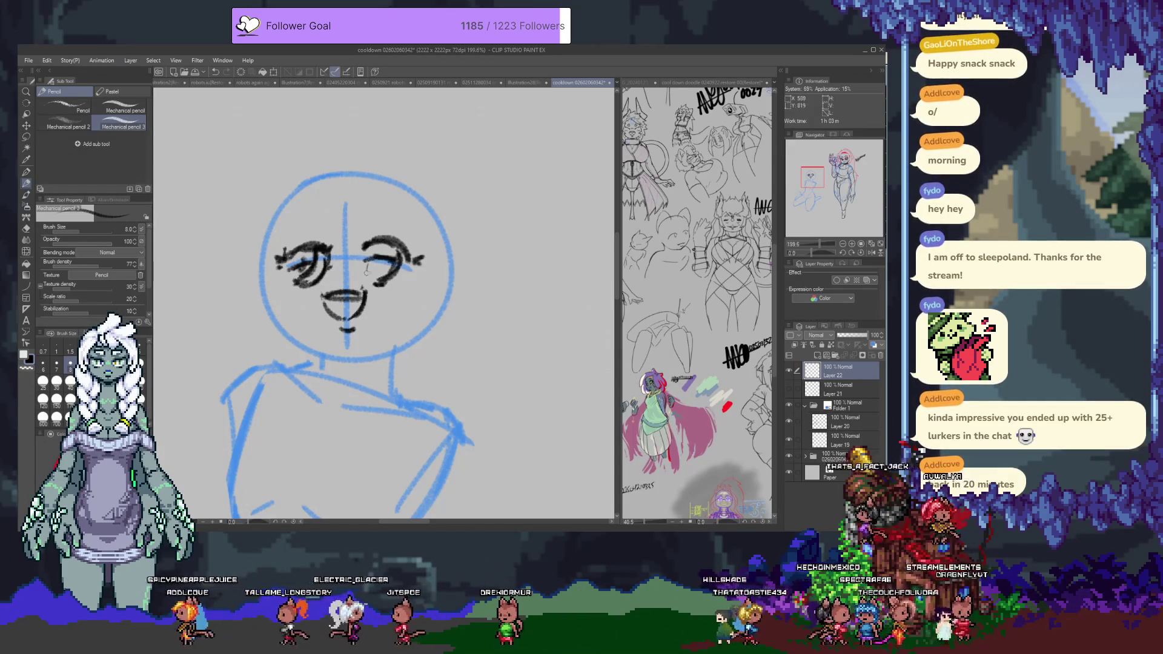
drag(292, 281, 304, 305)
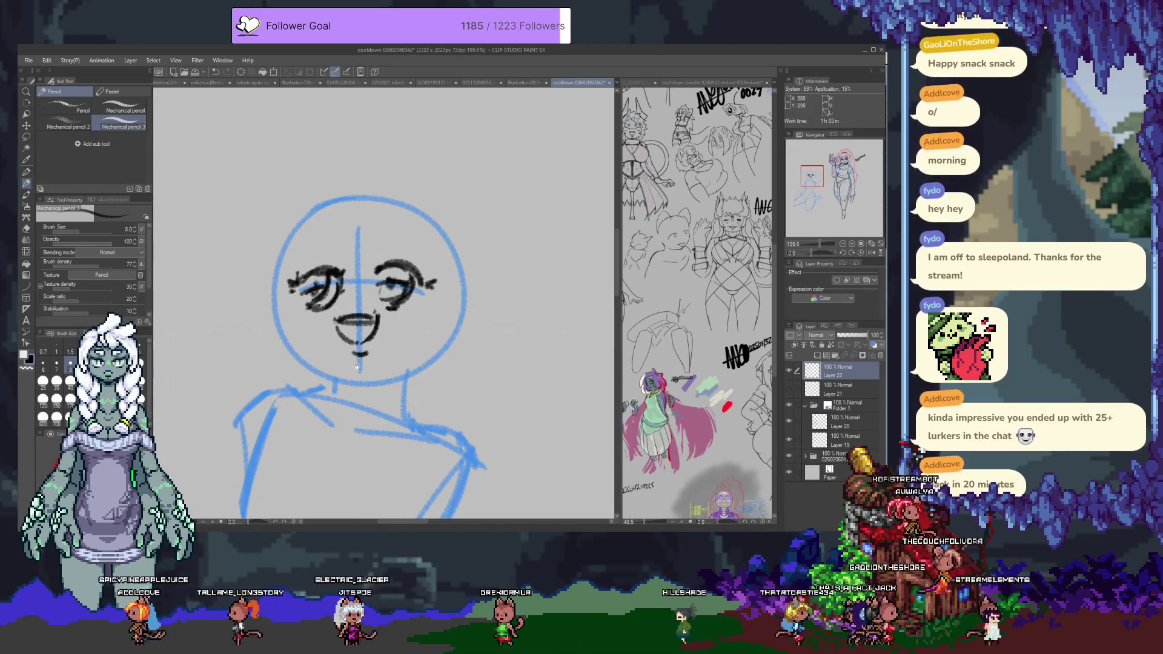
click(788, 370)
Step: Add Layer 23 and discard a trial stroke on the head's left side
click(817, 355)
drag(313, 291, 295, 264)
key(ctrl+z)
key(ctrl+z)
key(ctrl+z)
scroll(708, 255, down, 10)
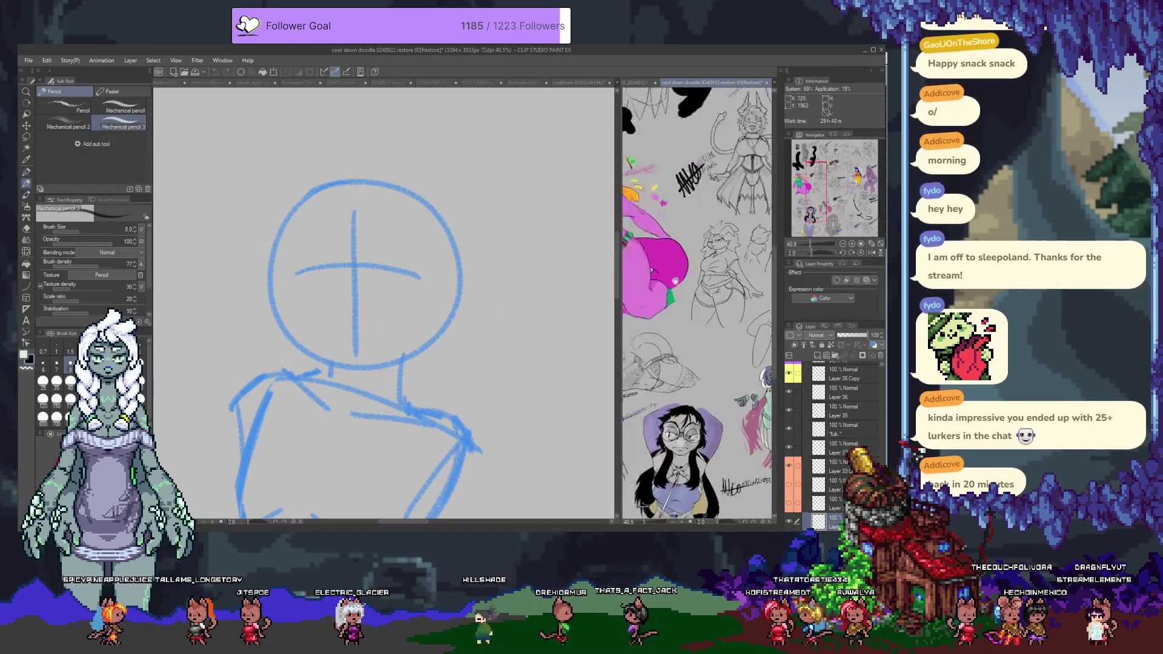
scroll(707, 255, down, 5)
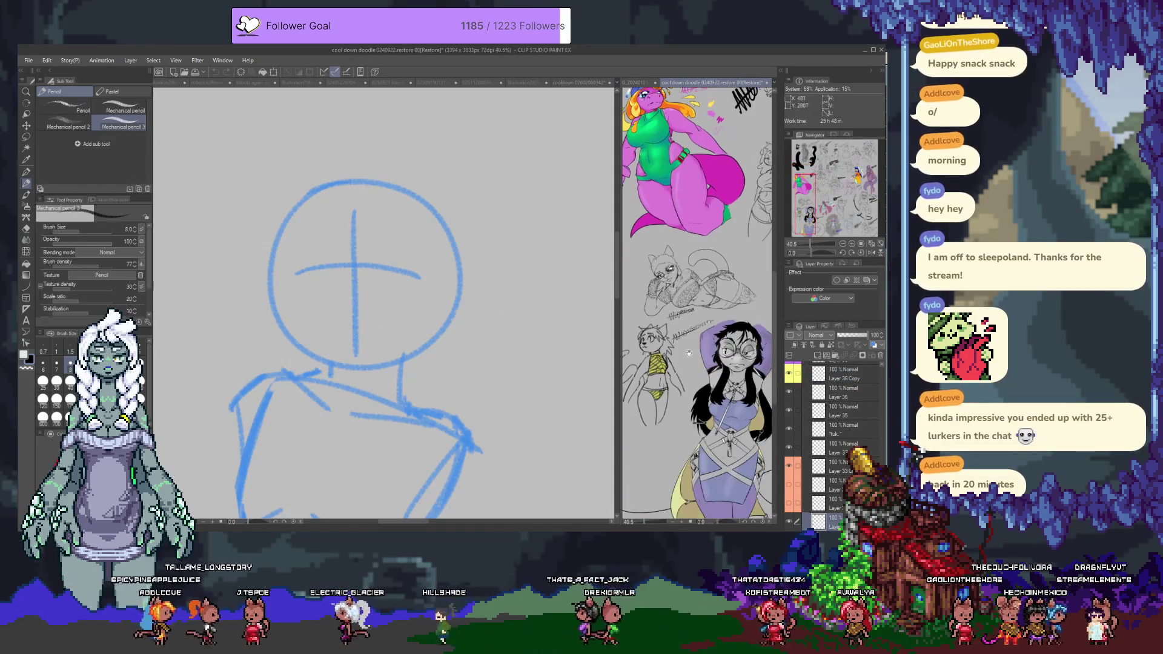
click(335, 253)
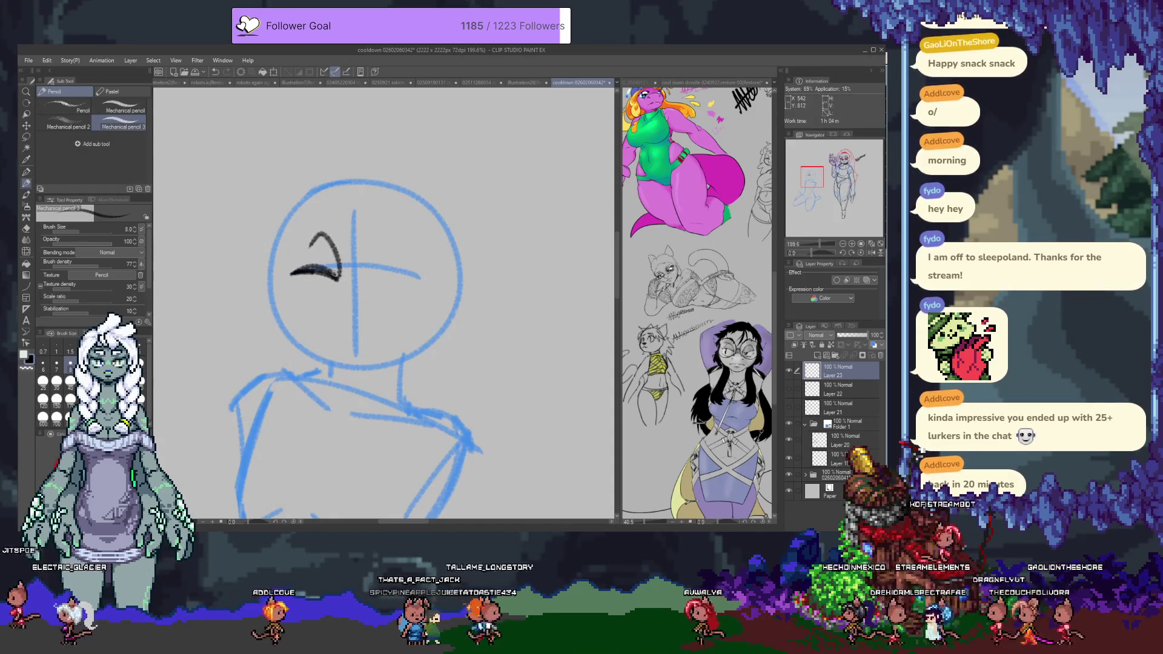
Step: Draw the right eye with an arched brow and a mouth below the nose line
drag(369, 279, 422, 272)
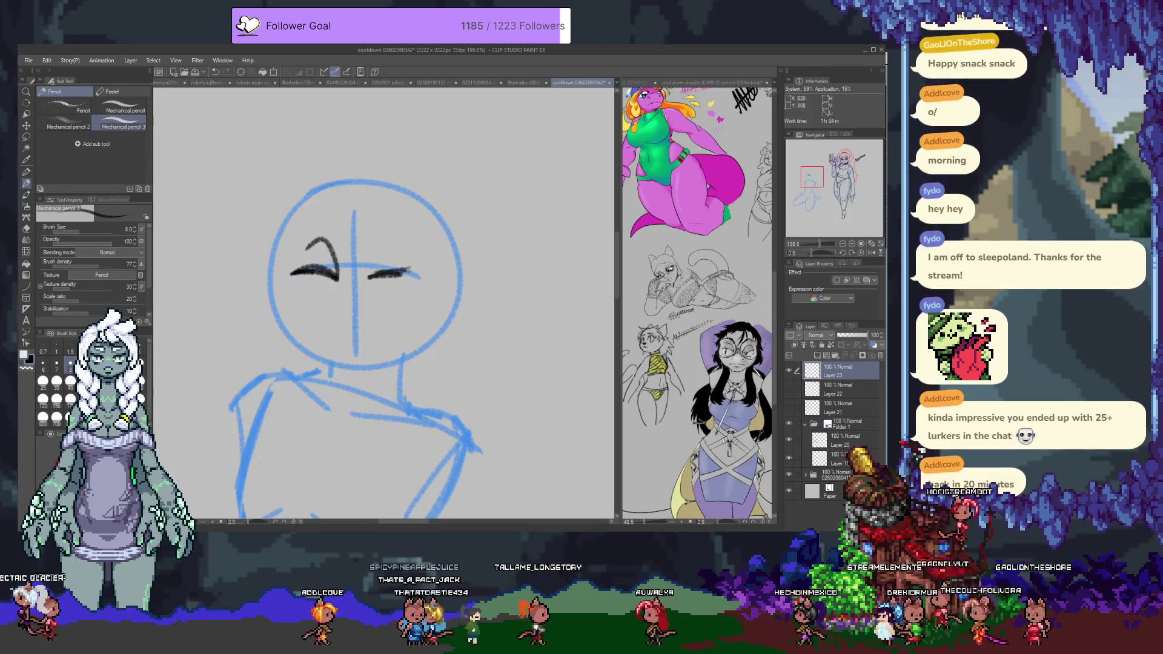
mouse_move(396, 232)
mouse_down()
mouse_move(371, 278)
mouse_move(395, 233)
mouse_move(410, 248)
mouse_up()
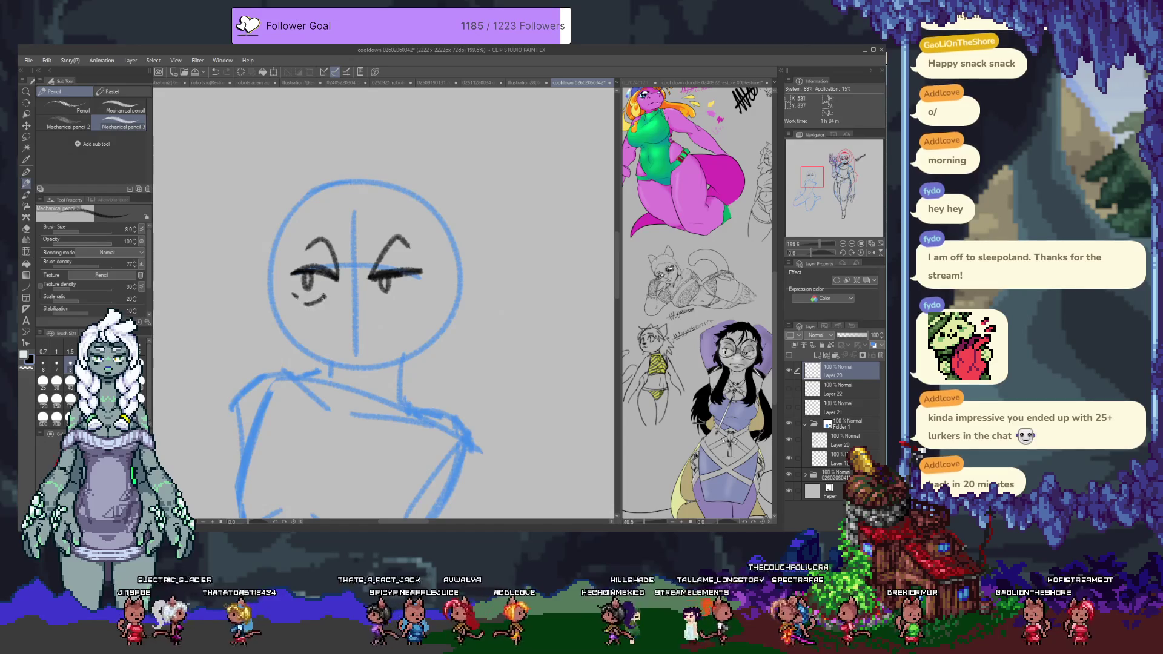
drag(327, 297, 417, 292)
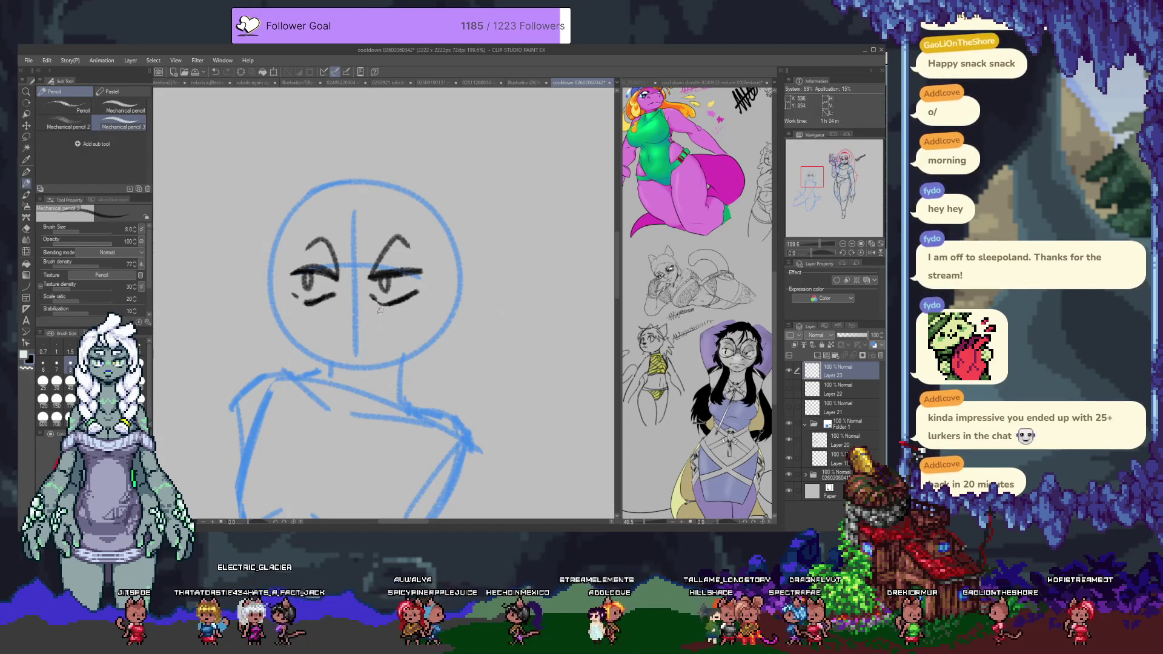
drag(341, 336, 383, 325)
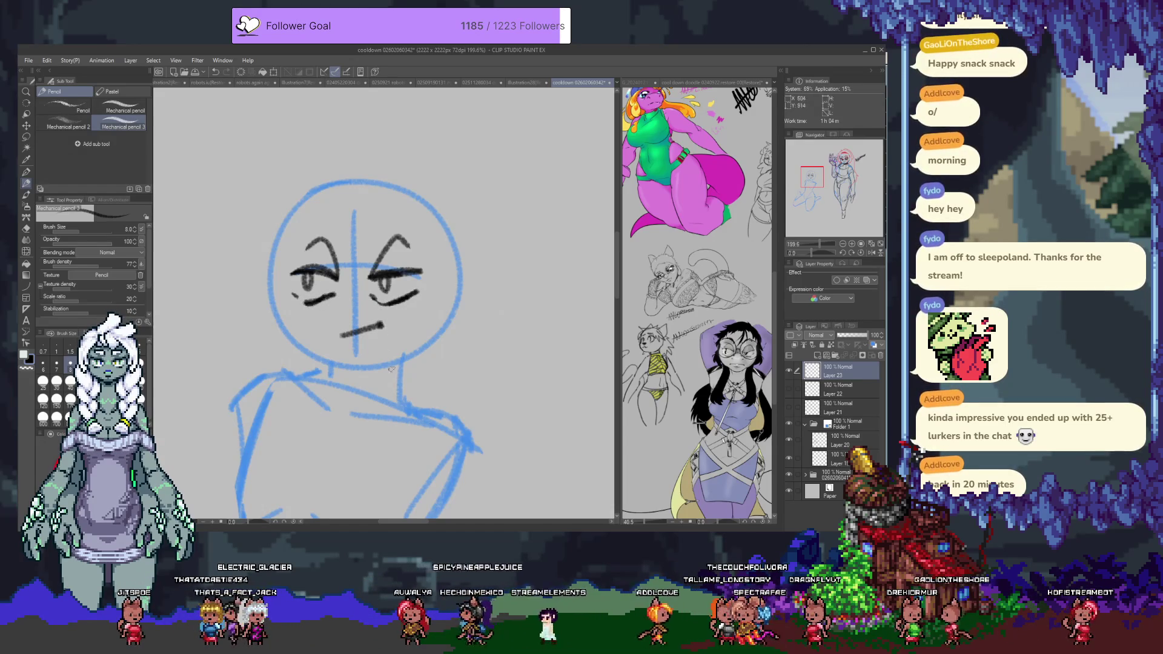
click(788, 371)
key(ctrl+shift+n)
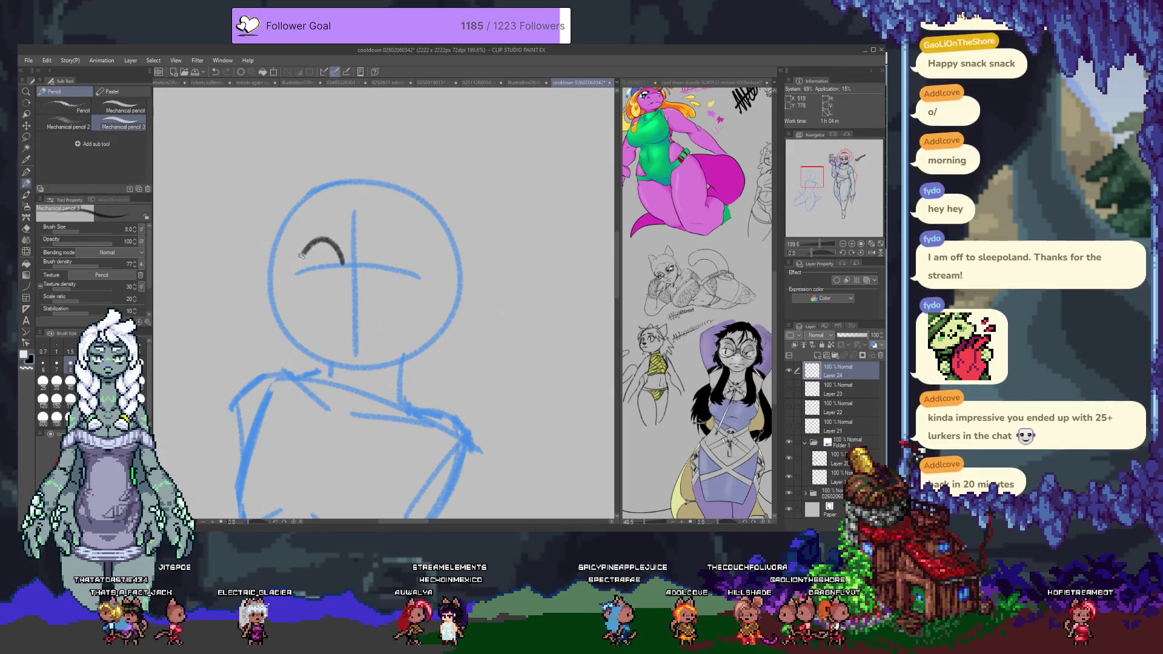
Step: Clear the eye arcs and brow stroke, adding a short arc at the face's top left
key(ctrl+z)
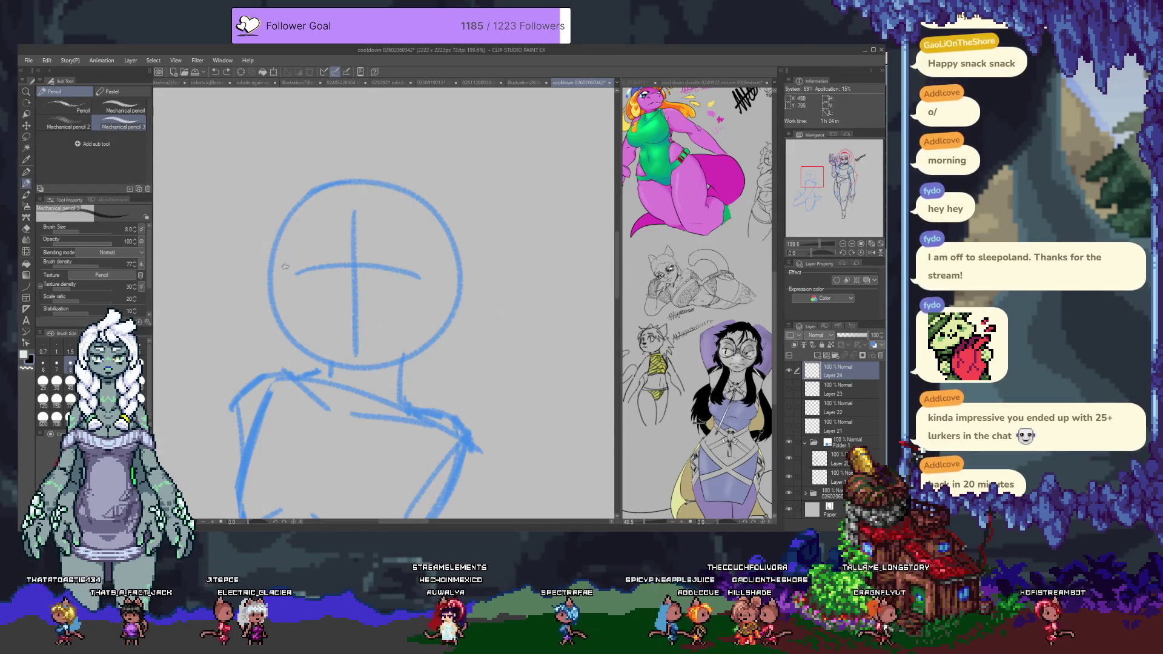
mouse_move(288, 281)
mouse_down()
mouse_move(342, 275)
mouse_move(313, 244)
mouse_move(289, 271)
mouse_up()
key(ctrl+z)
drag(375, 262, 431, 281)
key(ctrl+z)
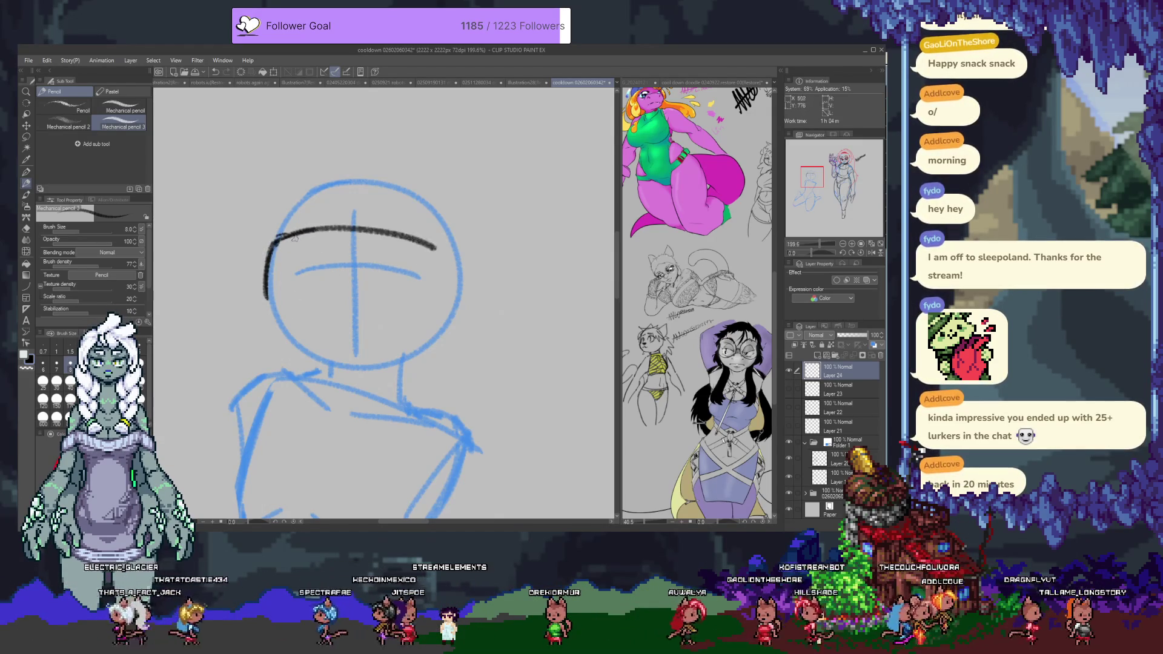
key(ctrl+z)
drag(276, 235, 315, 229)
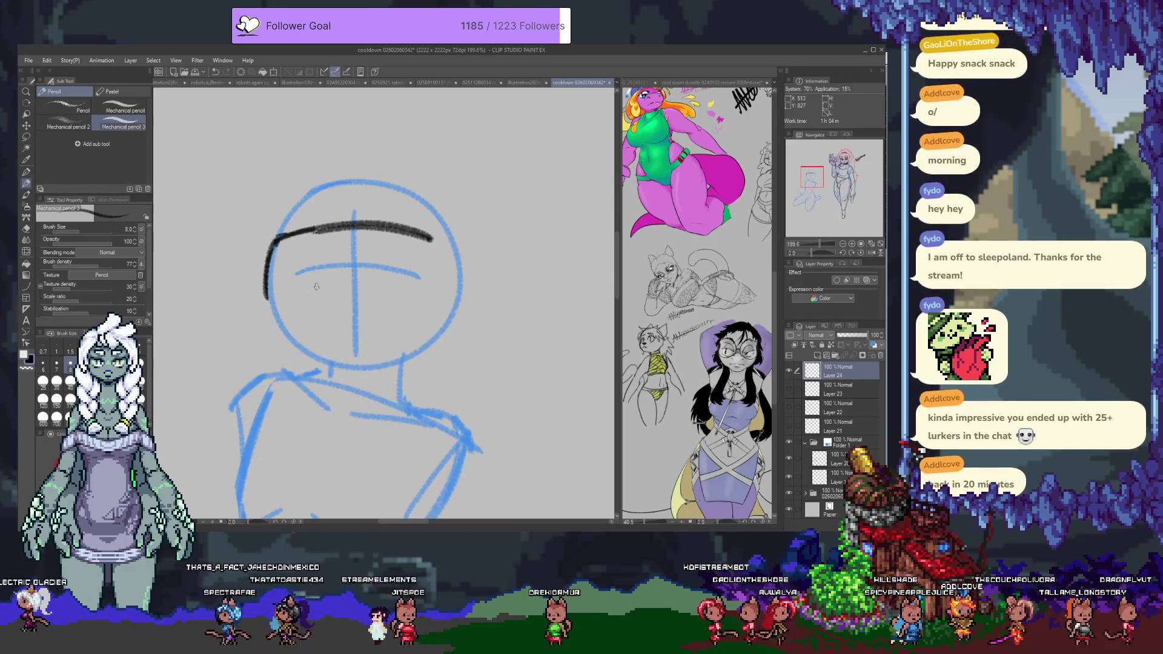
Step: Draw the visor's right edge and lower edge across the face, erasing a small gap
drag(450, 243, 442, 310)
drag(454, 264, 448, 298)
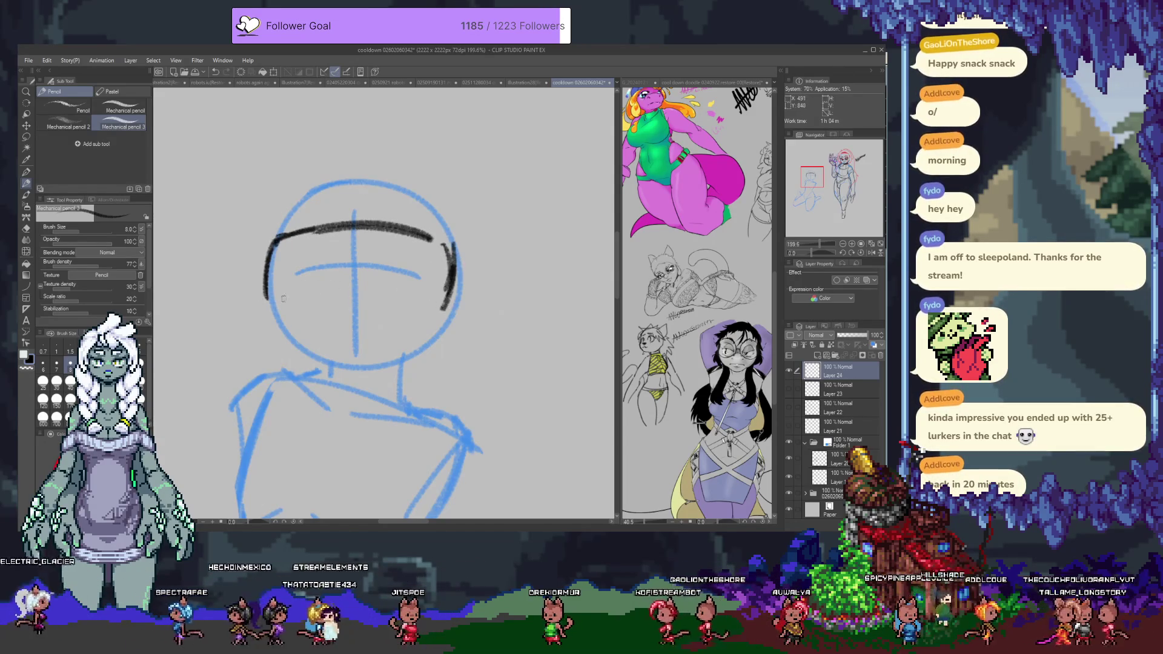
drag(303, 289, 386, 281)
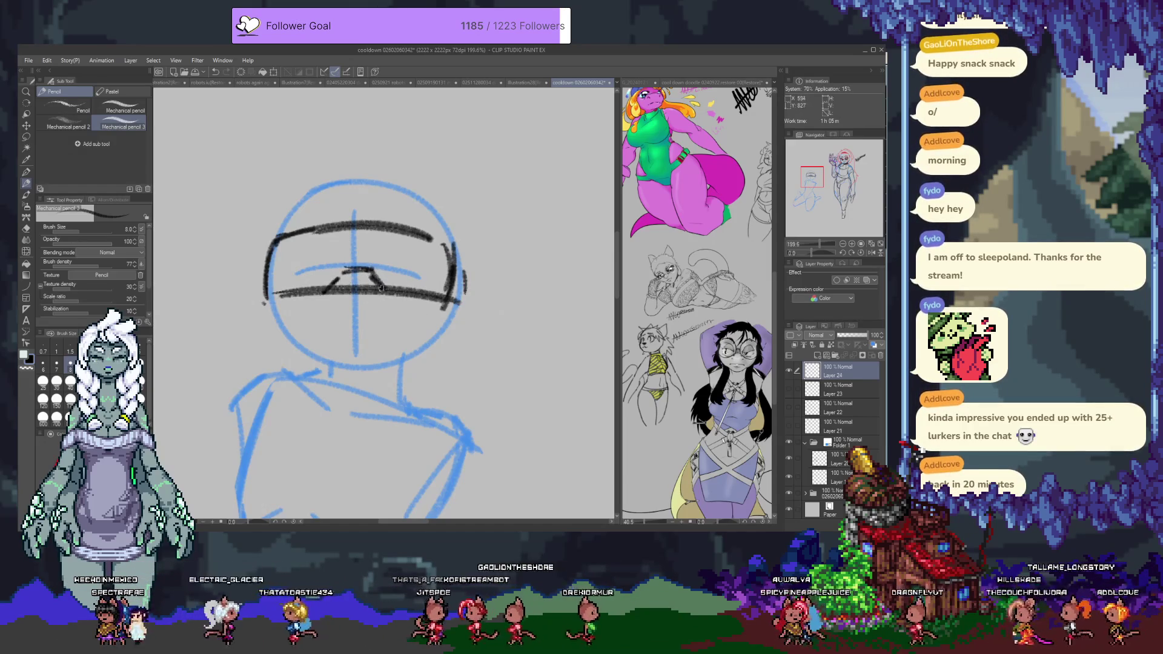
key(e)
drag(343, 290, 359, 289)
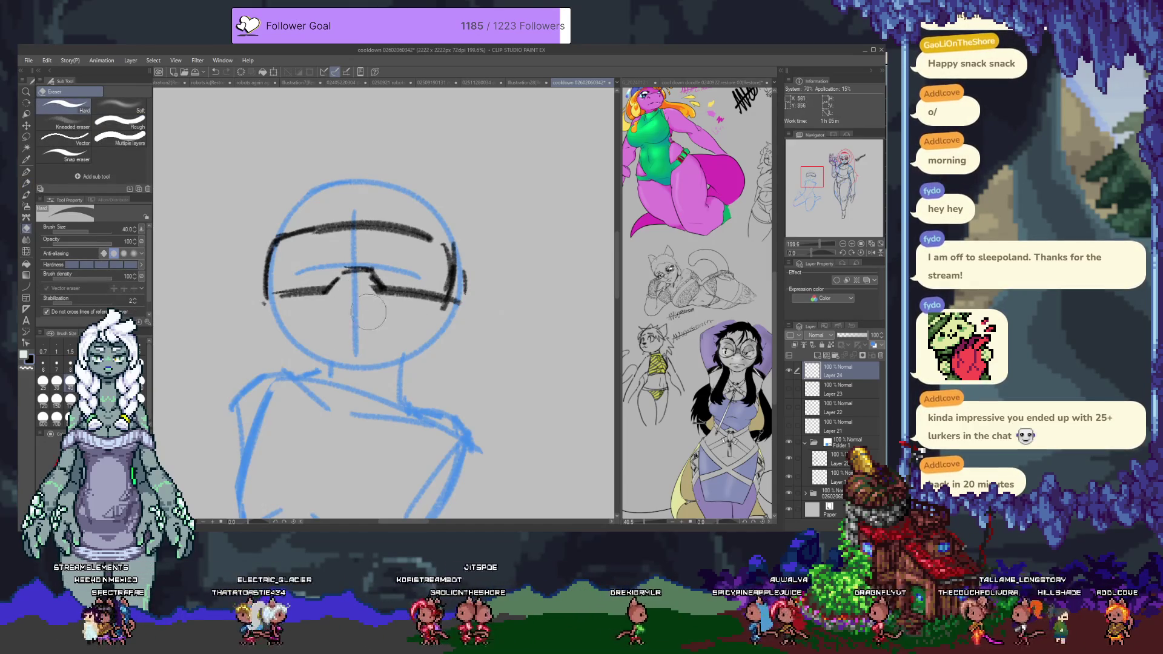
key(p)
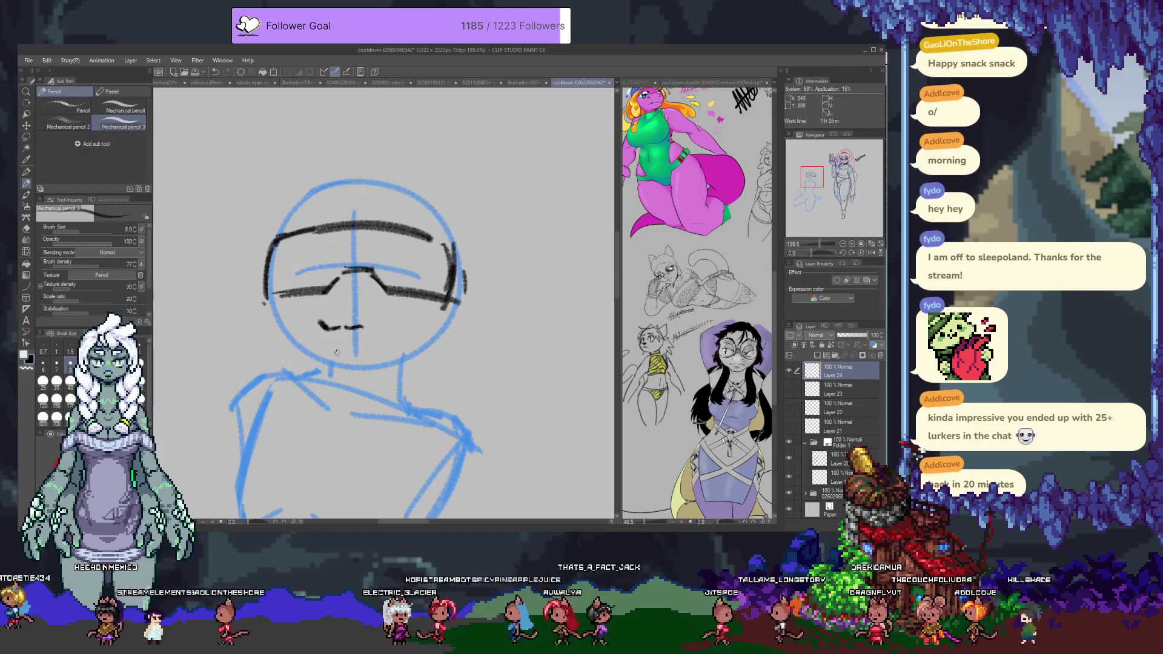
Step: Draw the small lips below the visor
drag(347, 328, 362, 326)
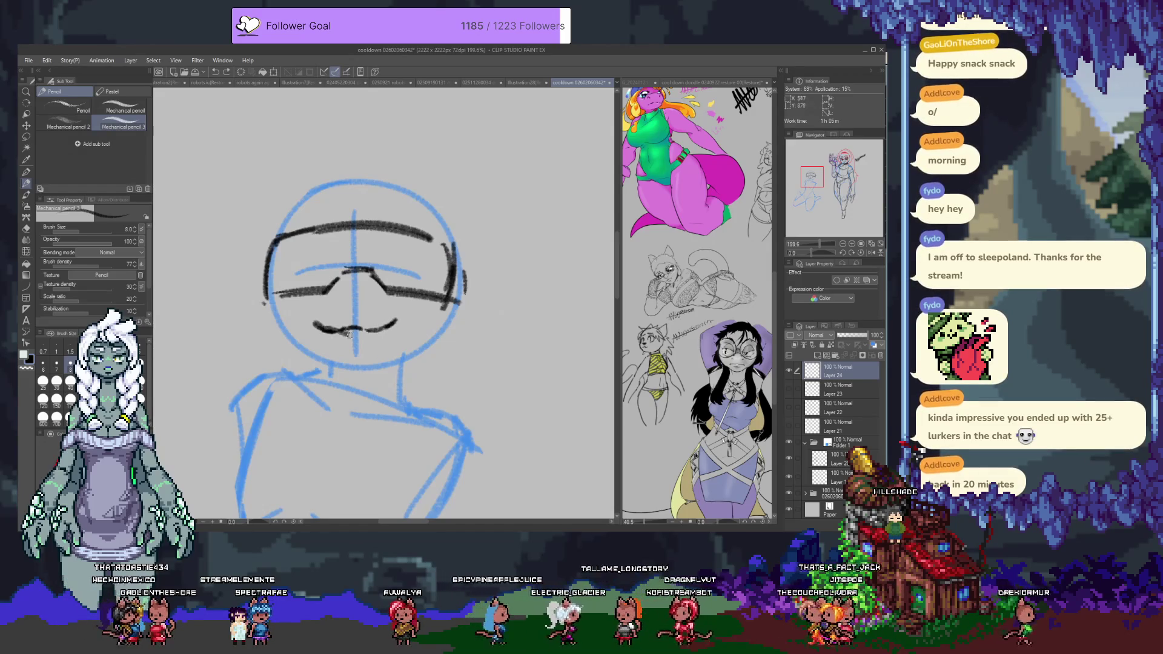
drag(375, 331, 386, 327)
key(ctrl+z)
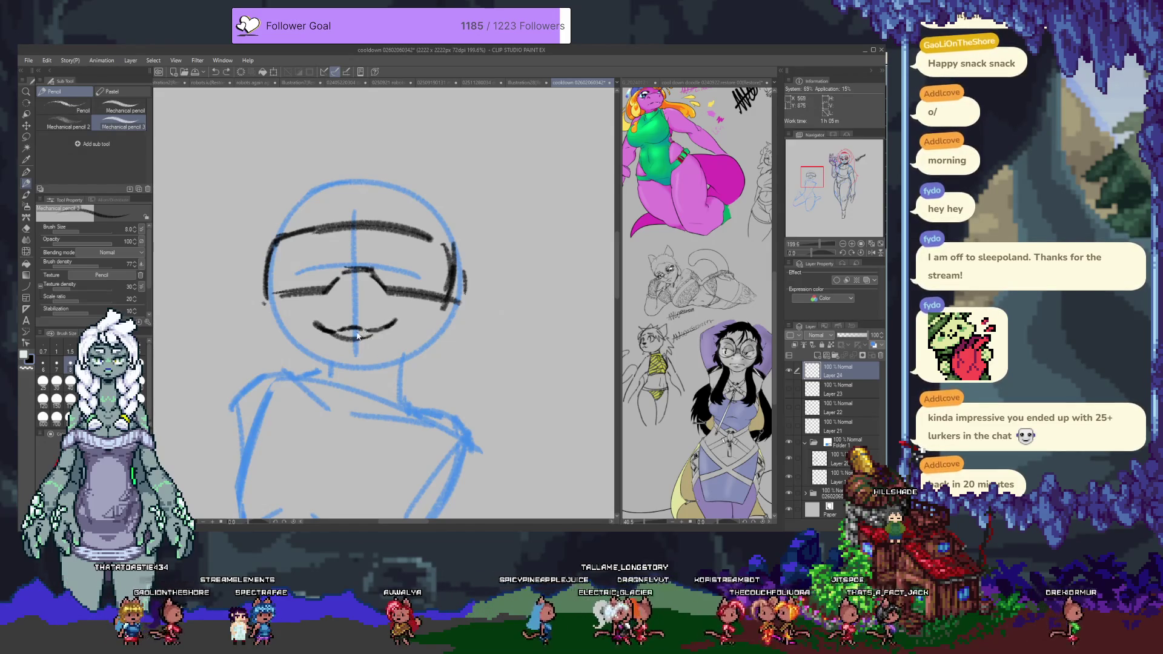
key(ctrl+z)
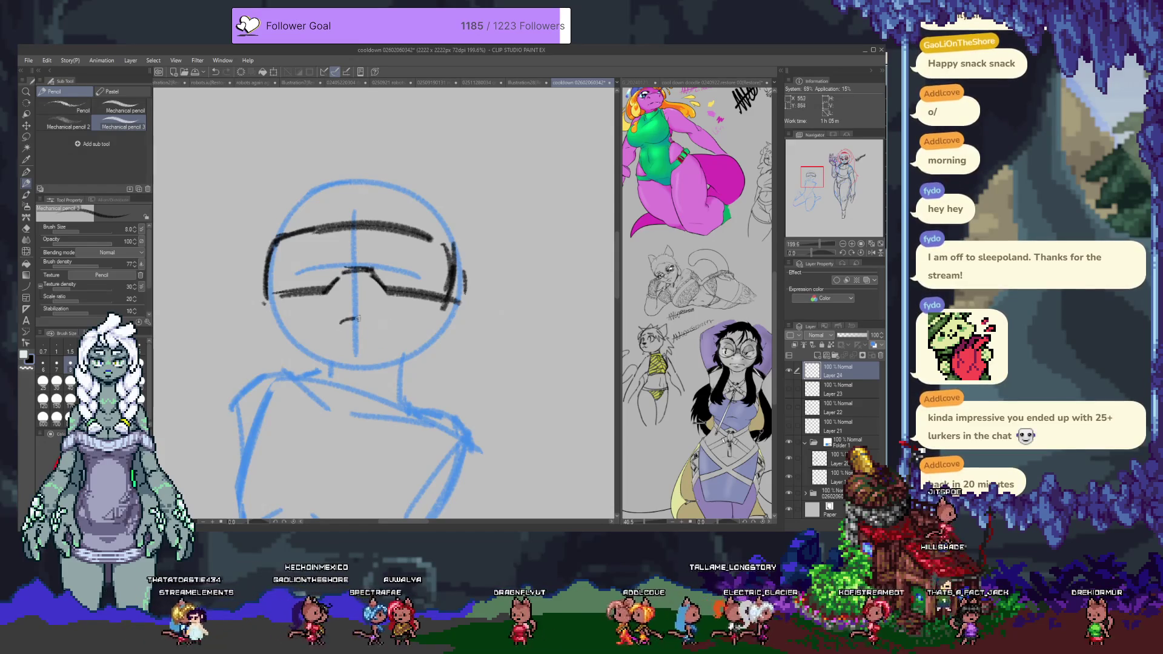
drag(325, 325, 389, 325)
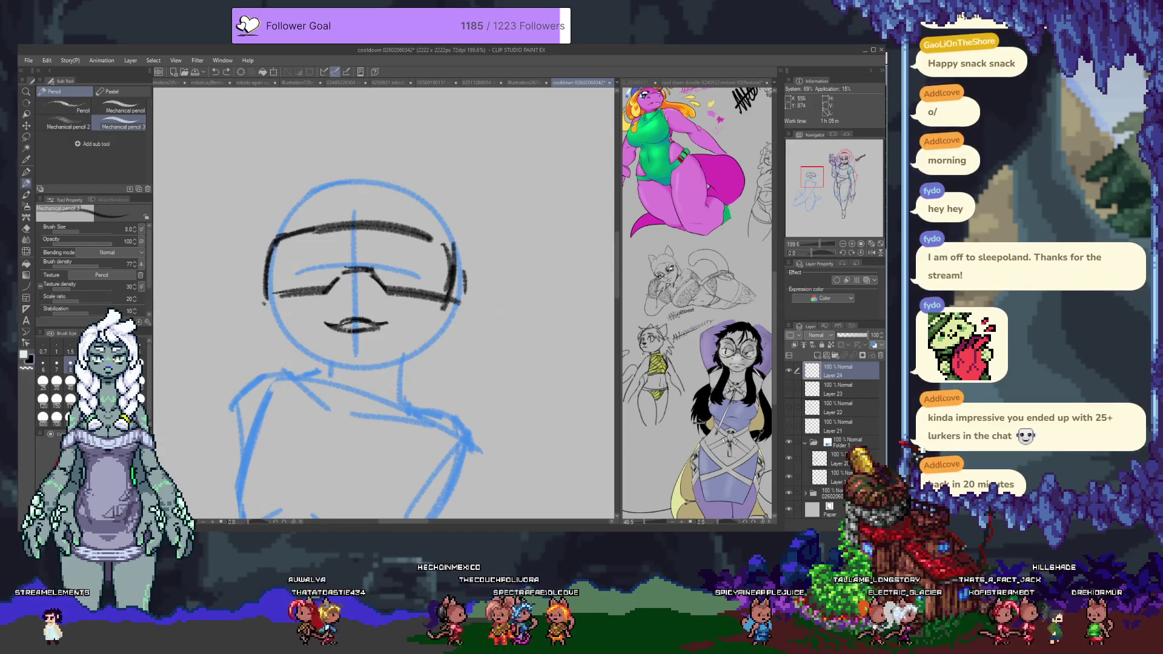
Step: Draw the rounded jaw: left jaw line, chin and right jaw line
scroll(301, 336, up, 1)
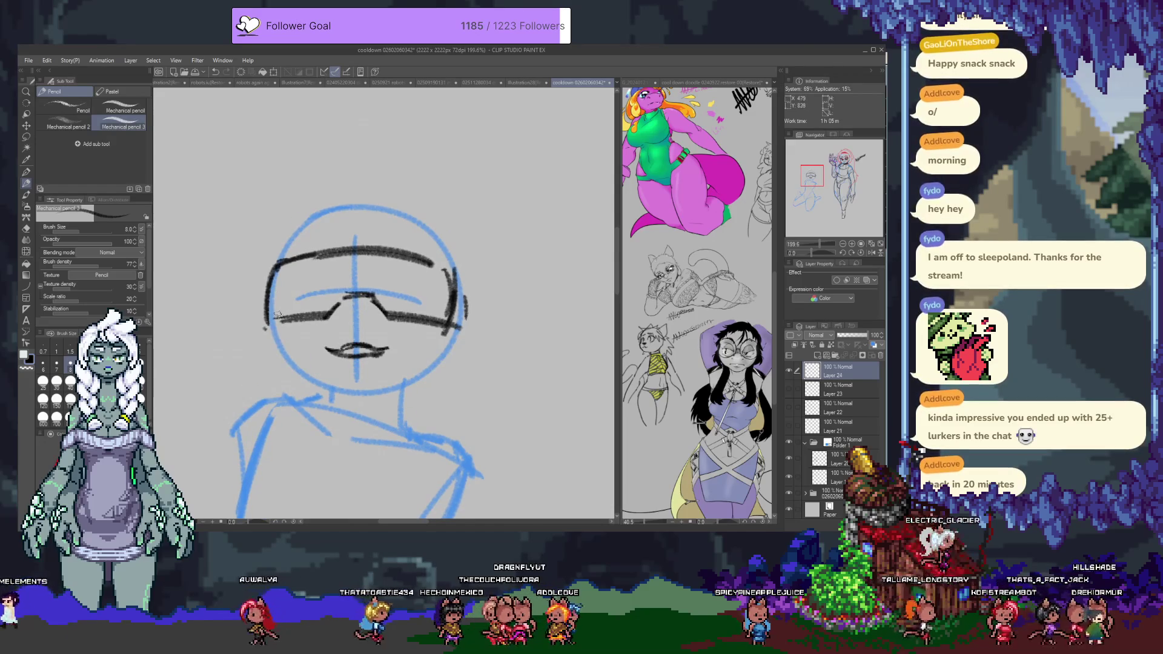
drag(277, 342, 345, 391)
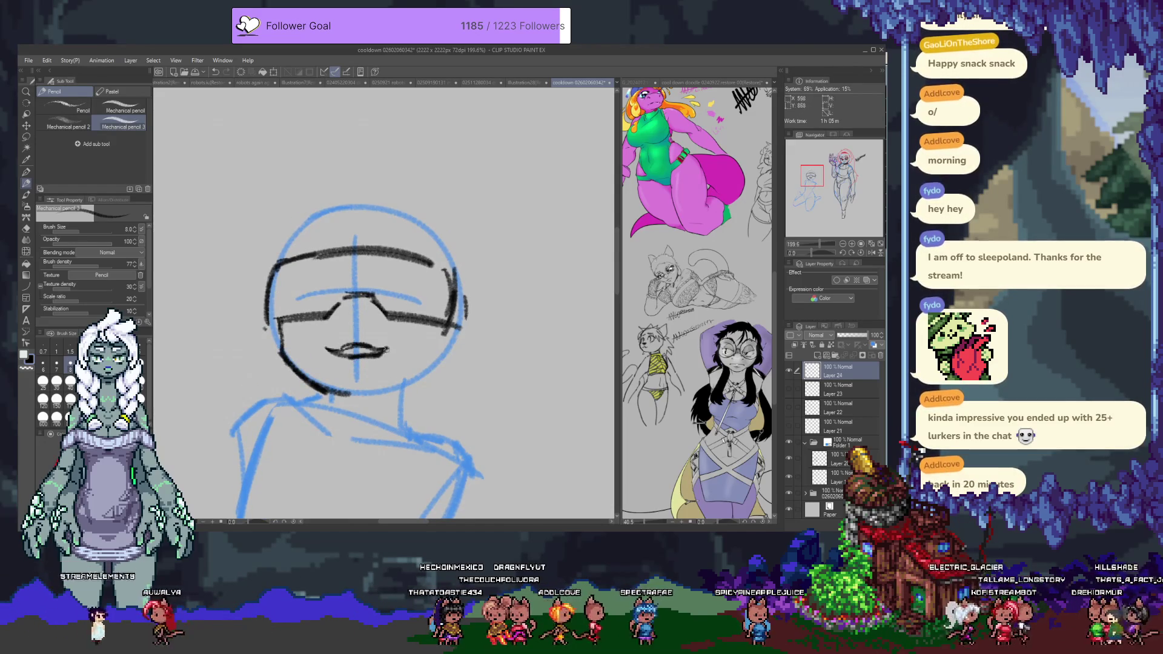
drag(377, 366, 345, 368)
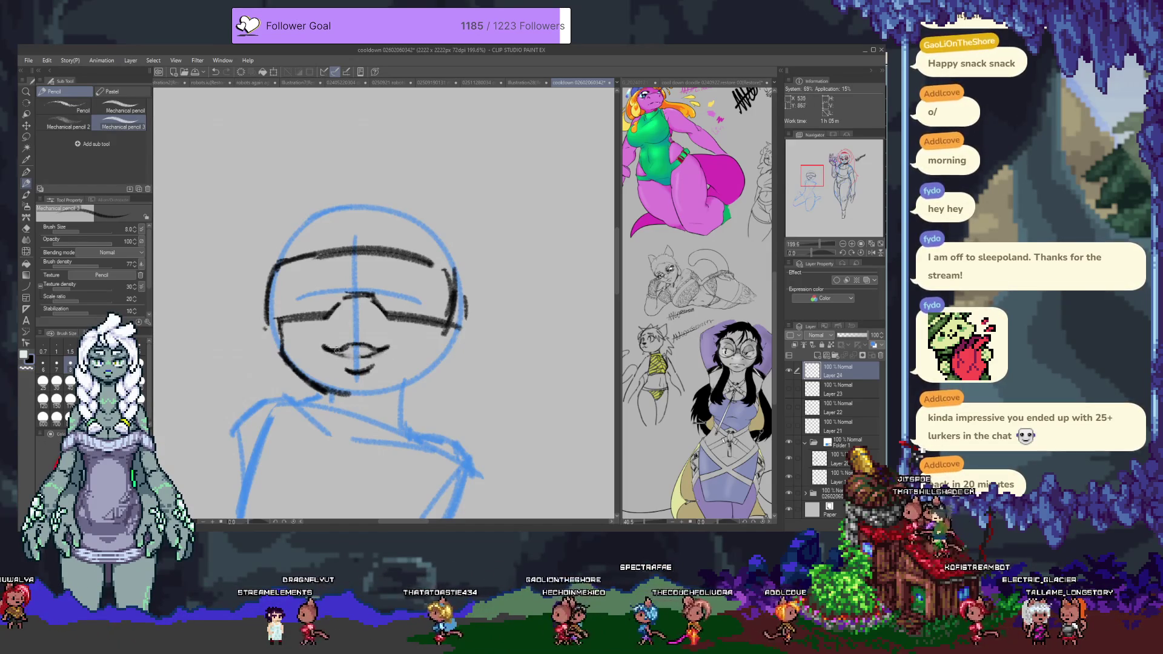
drag(376, 391, 436, 349)
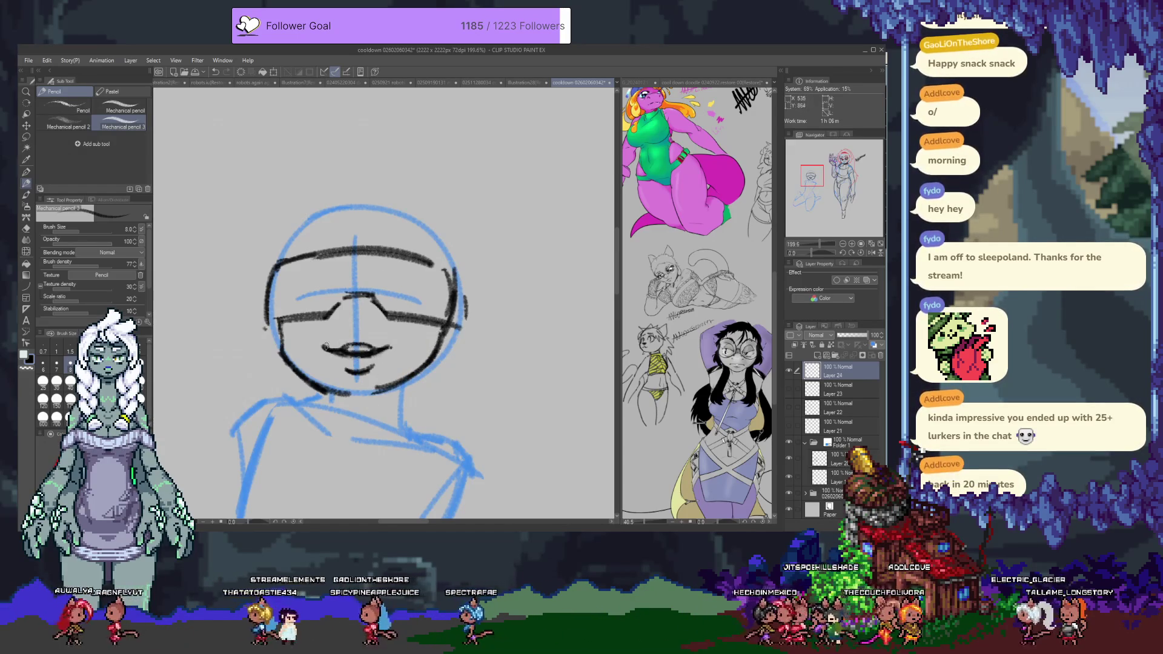
scroll(327, 347, down, 4)
key(ctrl+shift+n)
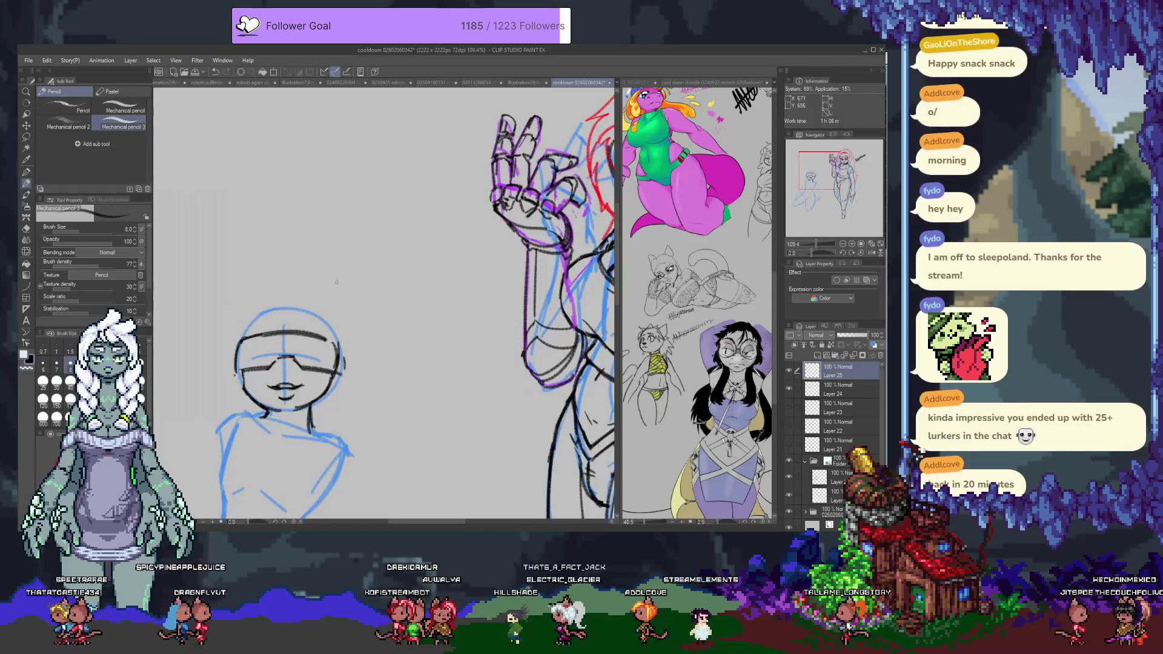
Step: Outline the hair with bangs on top and locks falling down both sides past the jaw
drag(311, 282, 284, 347)
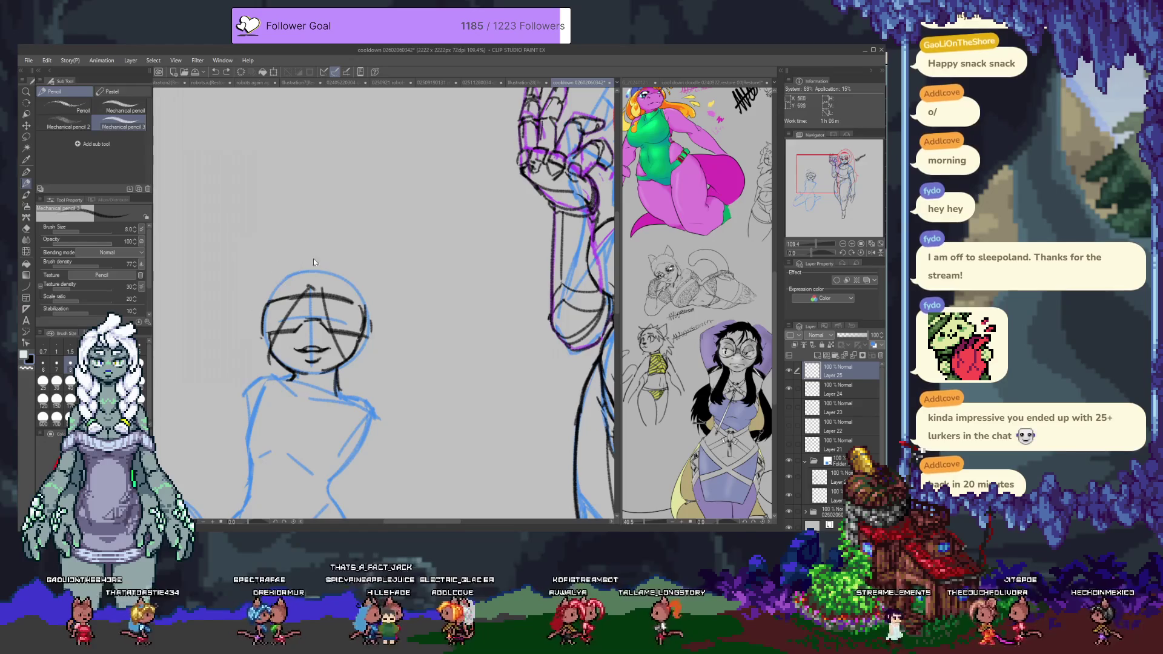
mouse_move(339, 272)
mouse_down()
mouse_move(348, 248)
mouse_move(275, 296)
mouse_up()
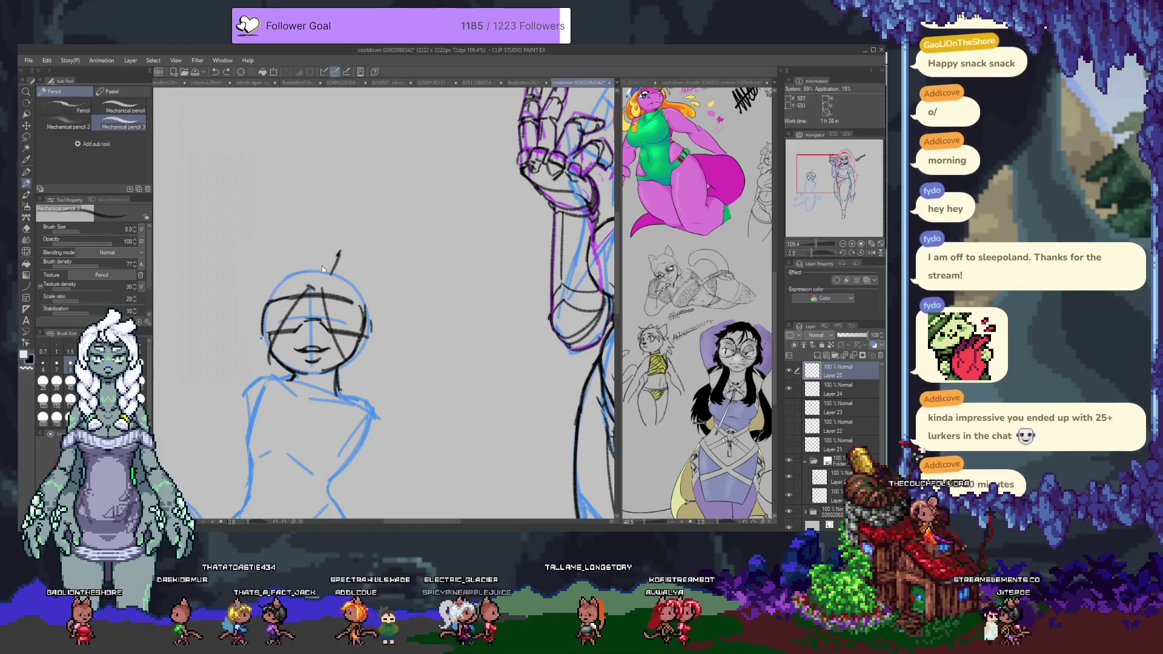
mouse_move(285, 262)
mouse_down()
mouse_move(249, 299)
mouse_move(261, 378)
mouse_up()
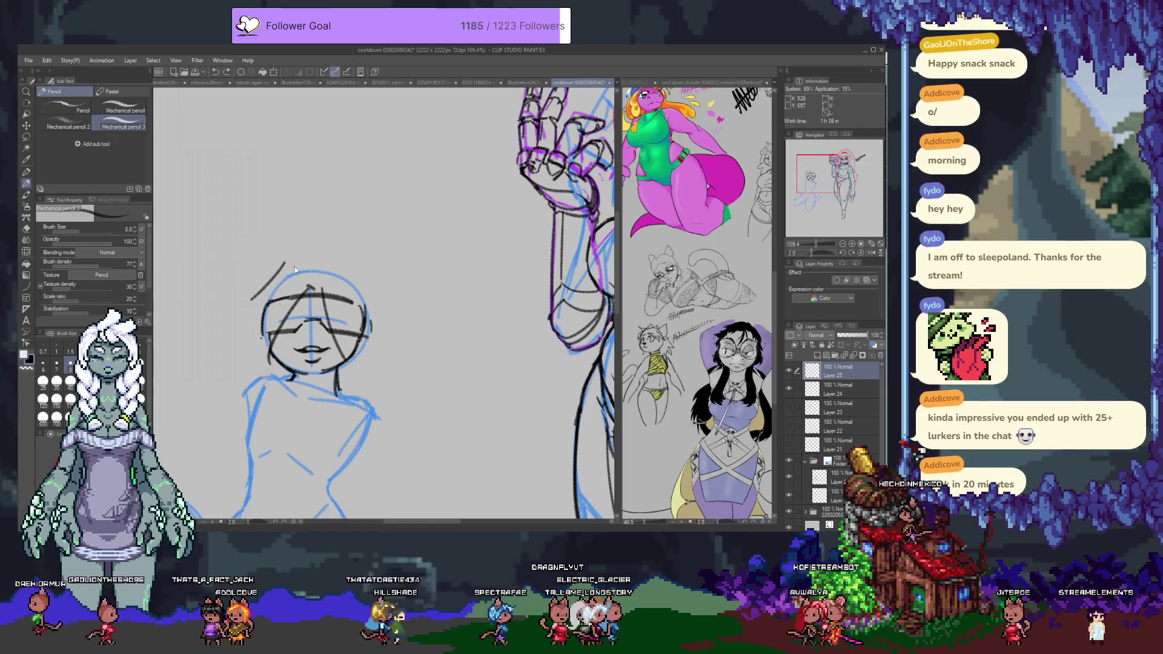
mouse_move(303, 262)
mouse_down()
mouse_move(257, 275)
mouse_move(262, 369)
mouse_up()
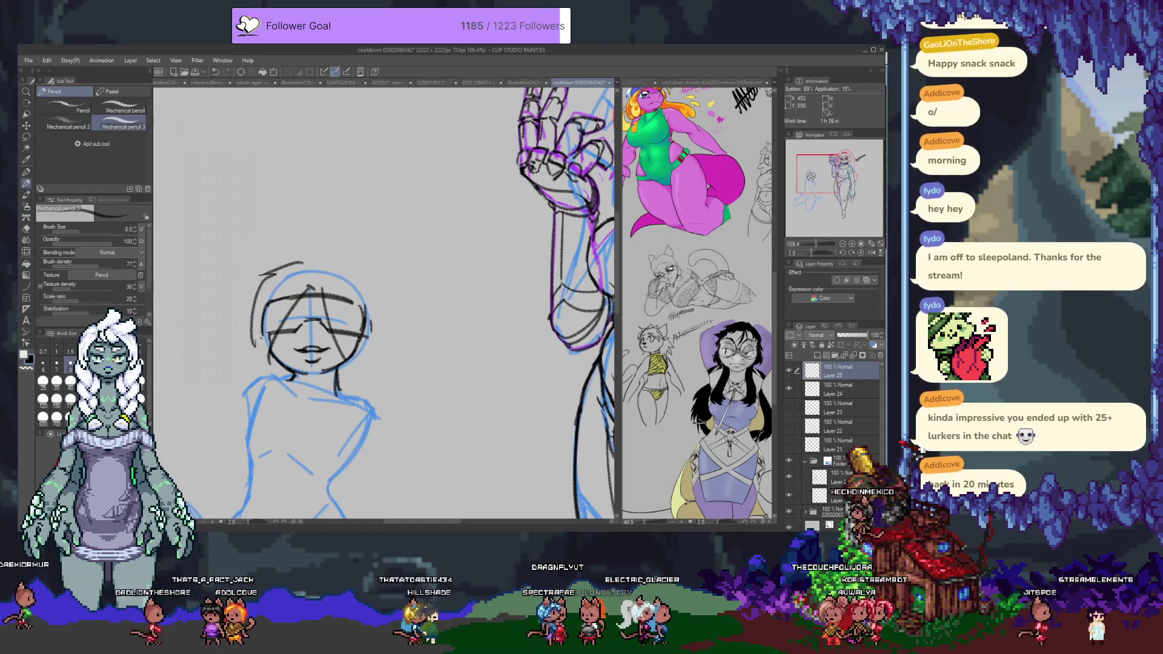
mouse_move(342, 266)
mouse_down()
mouse_move(363, 310)
mouse_move(366, 369)
mouse_up()
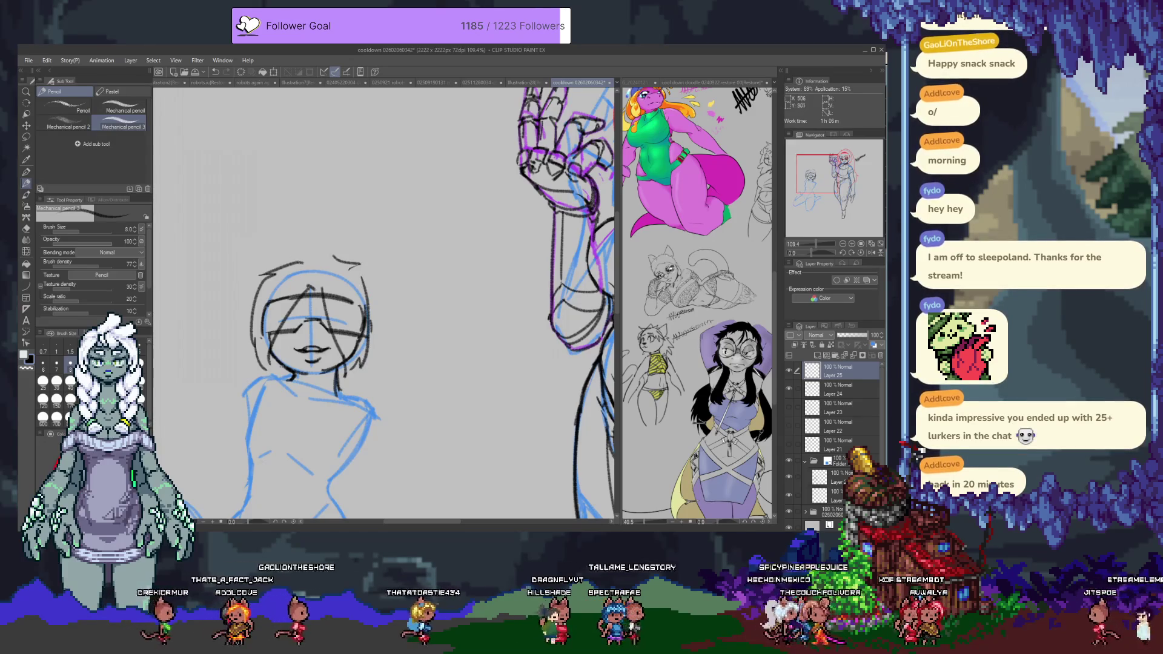
drag(265, 367, 292, 373)
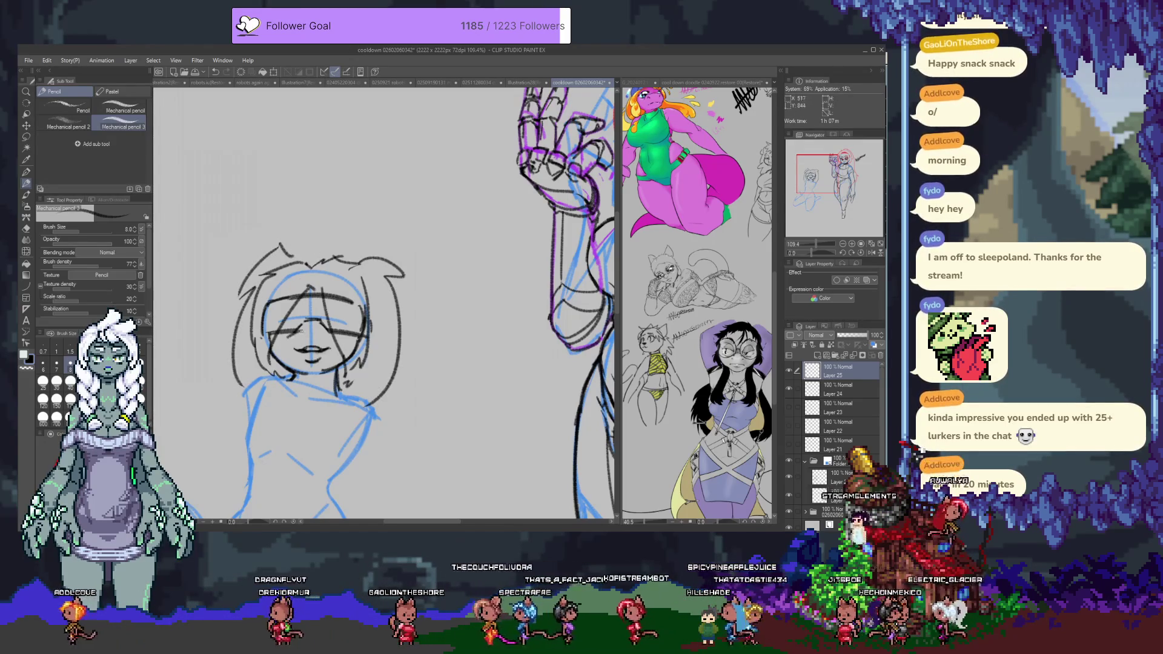
scroll(323, 332, down, 2)
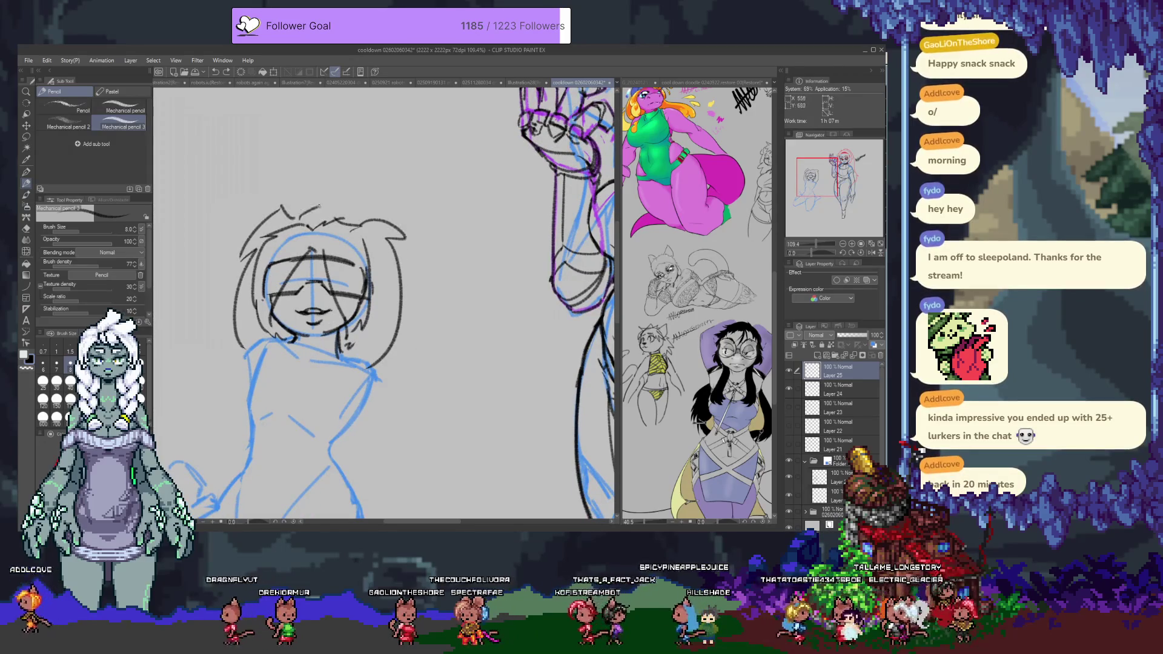
mouse_move(306, 355)
mouse_down()
mouse_move(343, 117)
mouse_move(352, 264)
mouse_up()
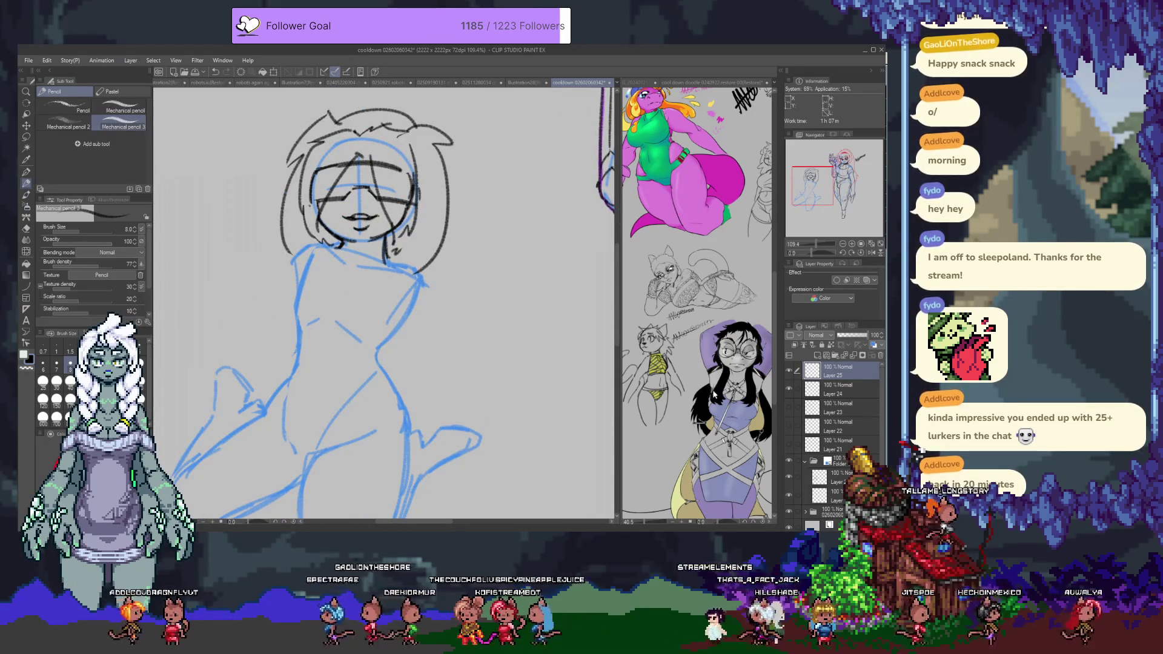
Step: On a new layer, sketch short collar strokes under the chin
click(818, 356)
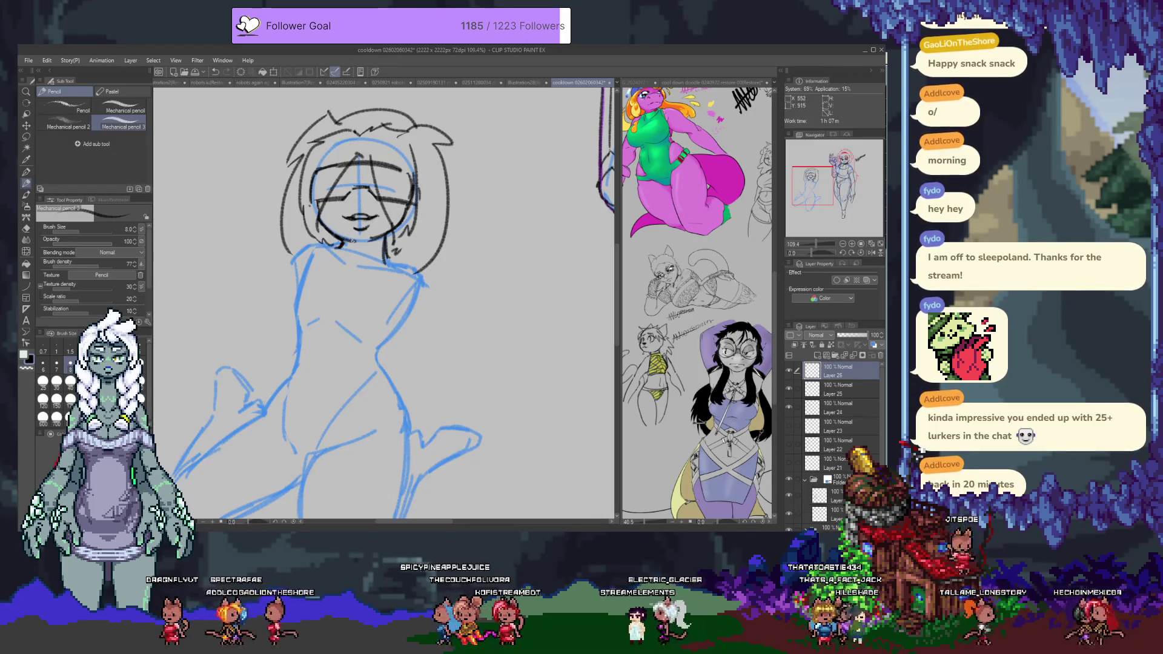
drag(337, 252, 342, 274)
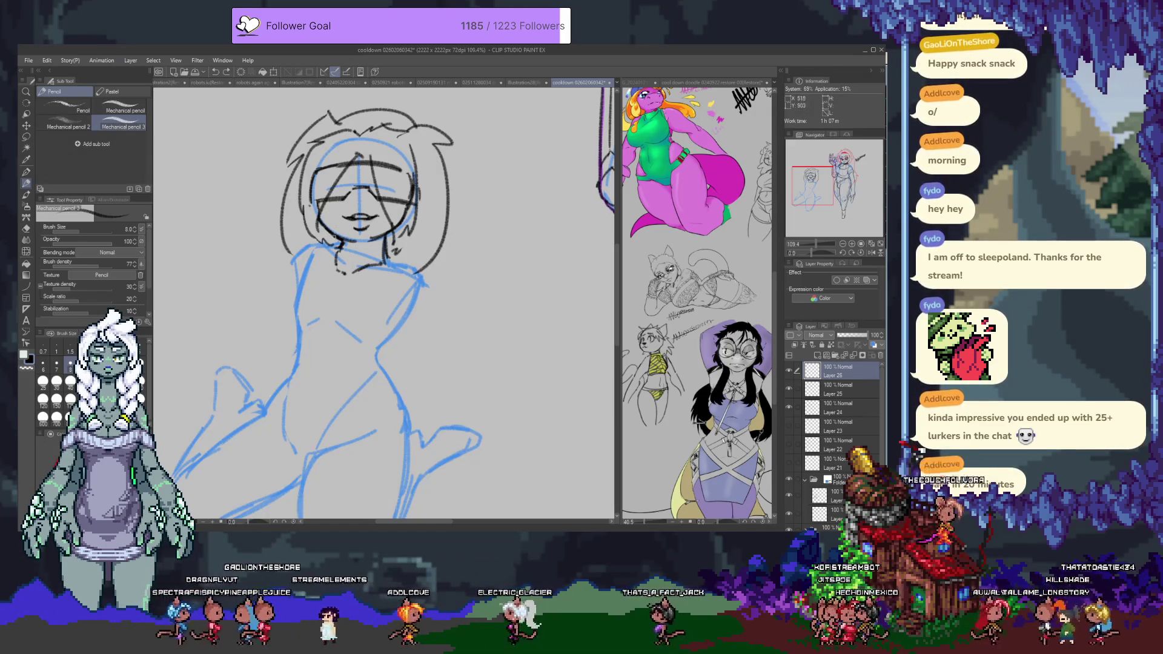
scroll(335, 280, up, 5)
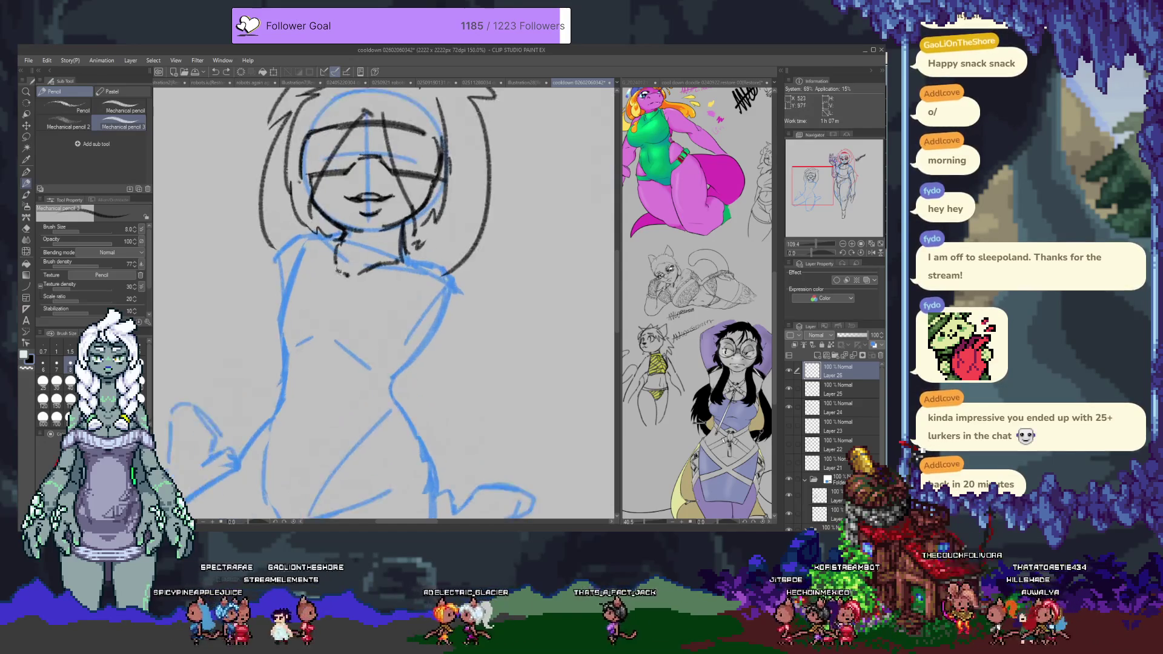
Step: At 200% zoom, redraw the top's right side line and ink the long line down the figure's left side
mouse_move(329, 230)
mouse_down()
mouse_move(354, 198)
mouse_move(347, 229)
mouse_up()
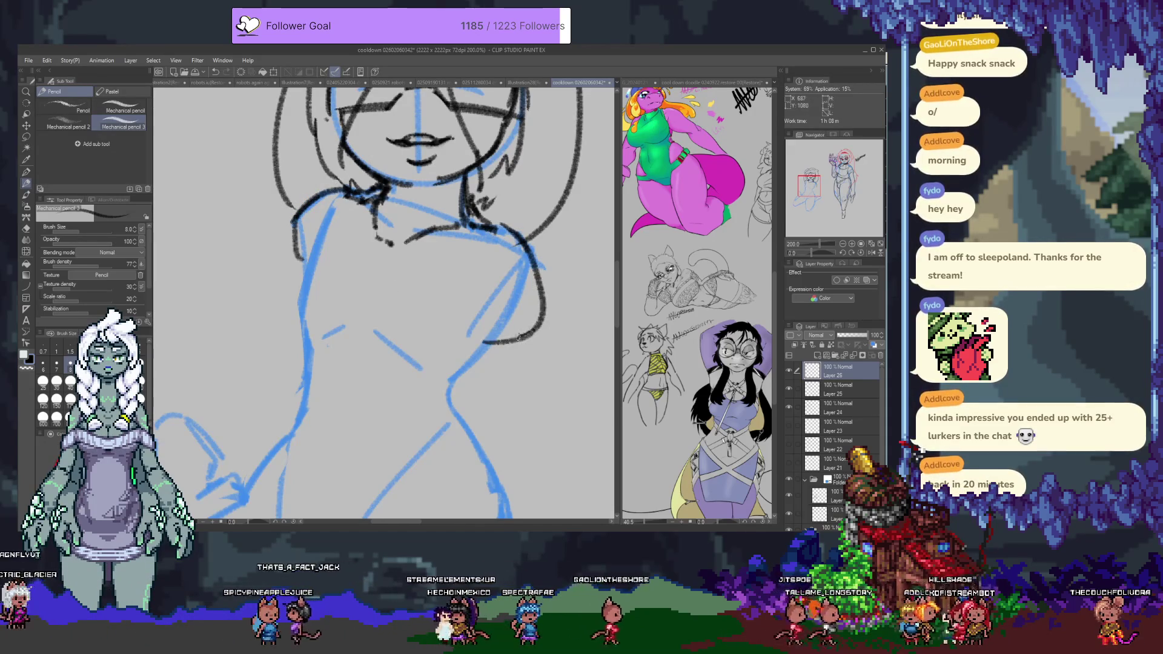
key(ctrl+z)
mouse_move(526, 247)
mouse_down()
mouse_move(541, 273)
mouse_move(533, 312)
mouse_up()
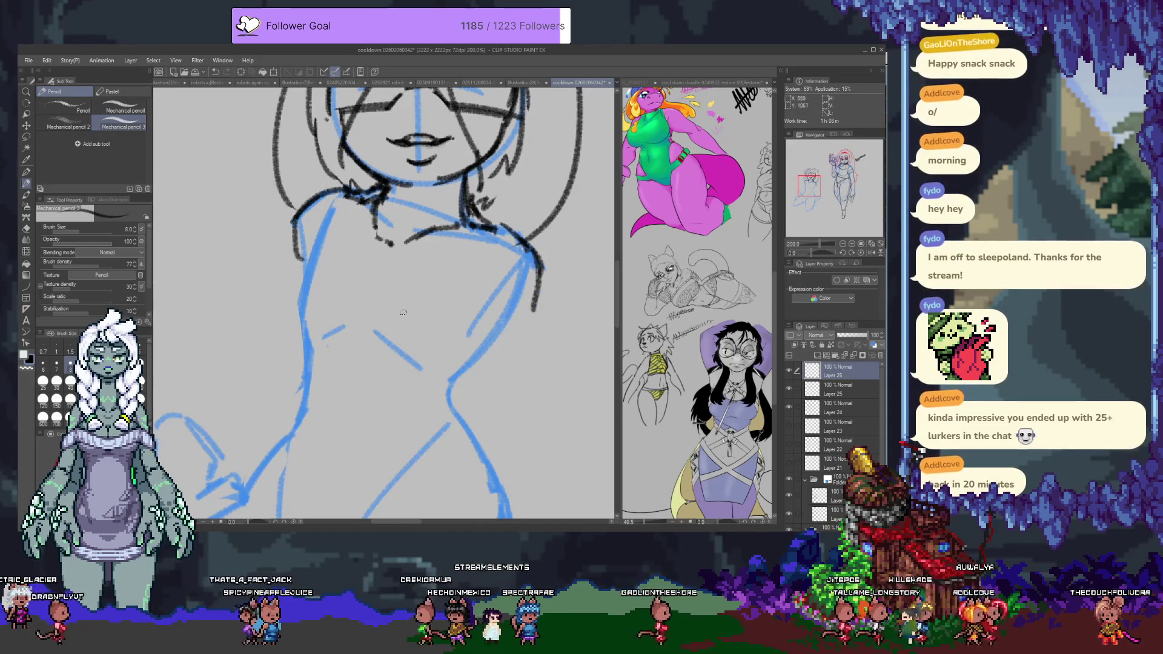
mouse_move(285, 235)
mouse_down()
mouse_move(300, 149)
mouse_move(330, 245)
mouse_up()
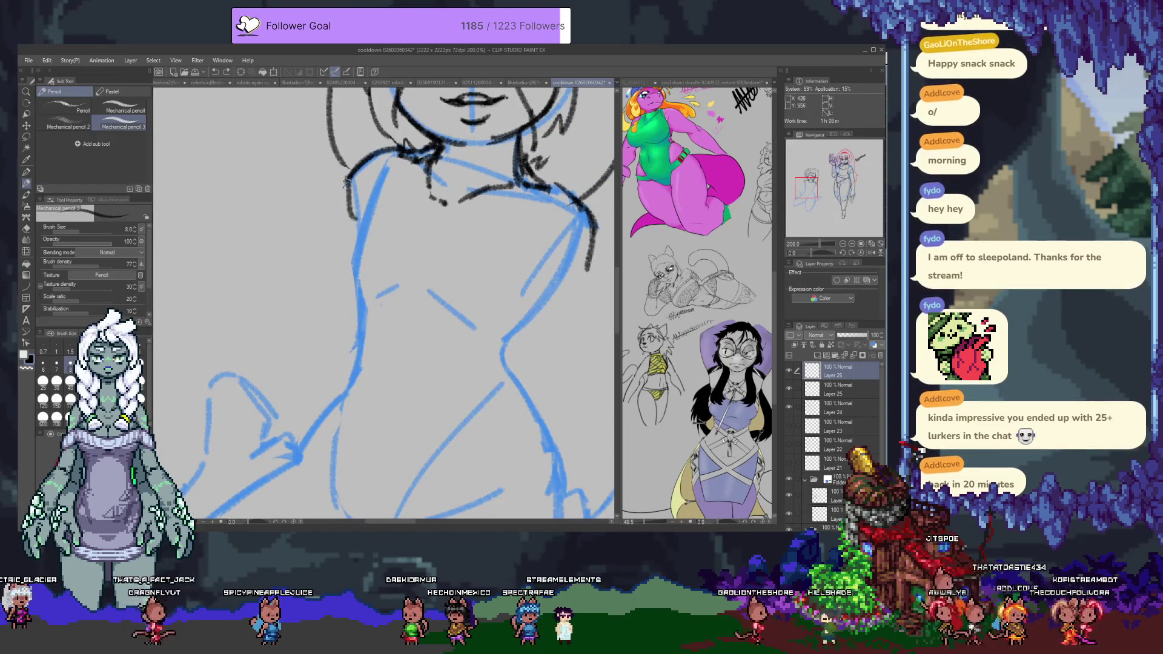
mouse_move(290, 374)
mouse_down()
mouse_move(375, 261)
mouse_move(204, 367)
mouse_up()
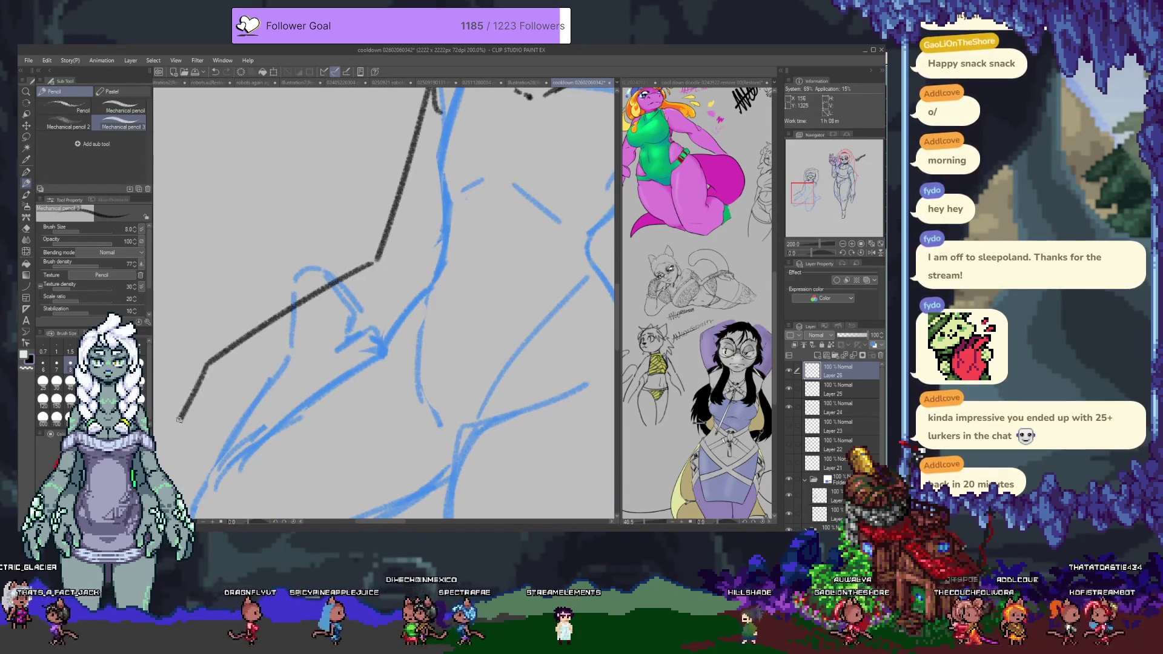
Step: Ink the shoulder line up to the neck, a vertical torso line and the left shoulder edge
drag(329, 240, 318, 320)
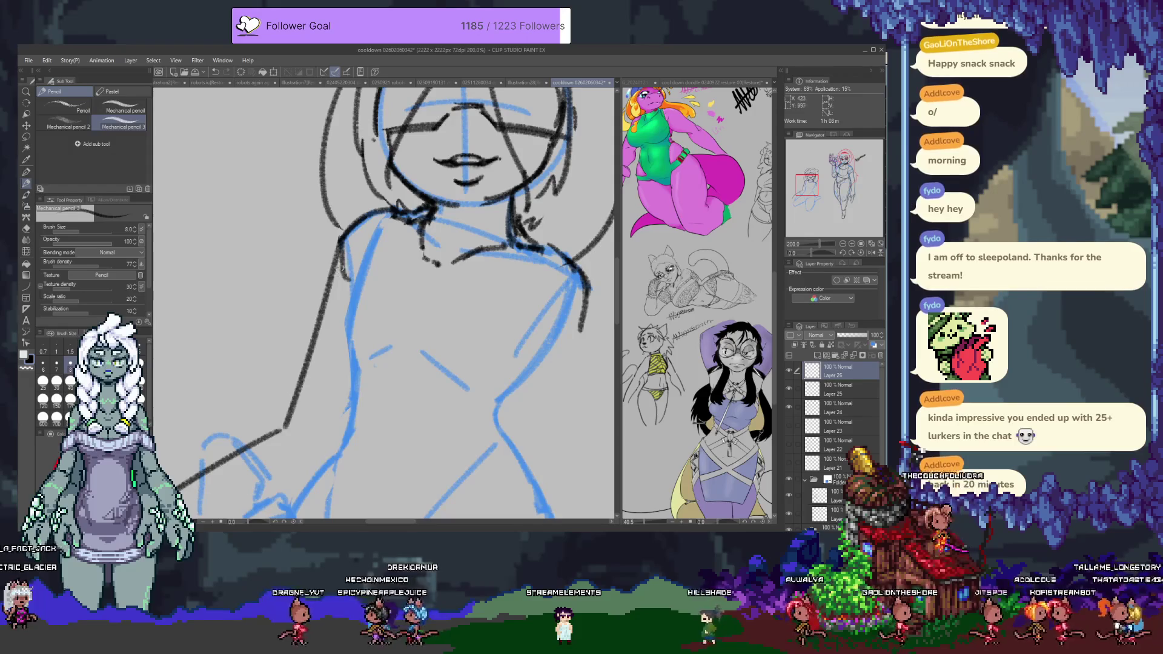
drag(452, 271, 473, 254)
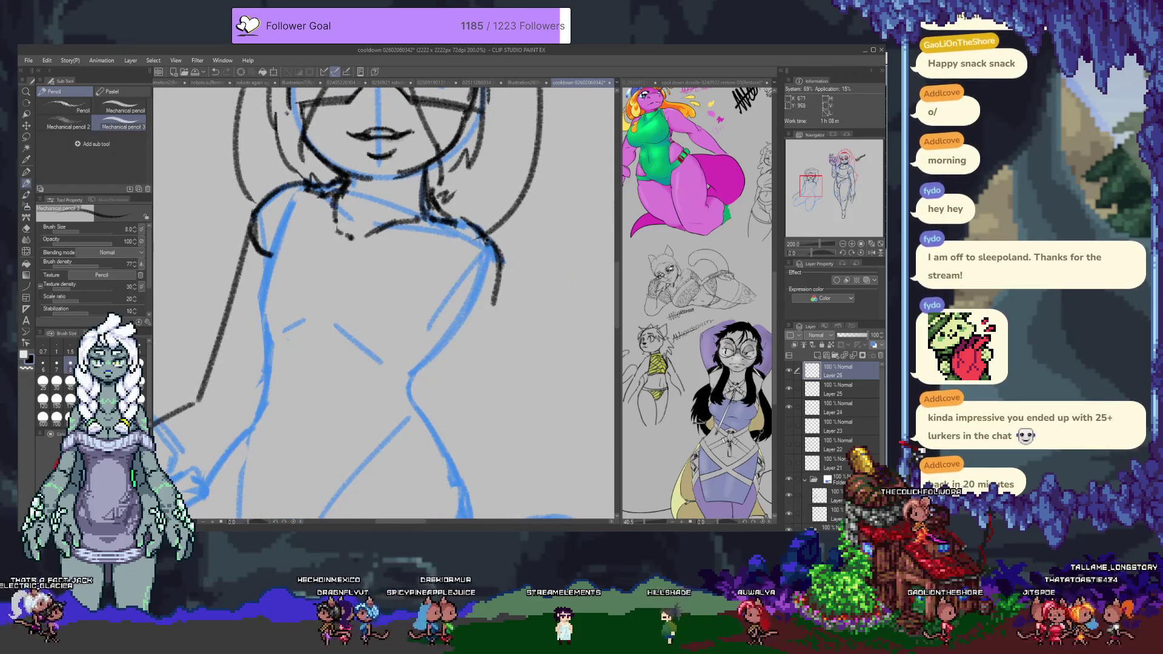
drag(439, 226, 475, 313)
key(ctrl+z)
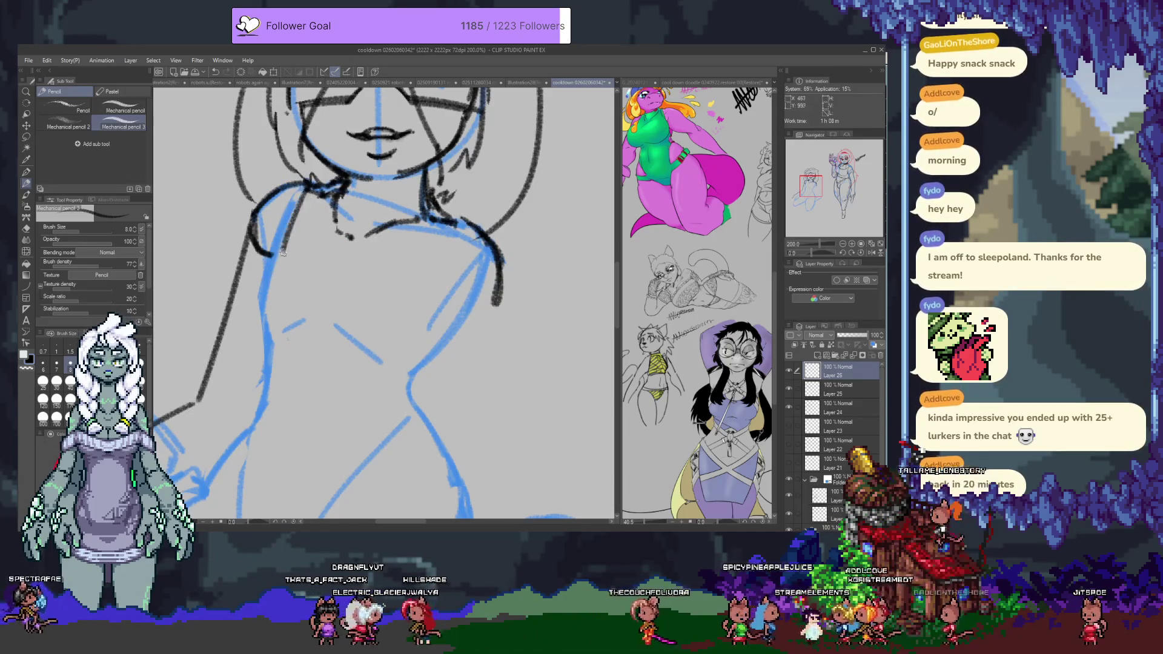
drag(267, 255, 327, 205)
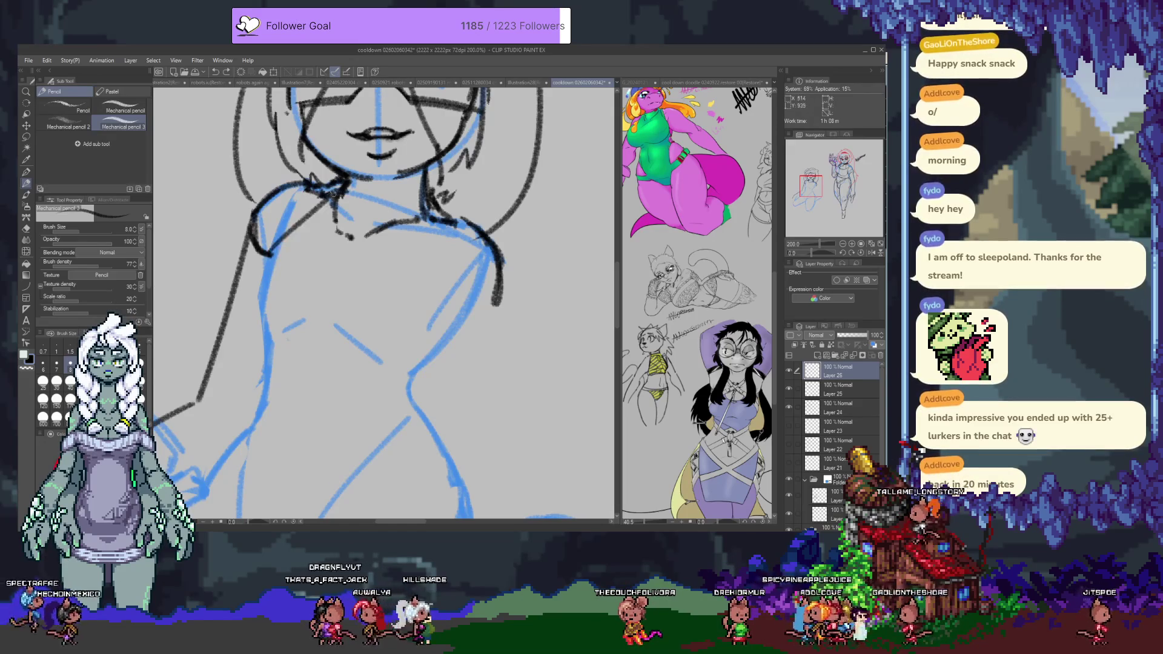
mouse_move(420, 312)
mouse_down()
mouse_move(425, 223)
mouse_move(422, 336)
mouse_up()
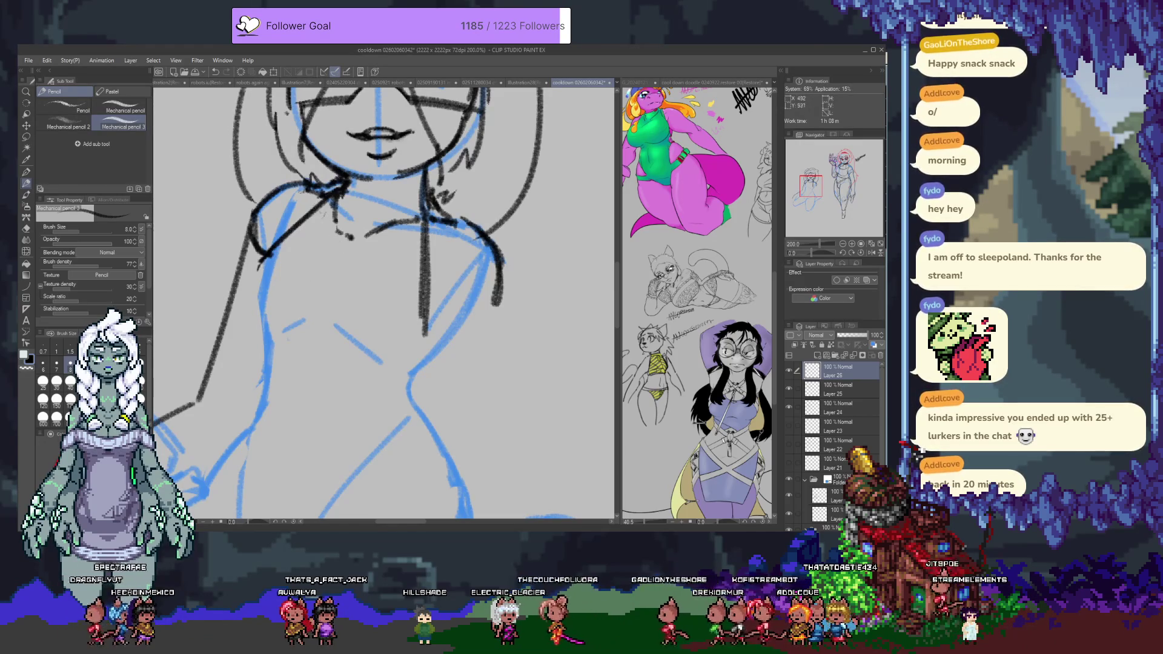
drag(307, 195, 339, 234)
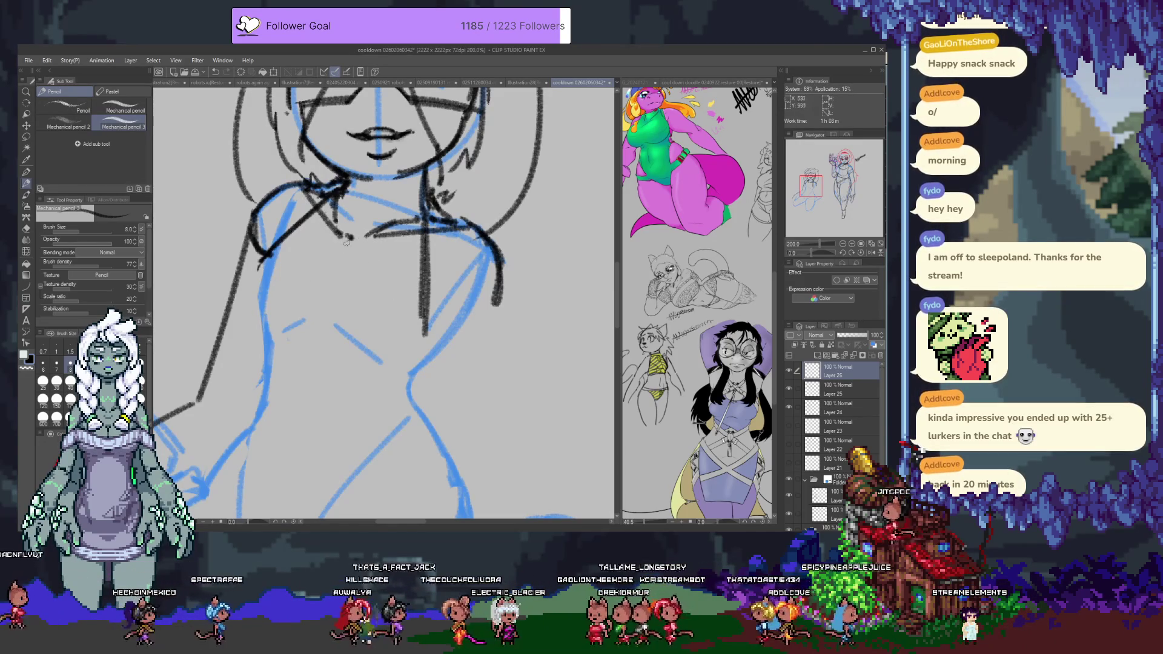
scroll(343, 279, down, 2)
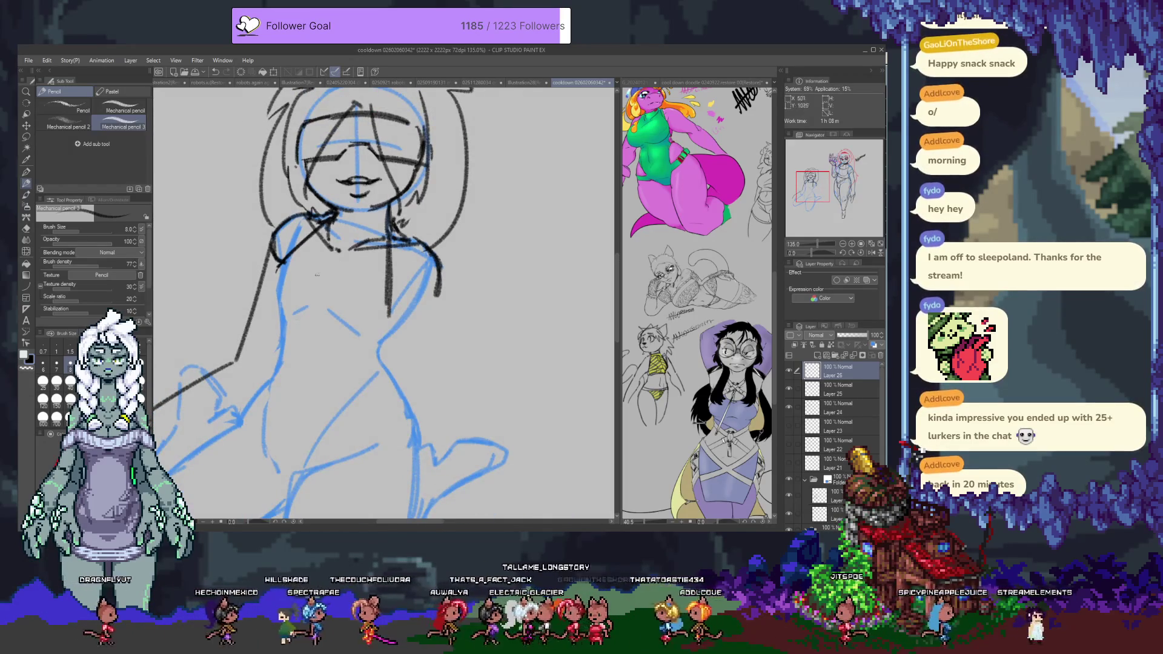
Step: Extend the collar and the top's right side line downward at 135% zoom
drag(315, 238, 337, 268)
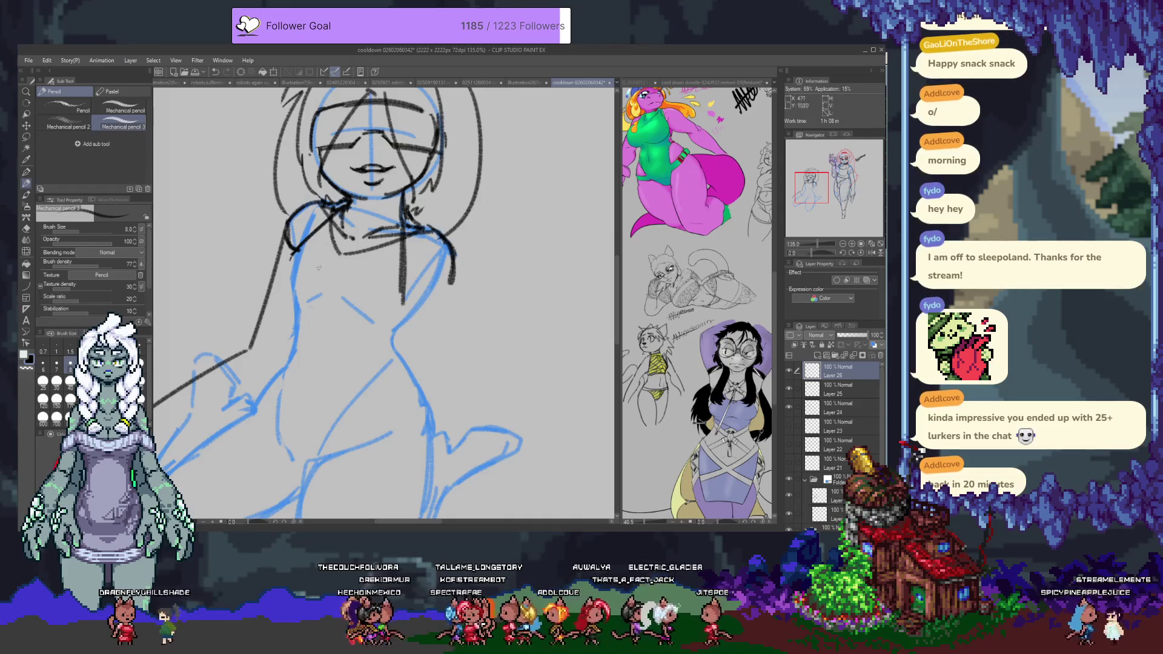
mouse_move(414, 303)
mouse_down()
mouse_move(339, 260)
mouse_move(278, 326)
mouse_move(260, 297)
mouse_move(258, 369)
mouse_up()
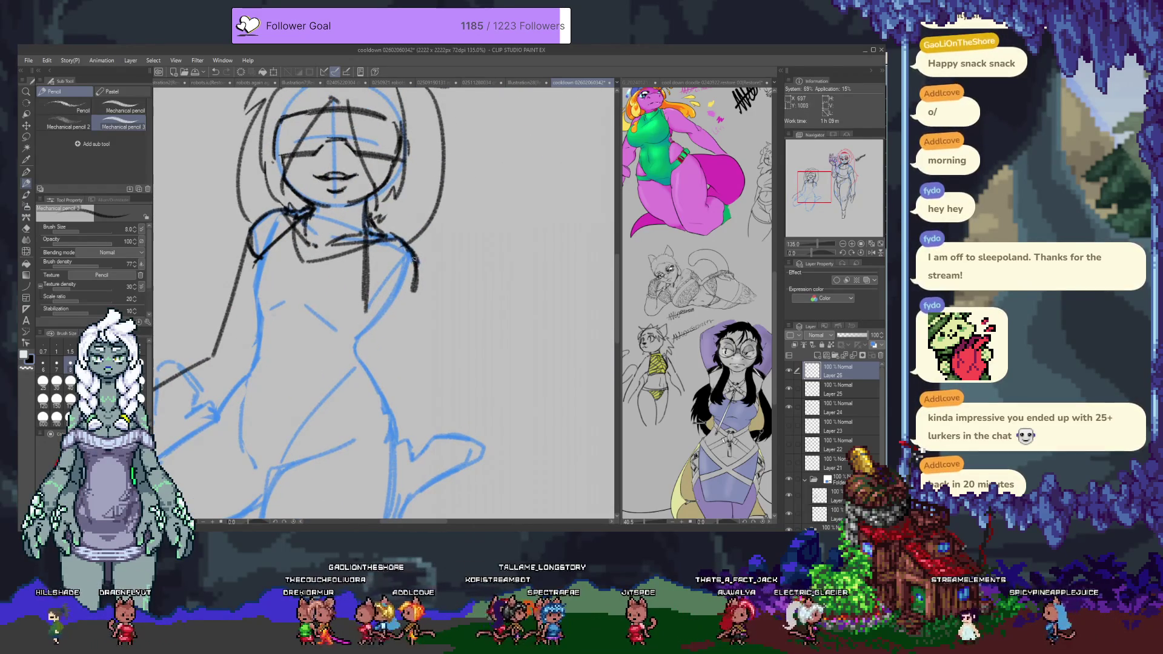
drag(417, 279, 426, 351)
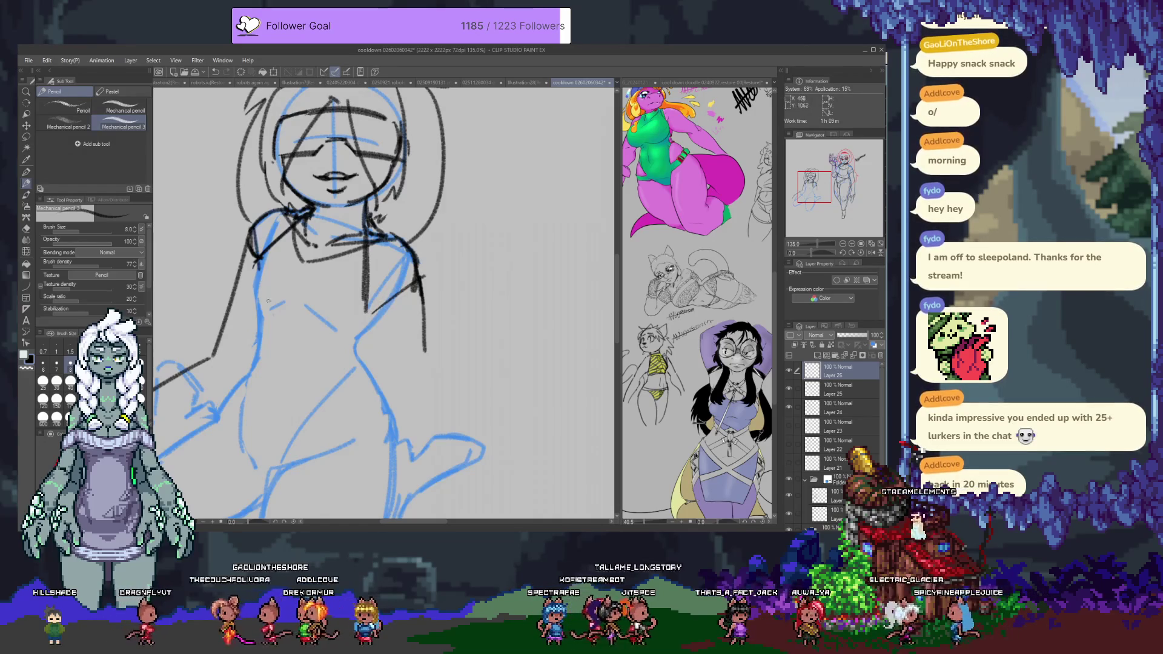
mouse_move(394, 319)
mouse_down()
mouse_move(448, 164)
mouse_move(408, 328)
mouse_up()
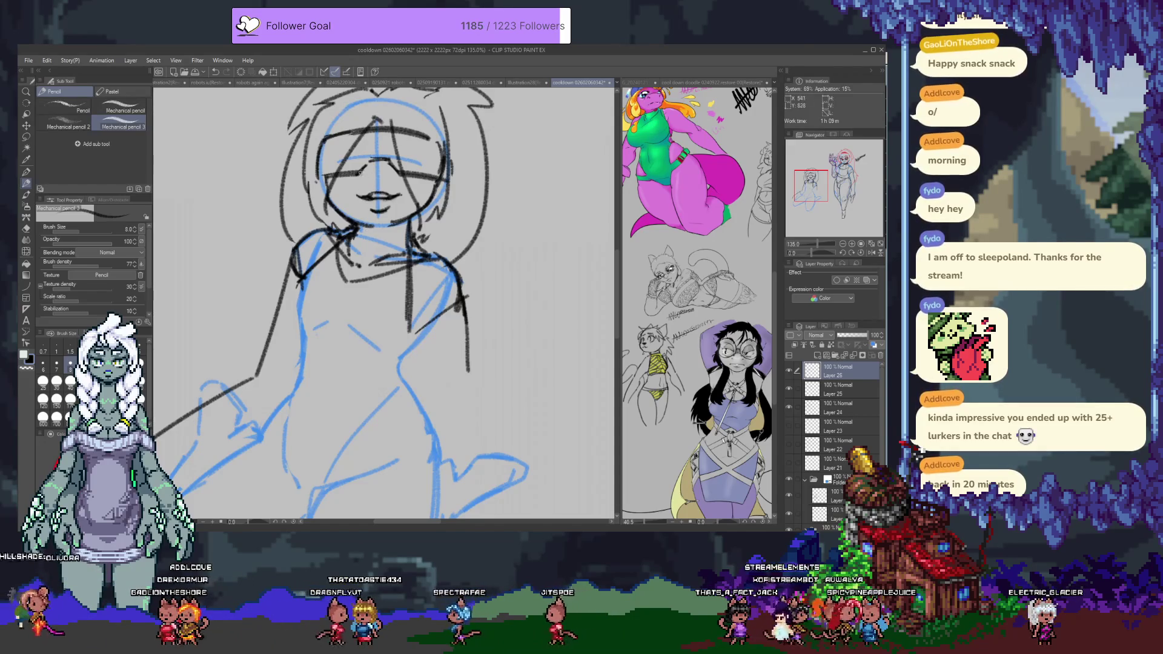
Step: Select Layer 24, then bring up the 'robots again' sketch document
ctrl+shift+click(347, 180)
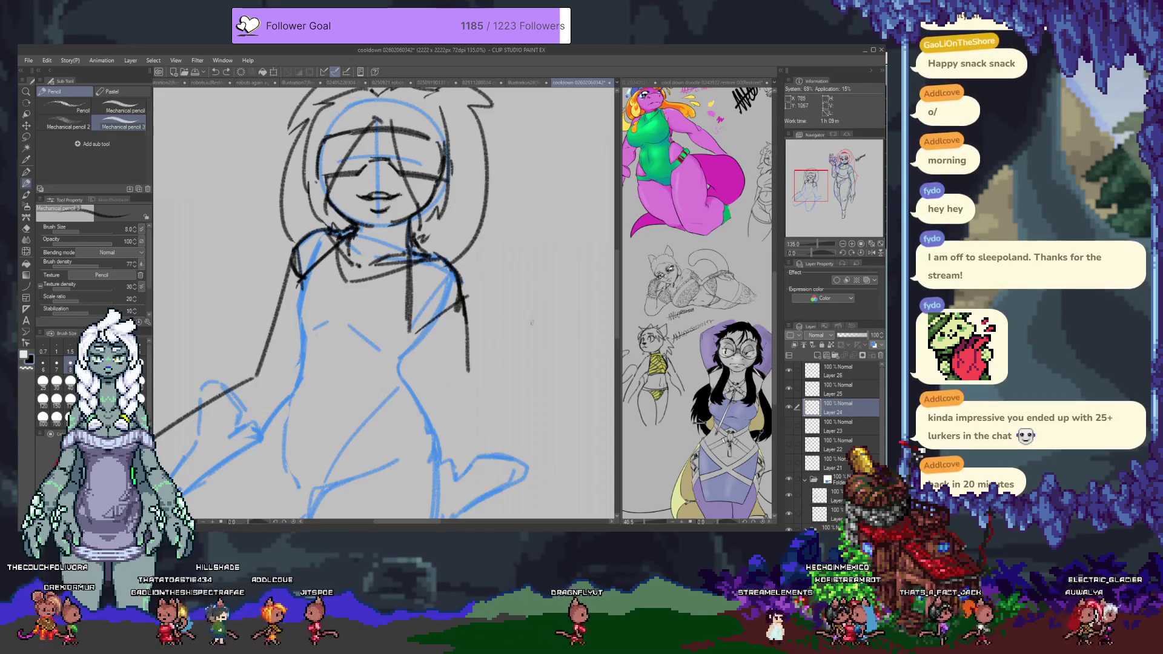
drag(485, 304, 487, 347)
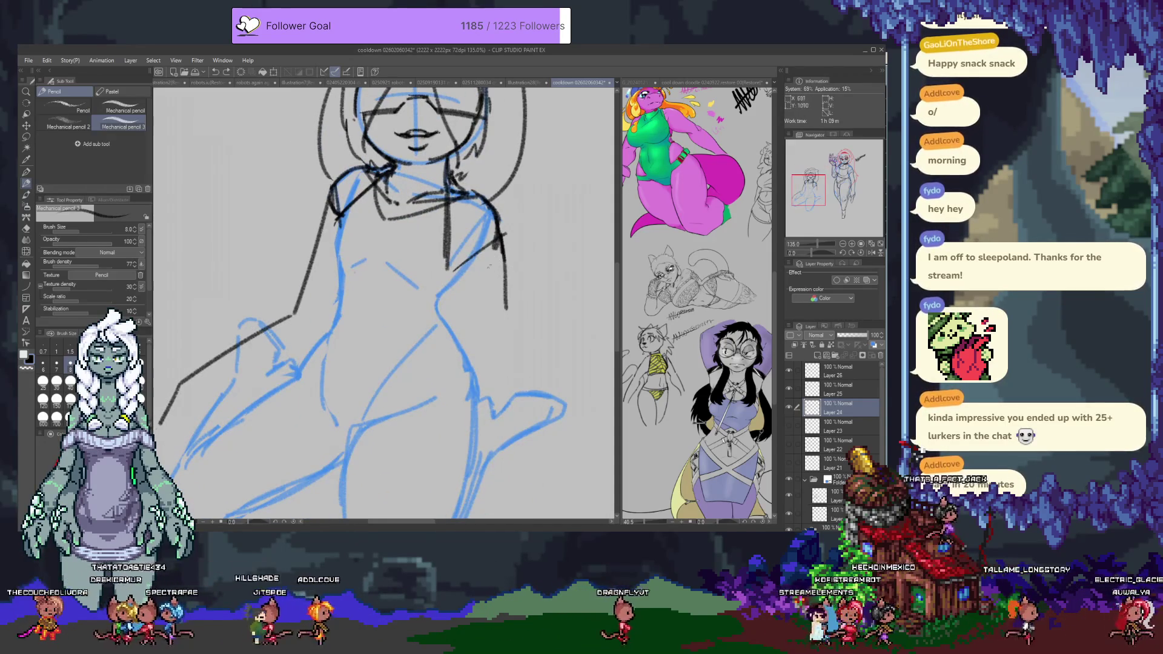
click(393, 83)
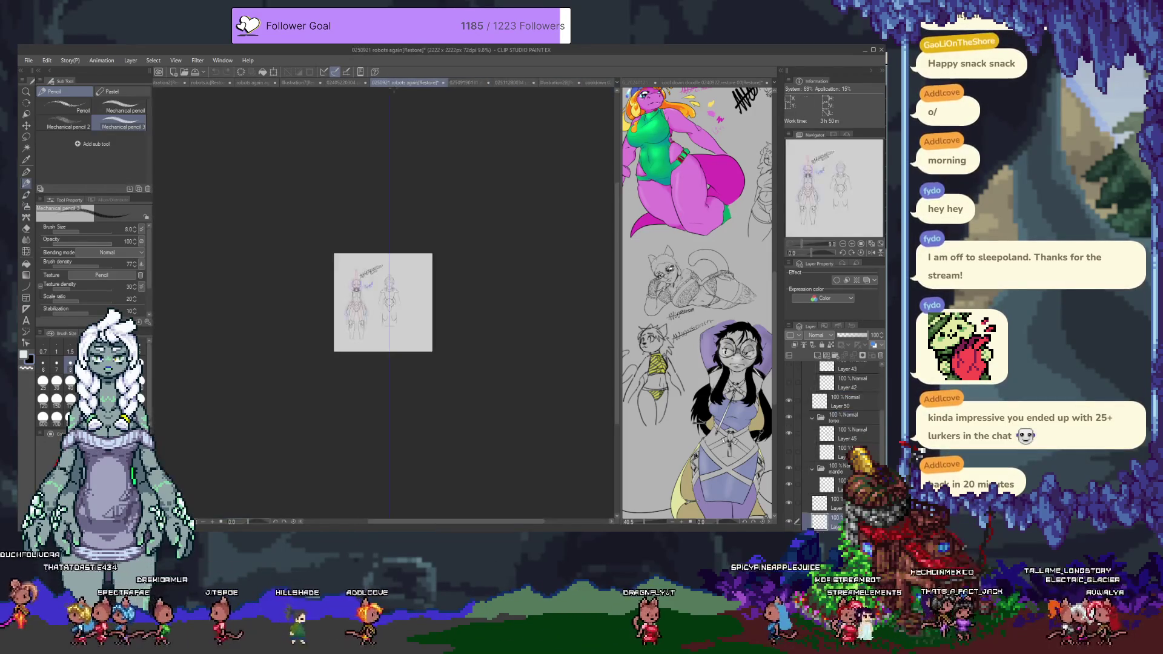
Step: Dock the robots documents in the right pane as reference, then return to the cooldown sketch
scroll(351, 242, up, 10)
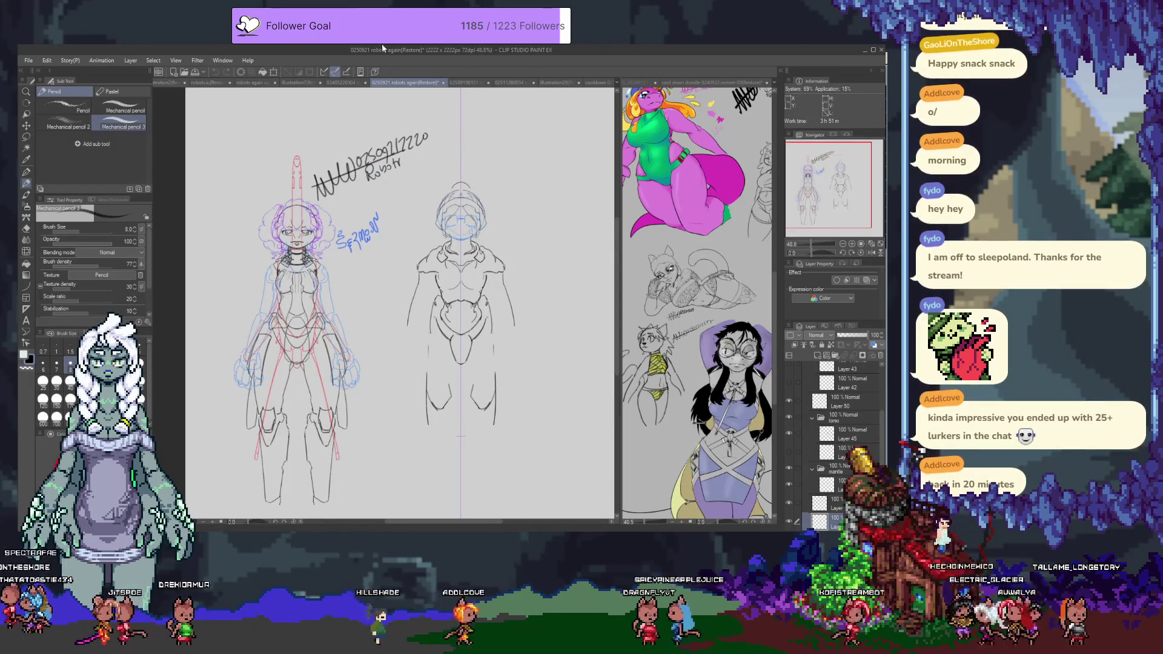
drag(661, 87, 662, 87)
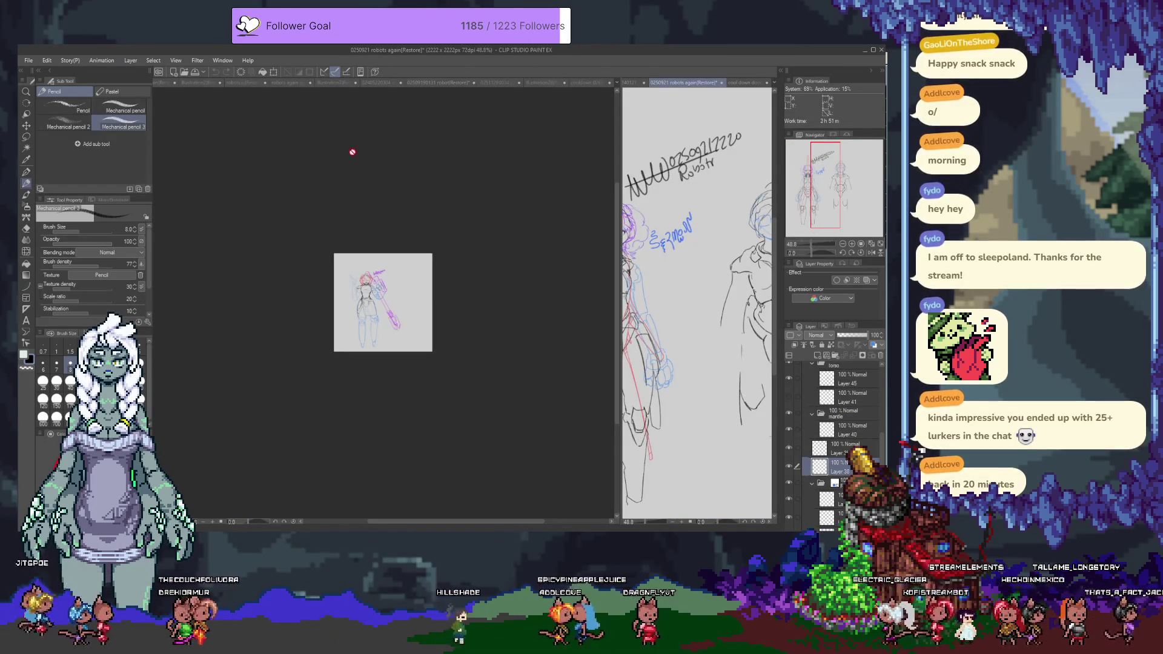
click(445, 83)
drag(445, 84, 683, 315)
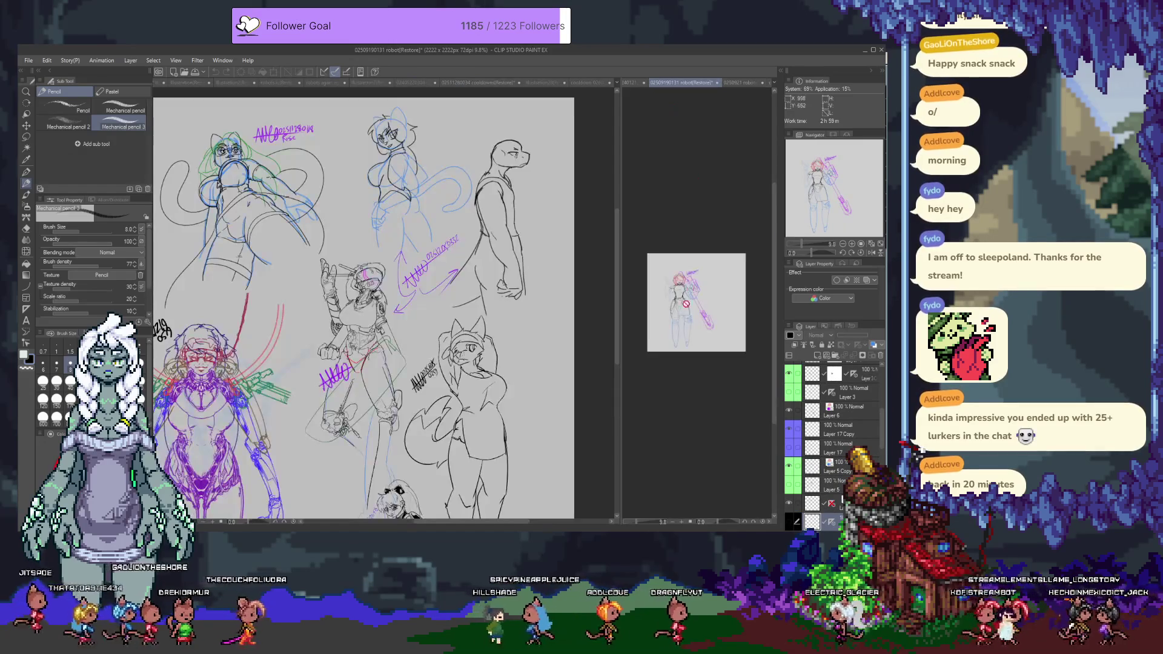
scroll(672, 279, up, 5)
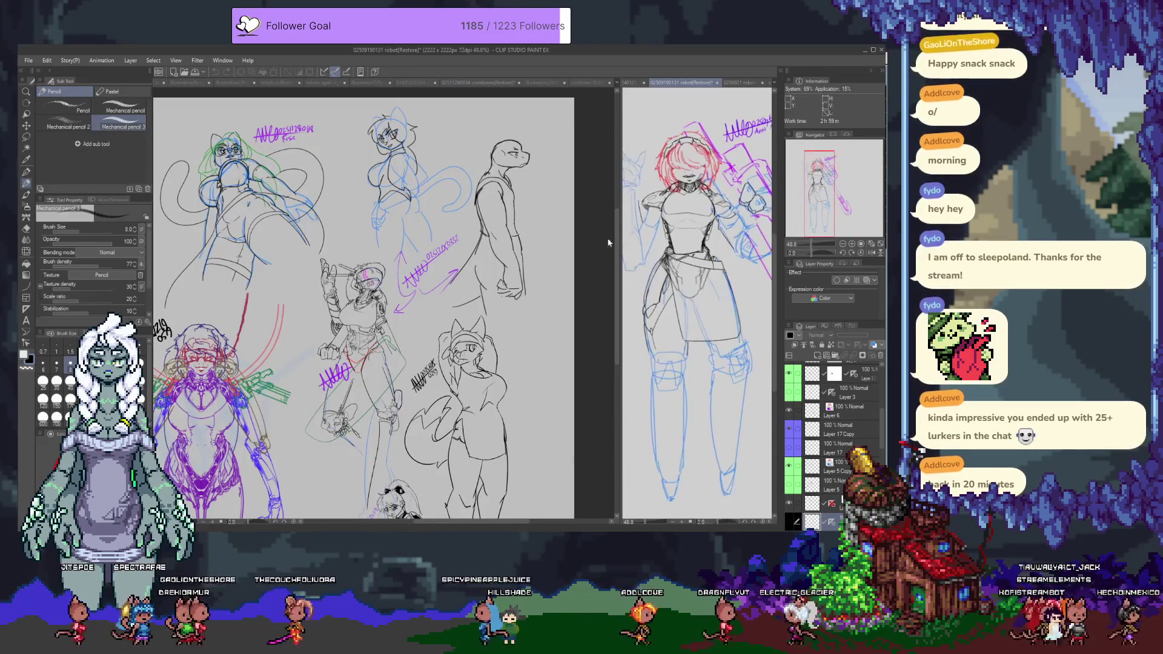
click(584, 86)
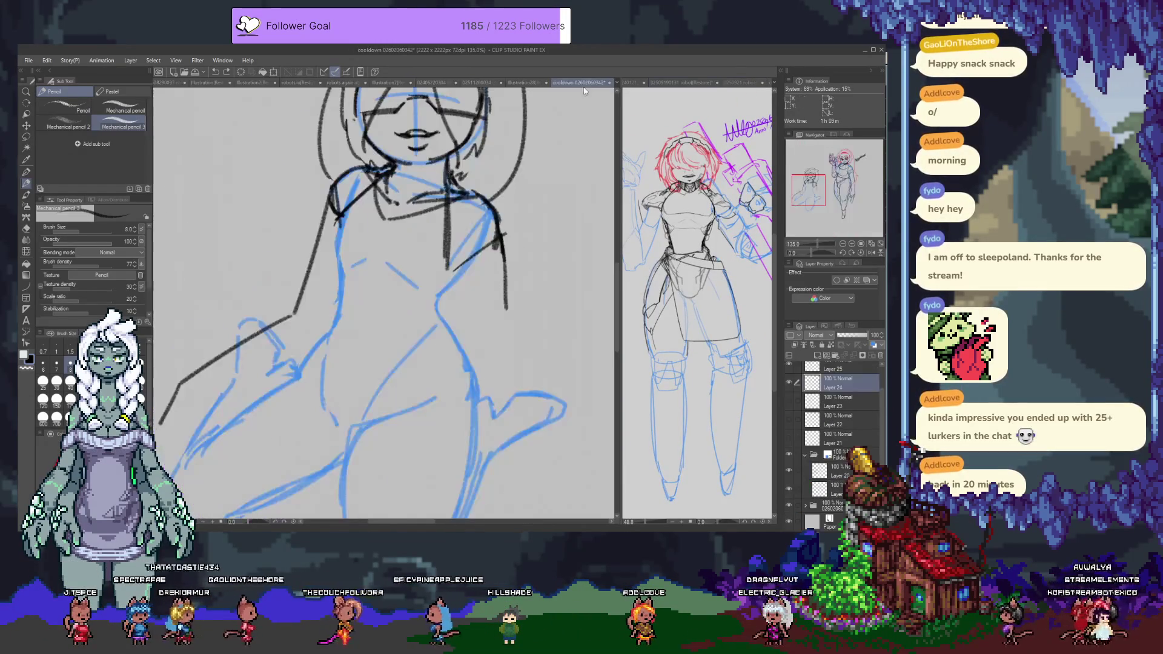
Step: Reposition the canvas and add a new raster layer at the top of the stack
mouse_move(342, 208)
mouse_down()
mouse_move(336, 272)
mouse_move(308, 245)
mouse_up()
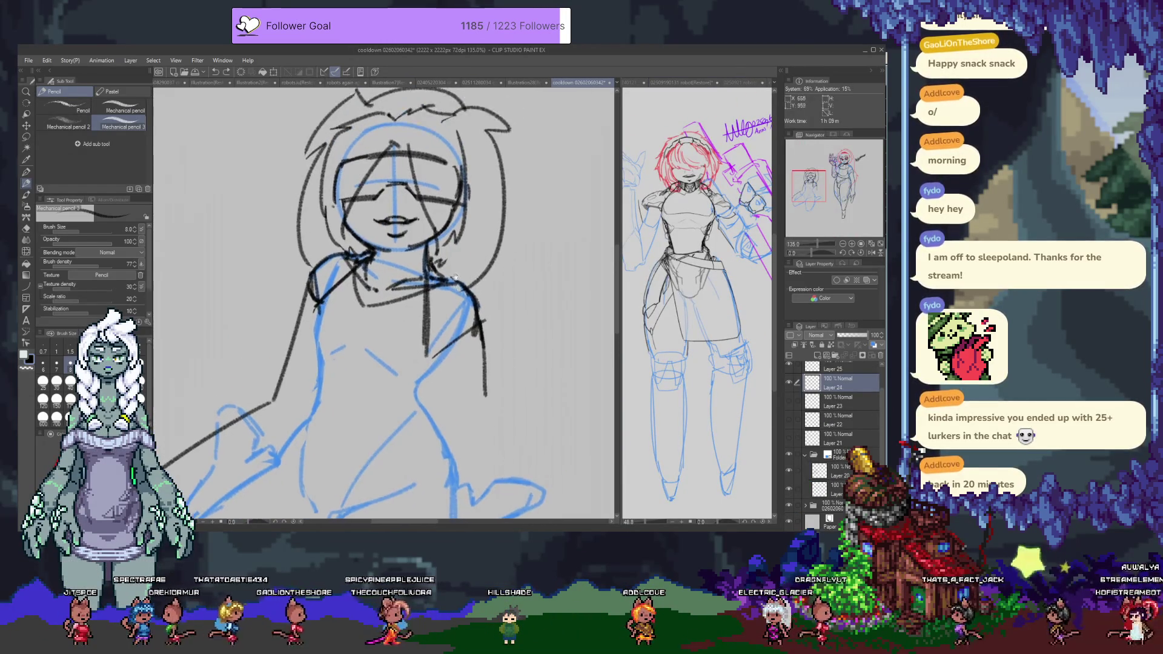
drag(421, 305, 430, 298)
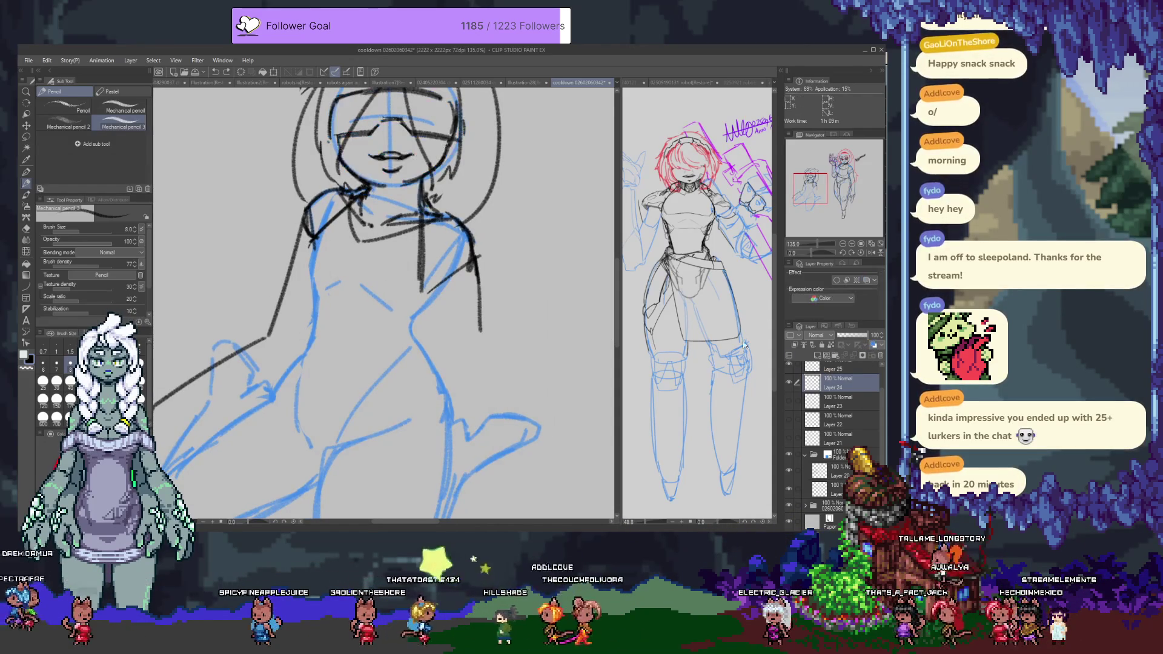
click(873, 345)
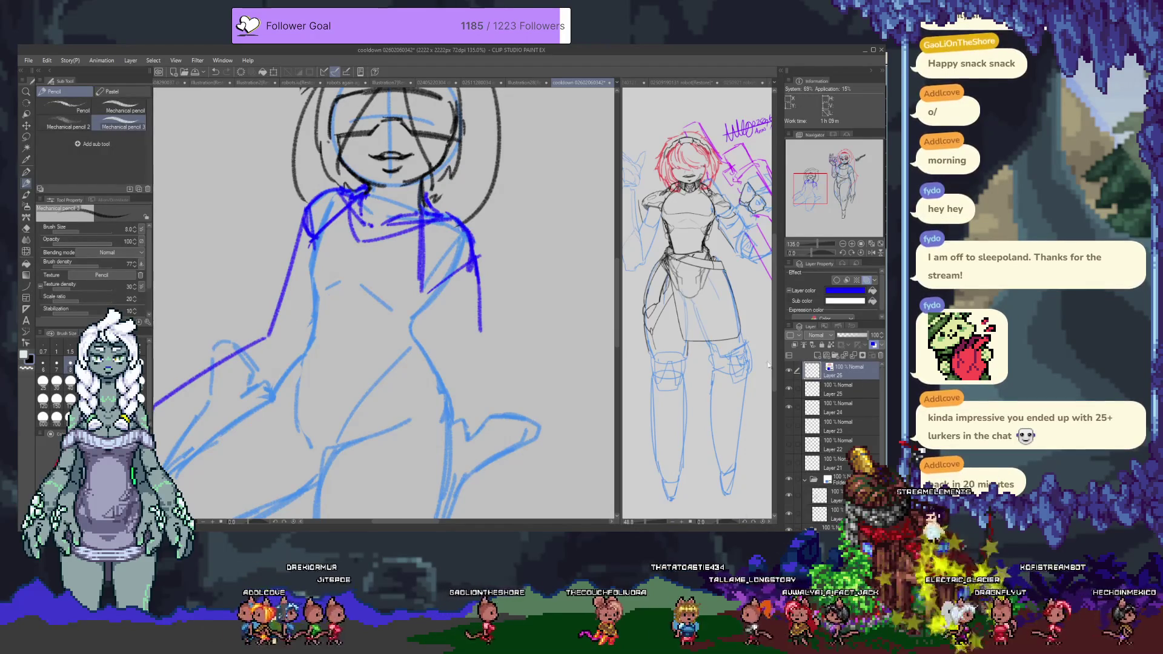
Step: On a new layer, ink the black collar line and the torso's left side line
key(ctrl+shift+n)
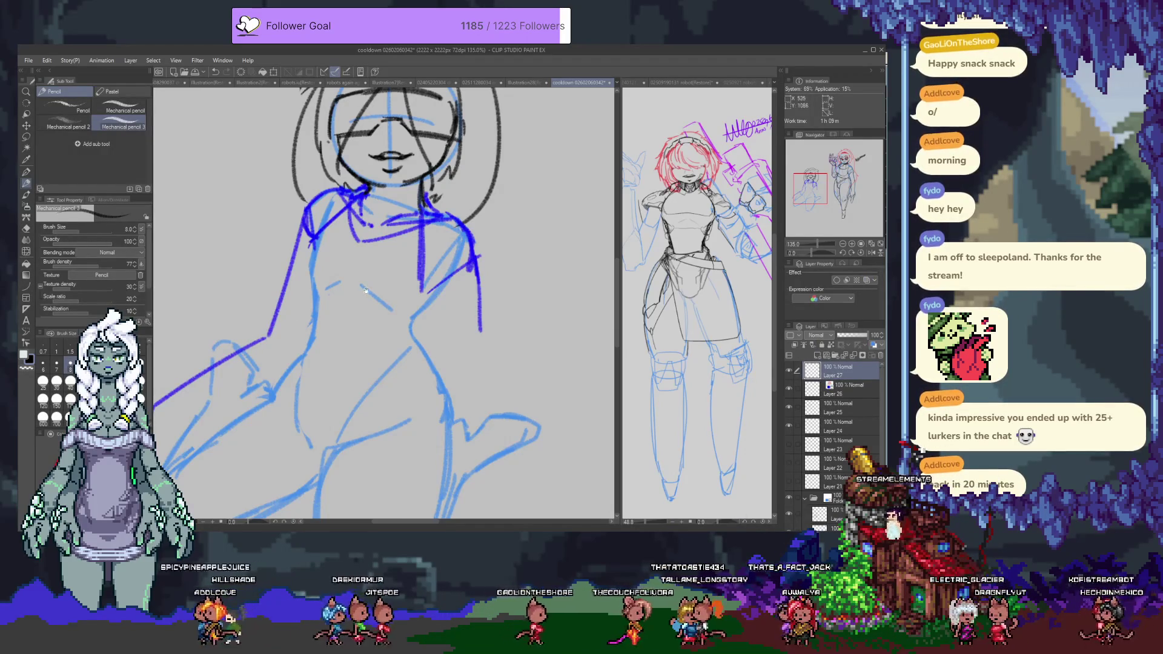
drag(332, 298, 334, 283)
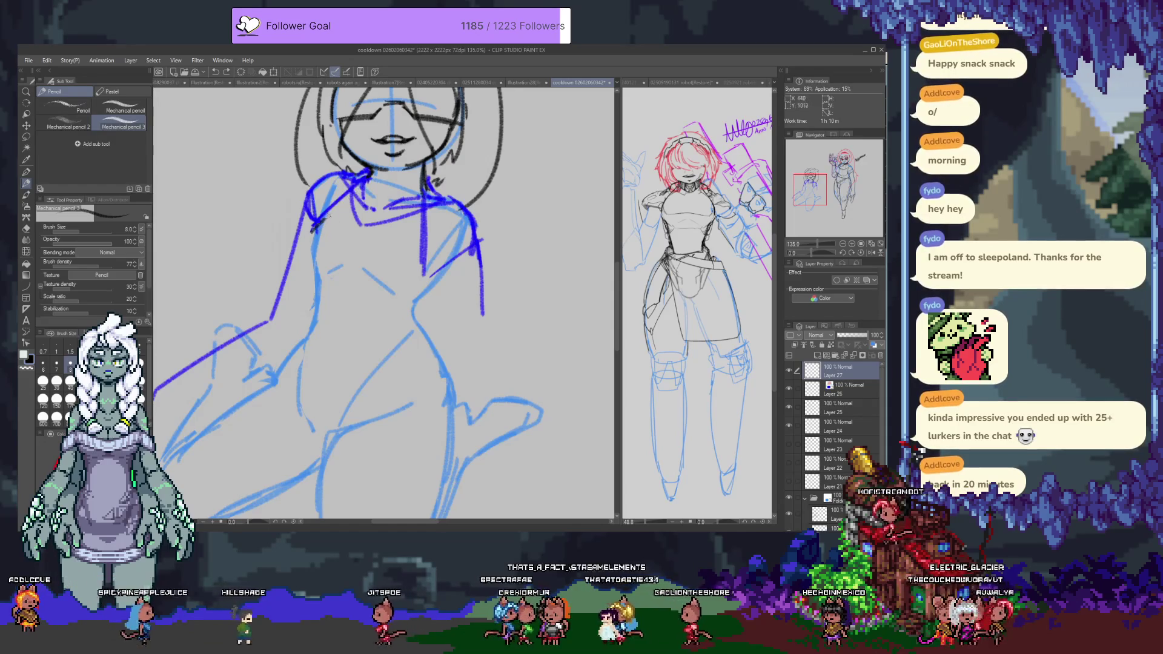
mouse_move(370, 173)
mouse_down()
mouse_move(290, 241)
mouse_move(321, 294)
mouse_up()
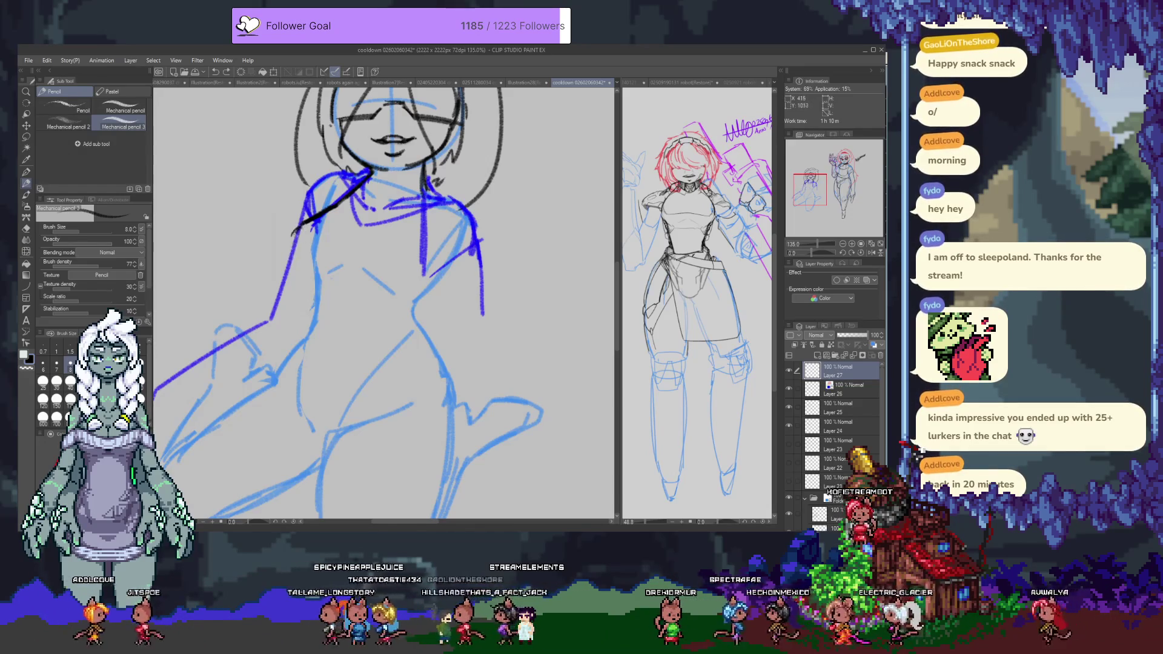
drag(301, 226, 316, 278)
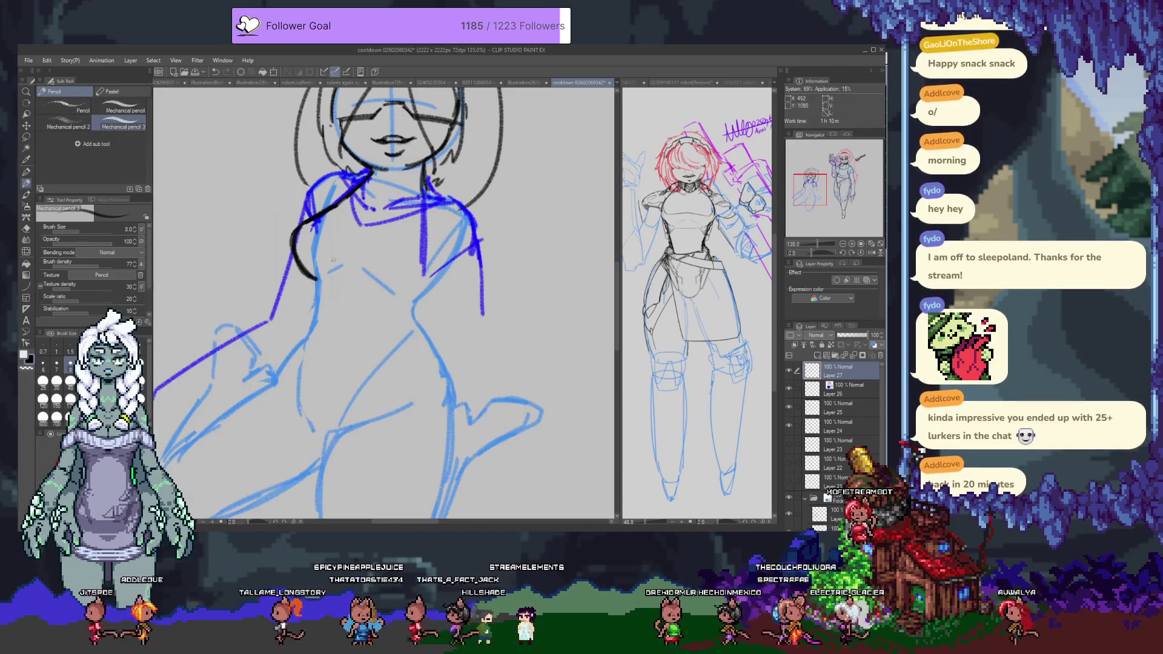
key(e)
mouse_move(312, 209)
mouse_down()
mouse_move(297, 267)
mouse_move(320, 233)
mouse_up()
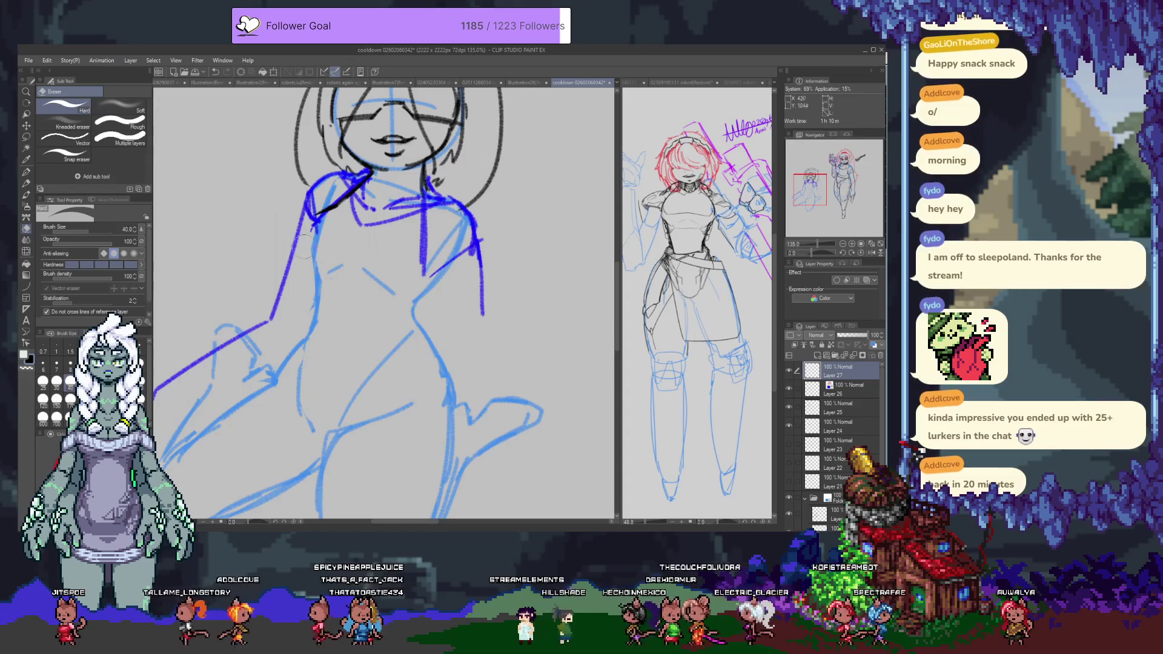
key(p)
mouse_move(307, 221)
mouse_down()
mouse_move(302, 276)
mouse_move(323, 282)
mouse_up()
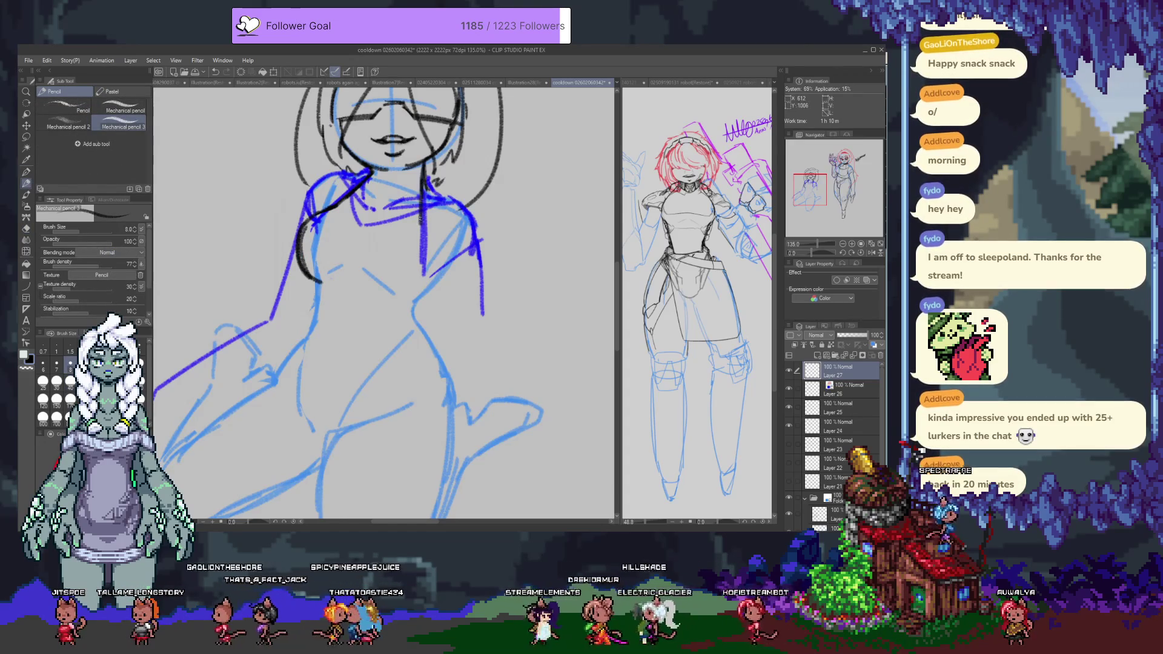
Step: Extend the torso's right side line and draw the curved line beneath the chest
mouse_move(424, 242)
mouse_down()
mouse_move(425, 280)
mouse_move(398, 299)
mouse_up()
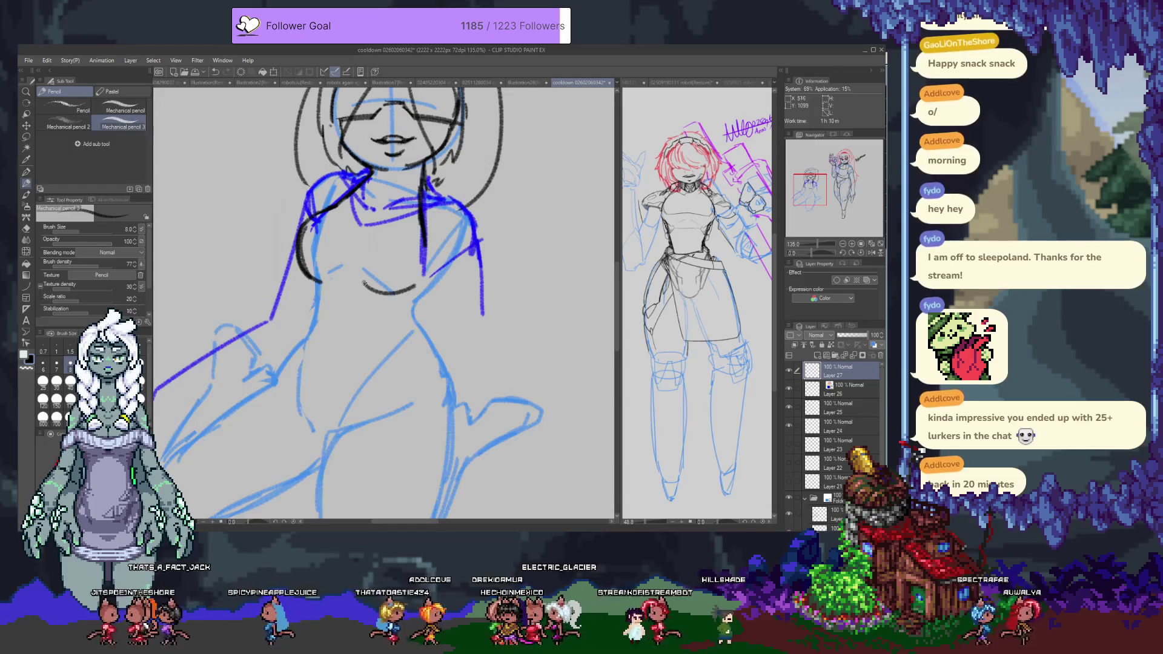
key(ctrl+z)
mouse_move(352, 290)
mouse_down()
mouse_move(412, 297)
mouse_move(422, 280)
mouse_up()
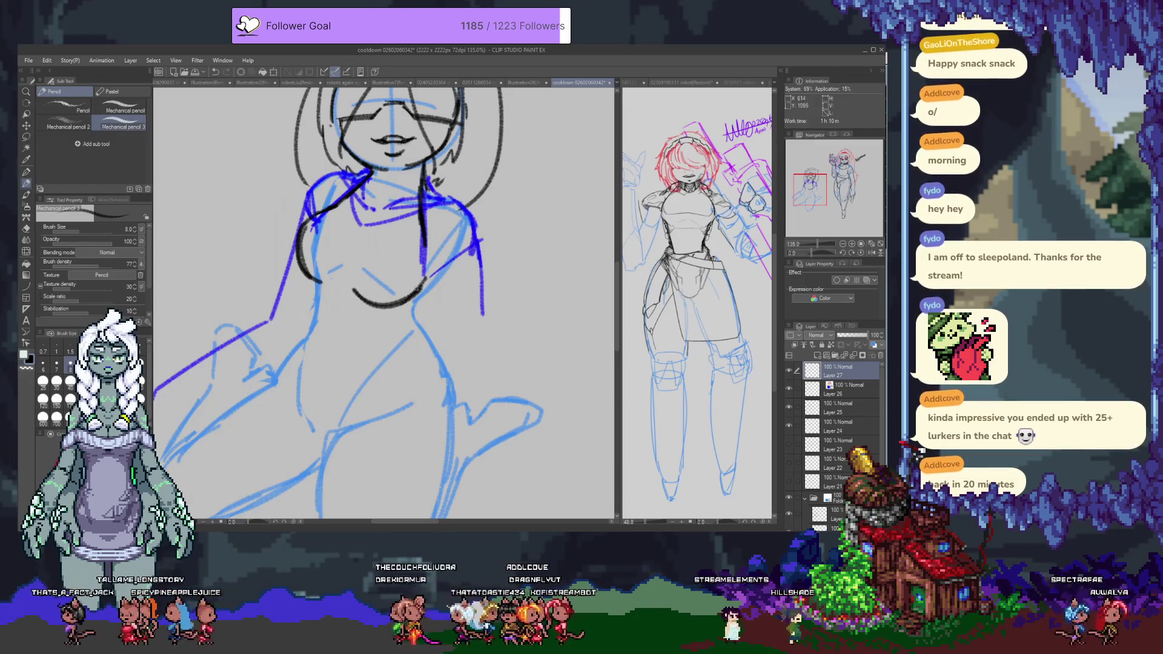
drag(421, 229, 398, 275)
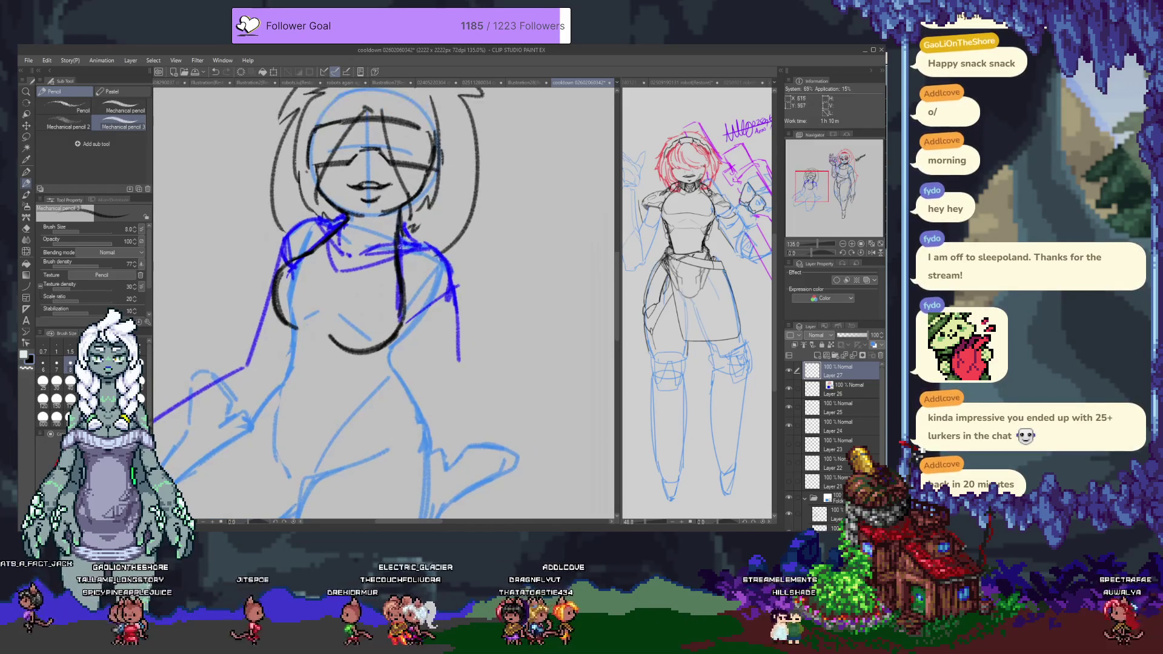
key(e)
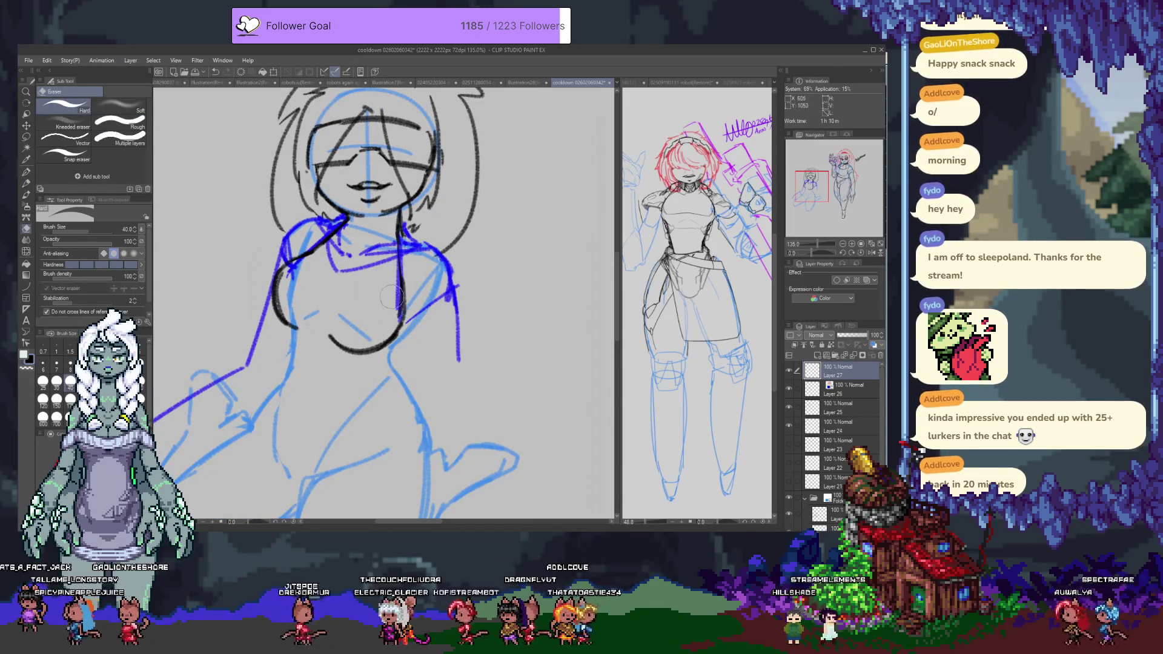
key(p)
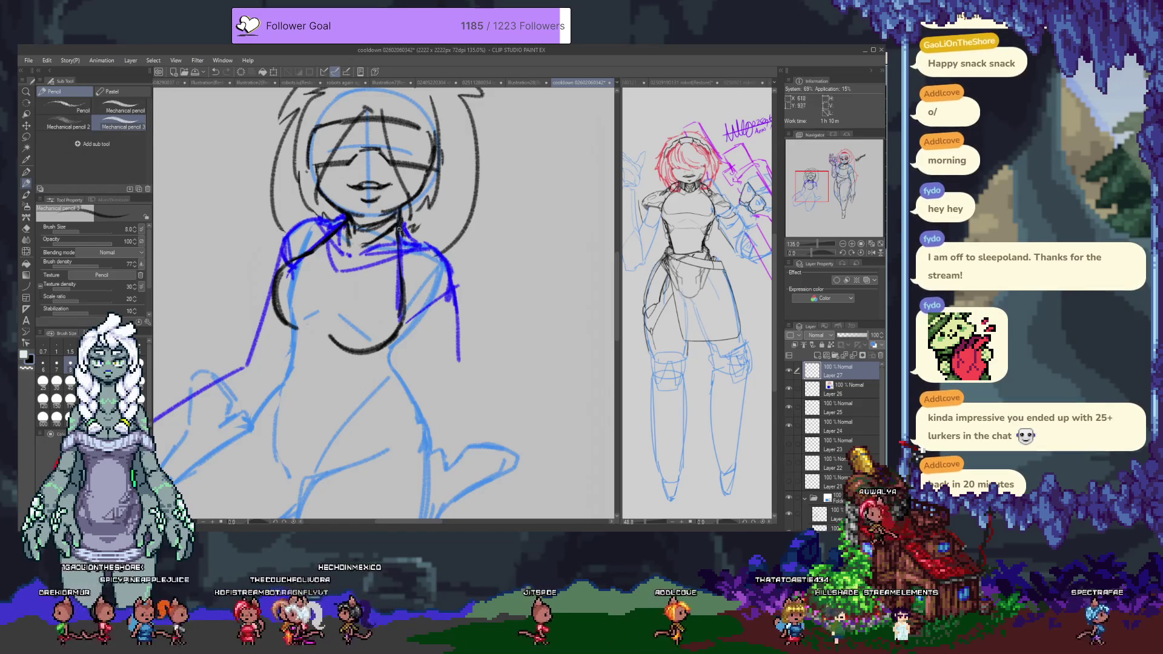
scroll(405, 210, down, 1)
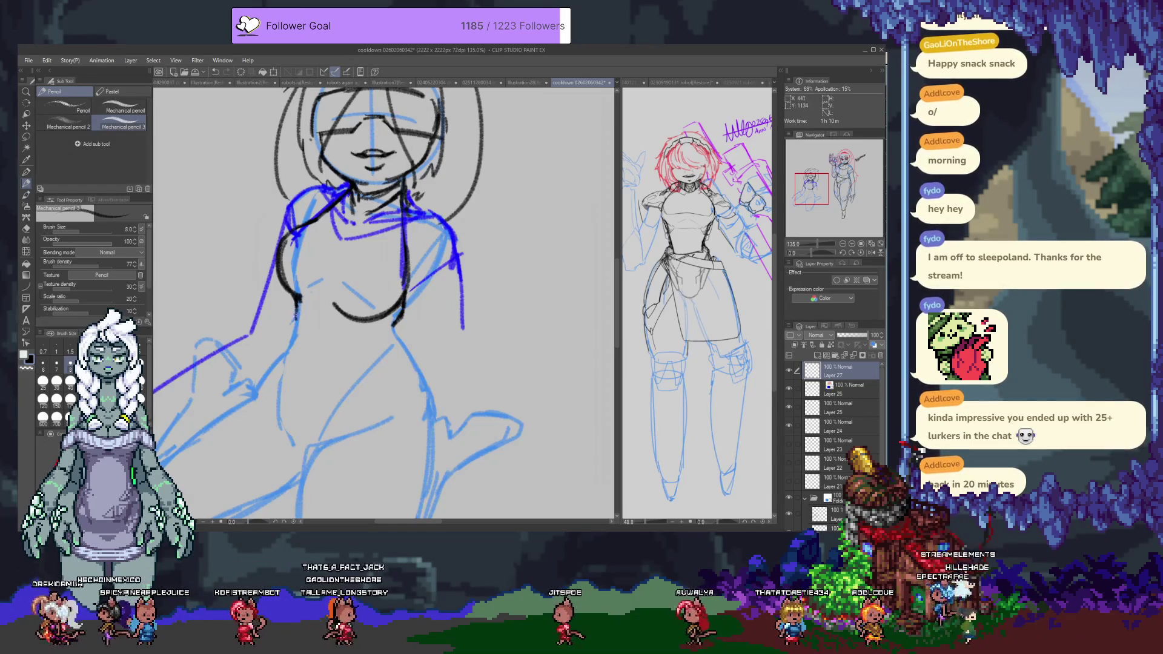
Step: Continue the black outline down the figure's side and remove the stray stroke near the waist
mouse_move(298, 296)
mouse_down()
mouse_move(283, 354)
mouse_move(308, 324)
mouse_up()
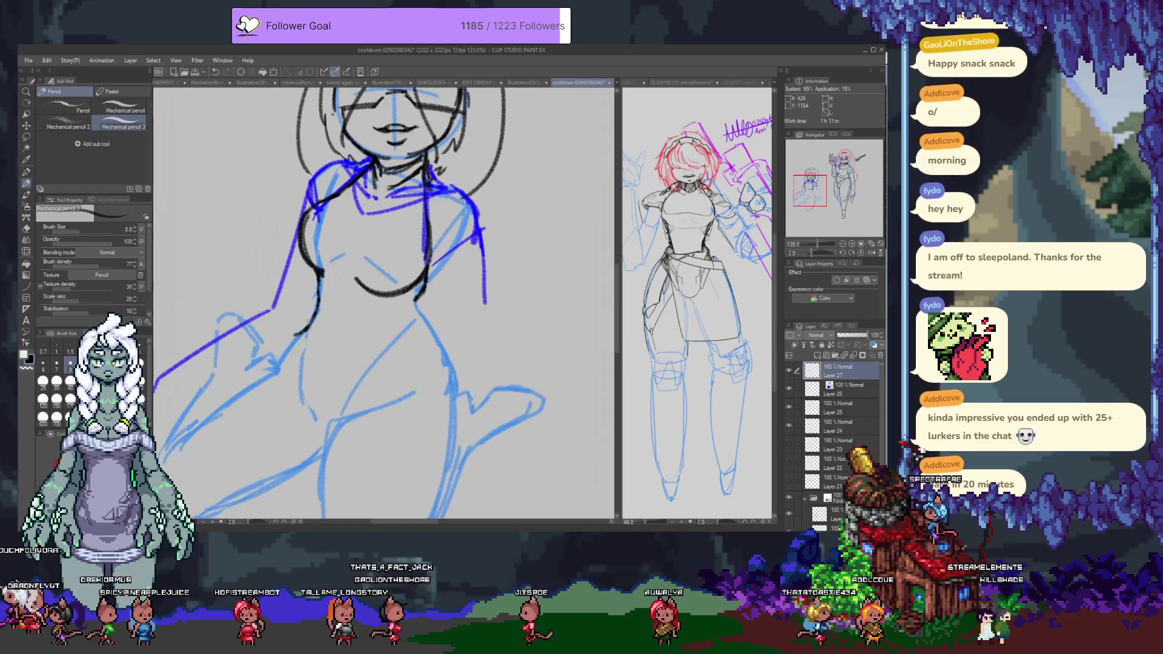
drag(316, 283, 282, 352)
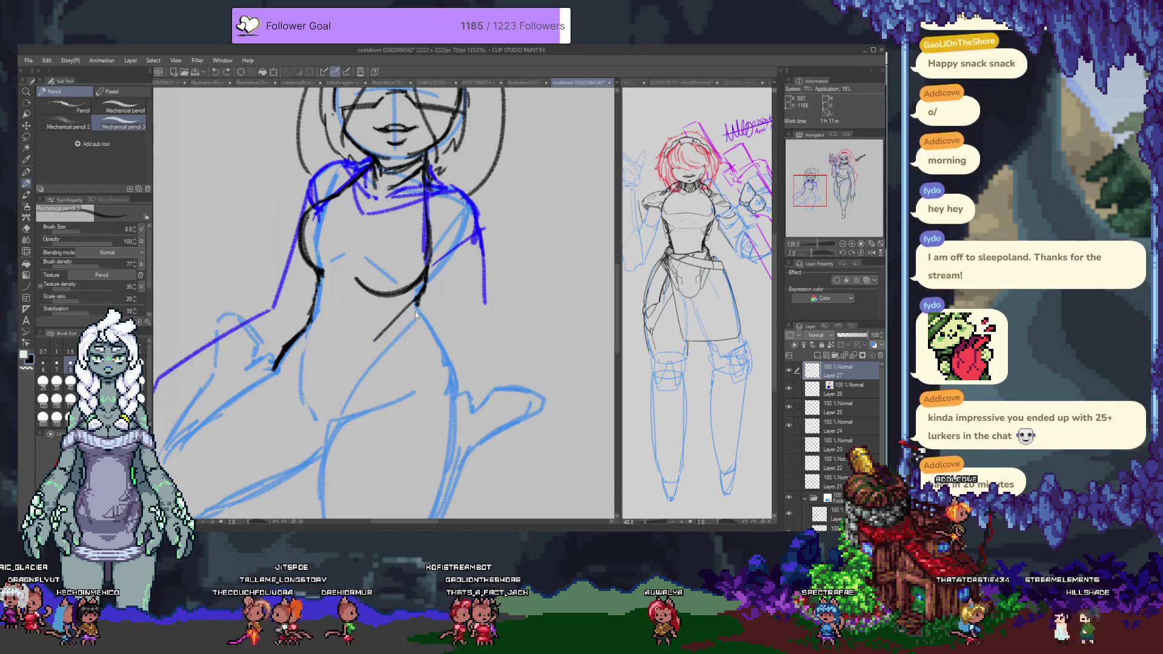
key(ctrl+z)
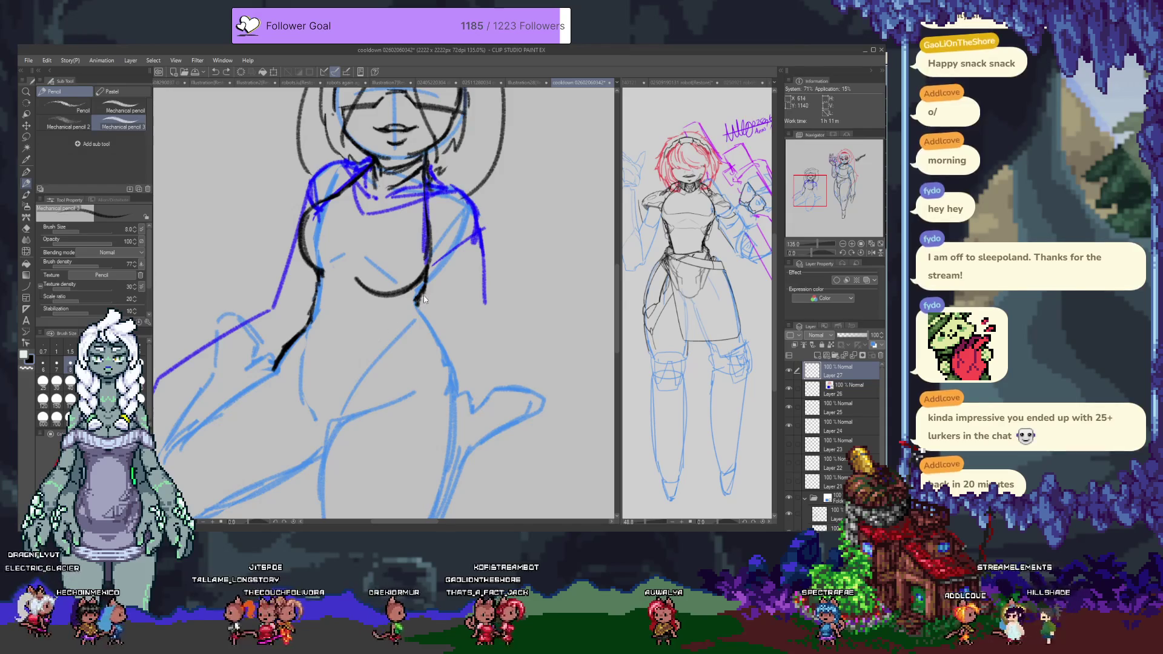
key(e)
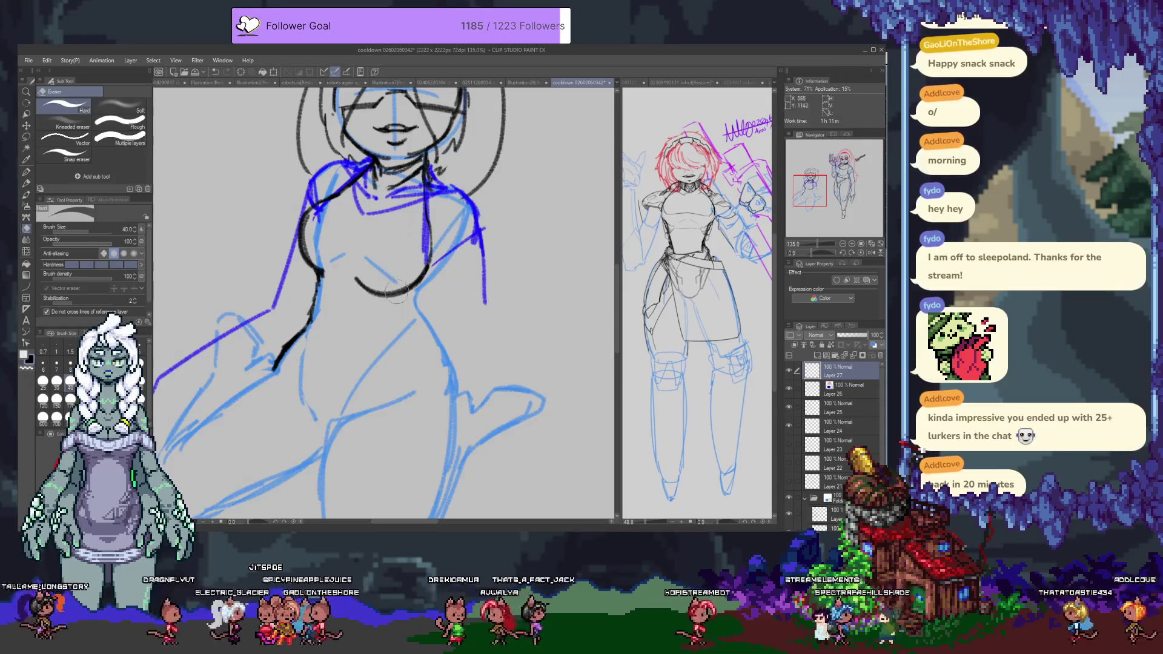
key(p)
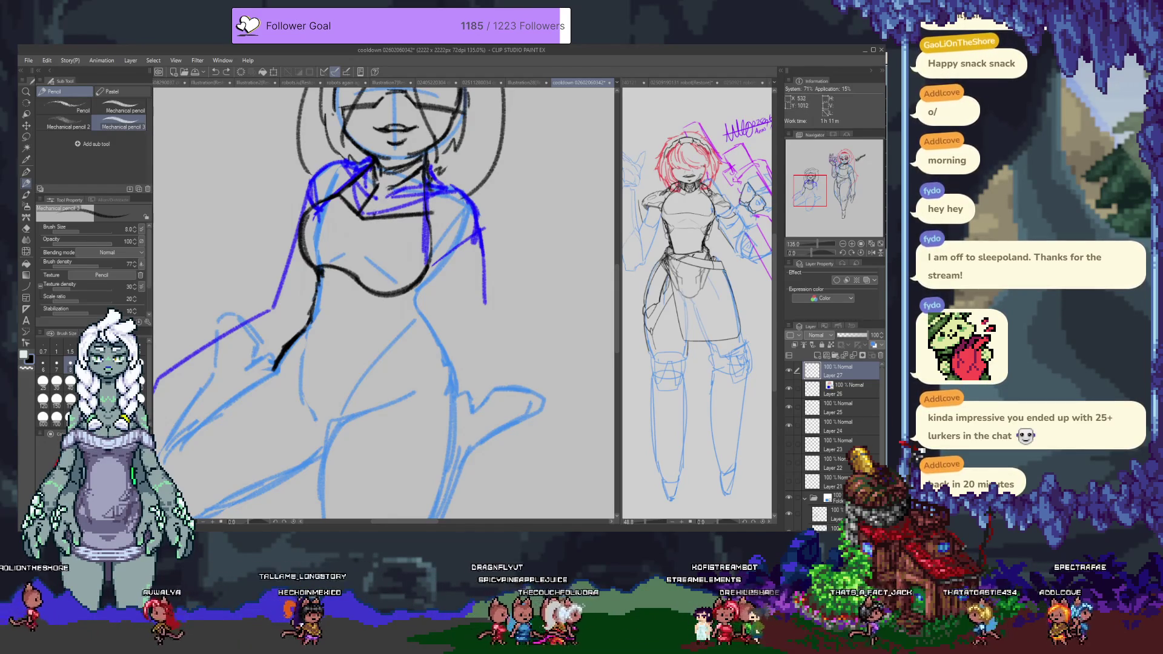
drag(376, 211, 335, 317)
drag(323, 369, 335, 356)
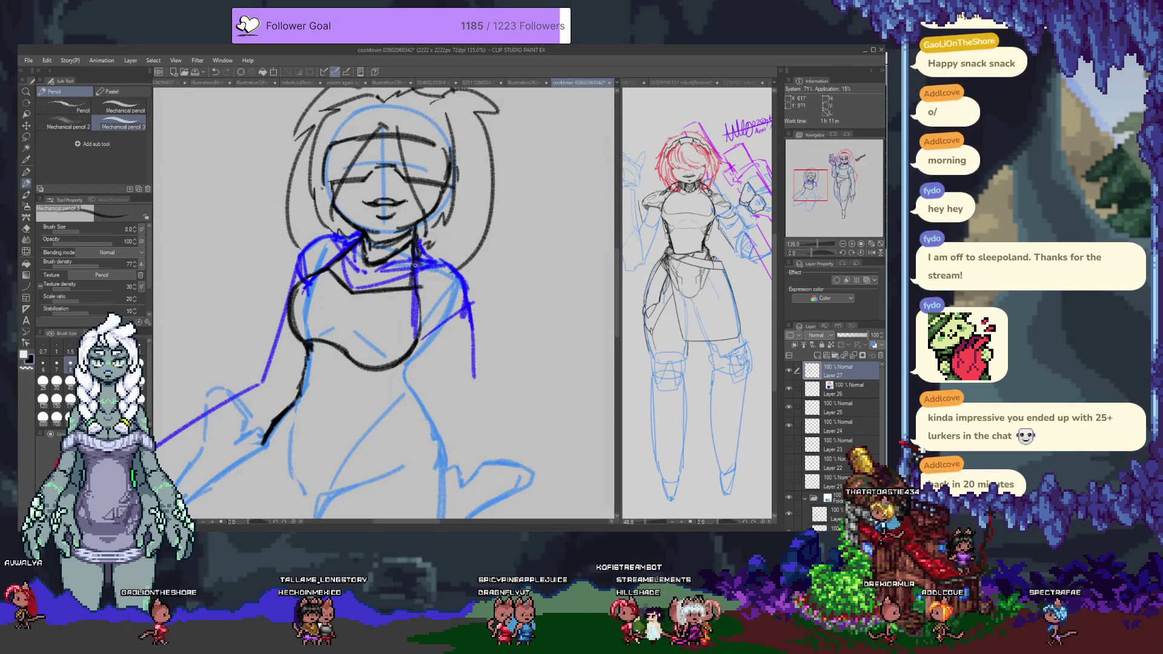
mouse_move(416, 278)
mouse_down()
mouse_move(424, 206)
mouse_move(452, 185)
mouse_up()
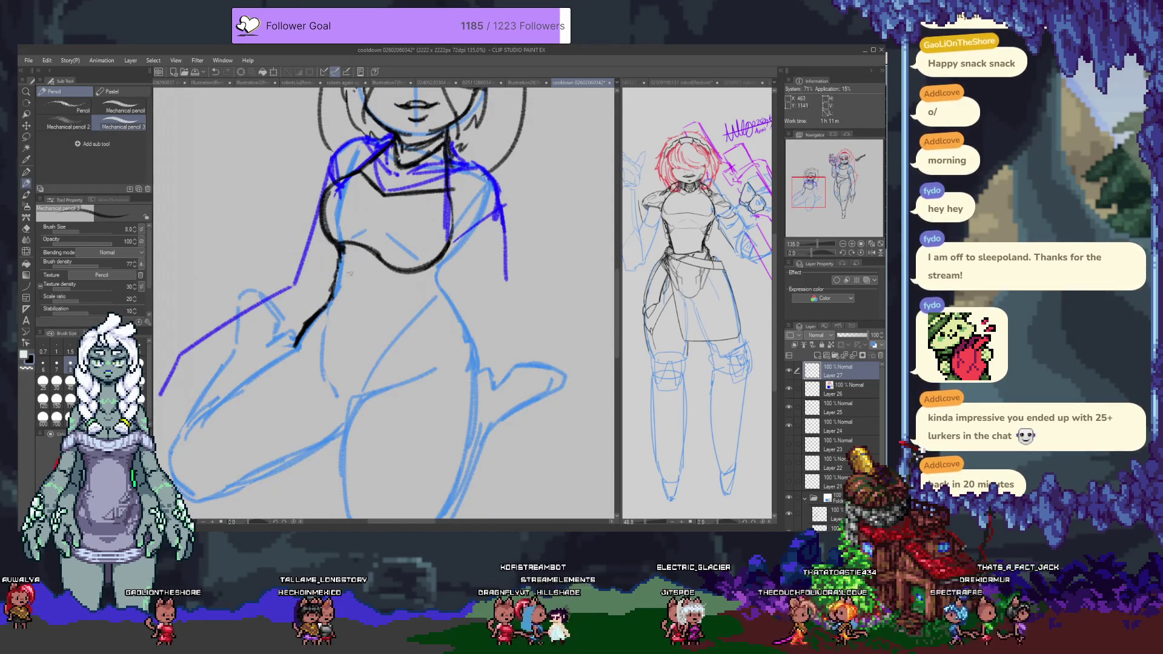
Step: Trim the under-chest line, then ink the cropped top's lower hem, waist side and hip lines
key(e)
mouse_move(337, 266)
mouse_down()
mouse_move(324, 306)
mouse_move(343, 259)
mouse_up()
key(p)
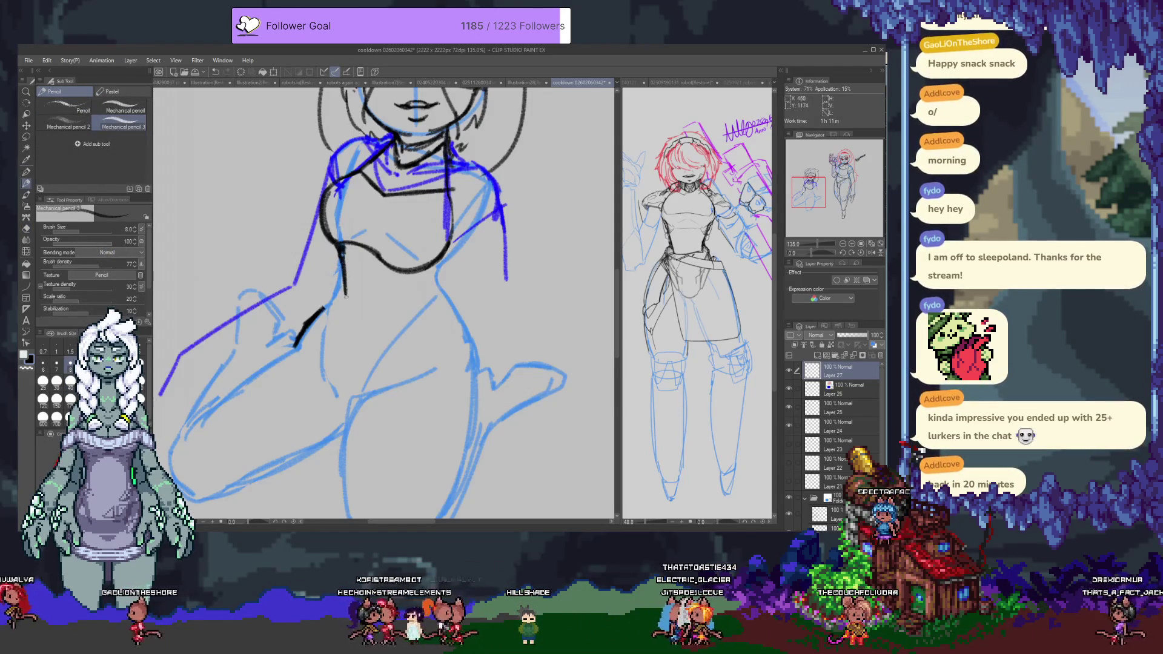
mouse_move(345, 294)
mouse_down()
mouse_move(408, 282)
mouse_move(451, 241)
mouse_up()
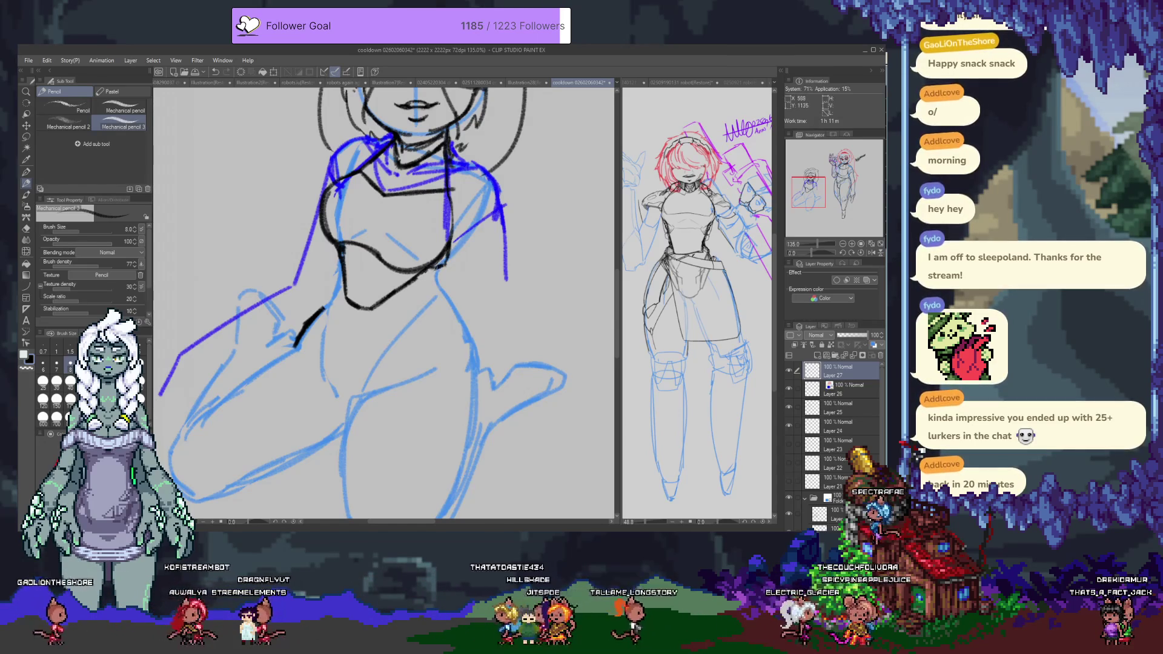
drag(326, 308, 324, 354)
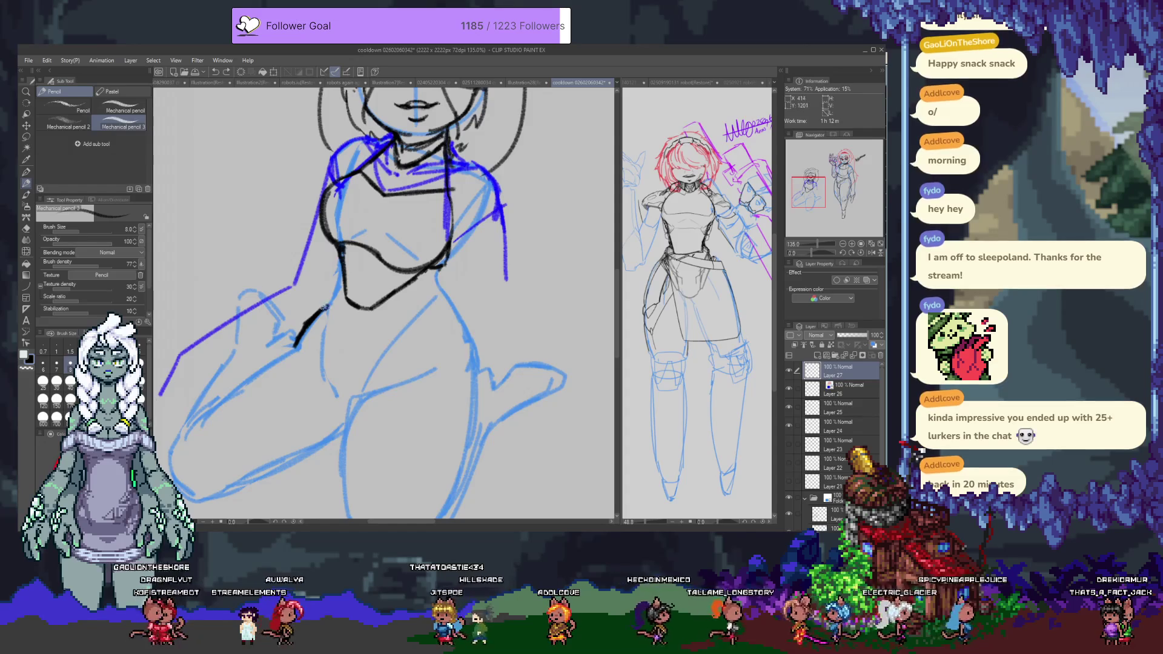
drag(337, 294, 355, 376)
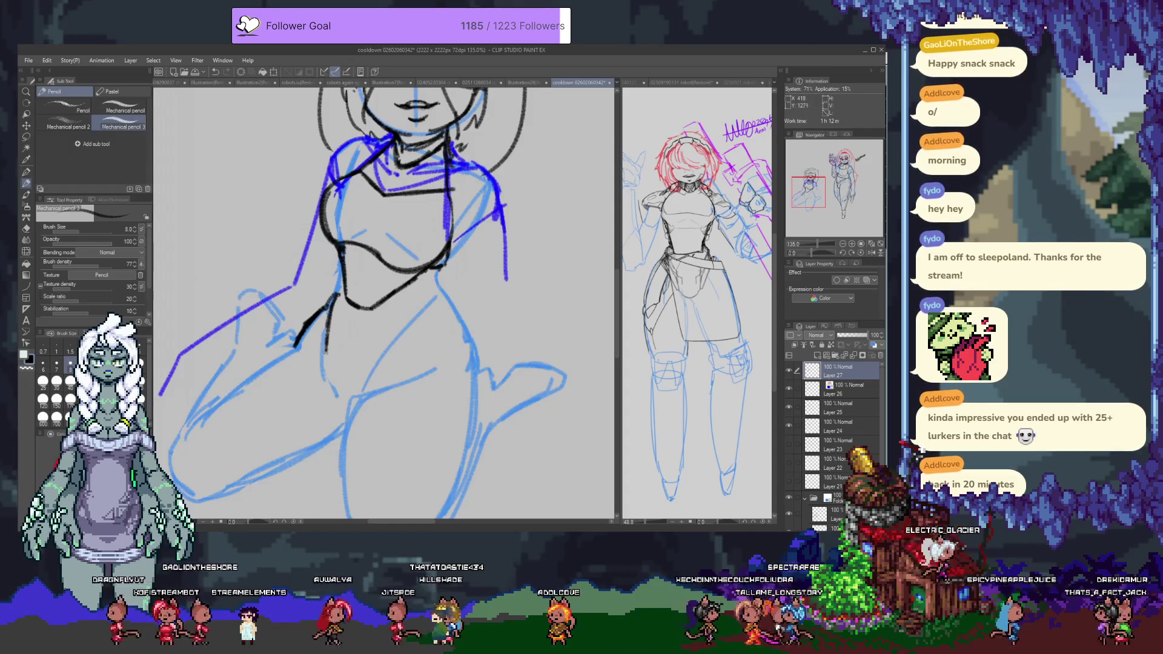
mouse_move(367, 374)
mouse_down()
mouse_move(427, 315)
mouse_move(315, 302)
mouse_move(460, 285)
mouse_move(444, 289)
mouse_up()
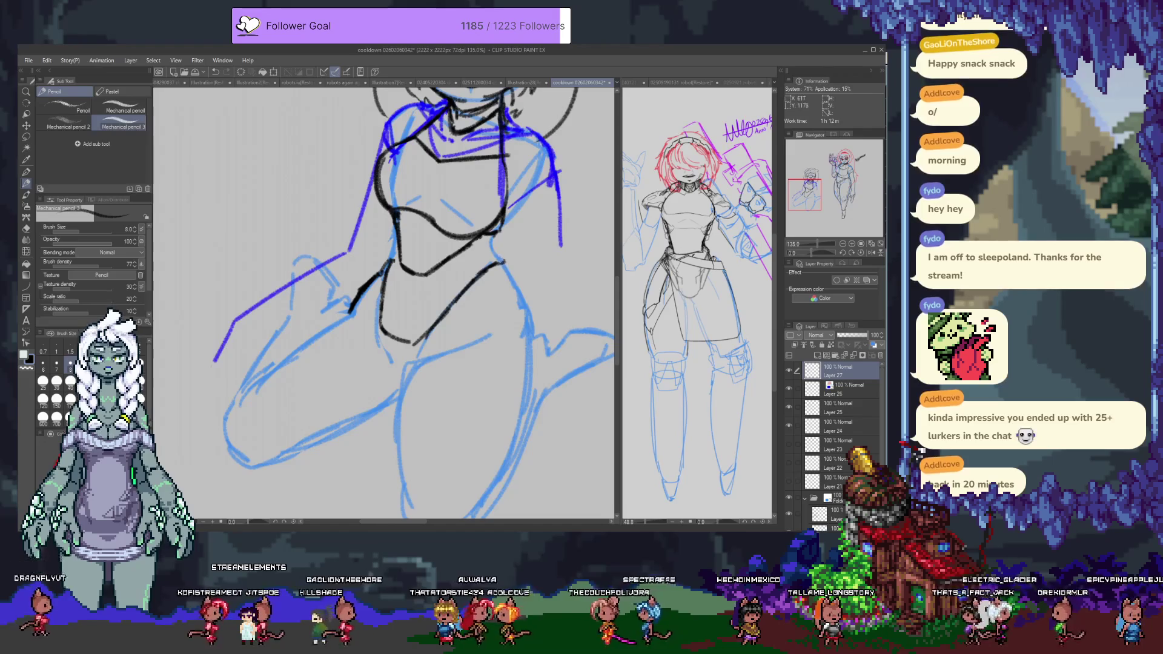
Step: Add a right-hip stroke, trim the waist stroke, and draw a line down the bodysuit front
drag(505, 263, 512, 282)
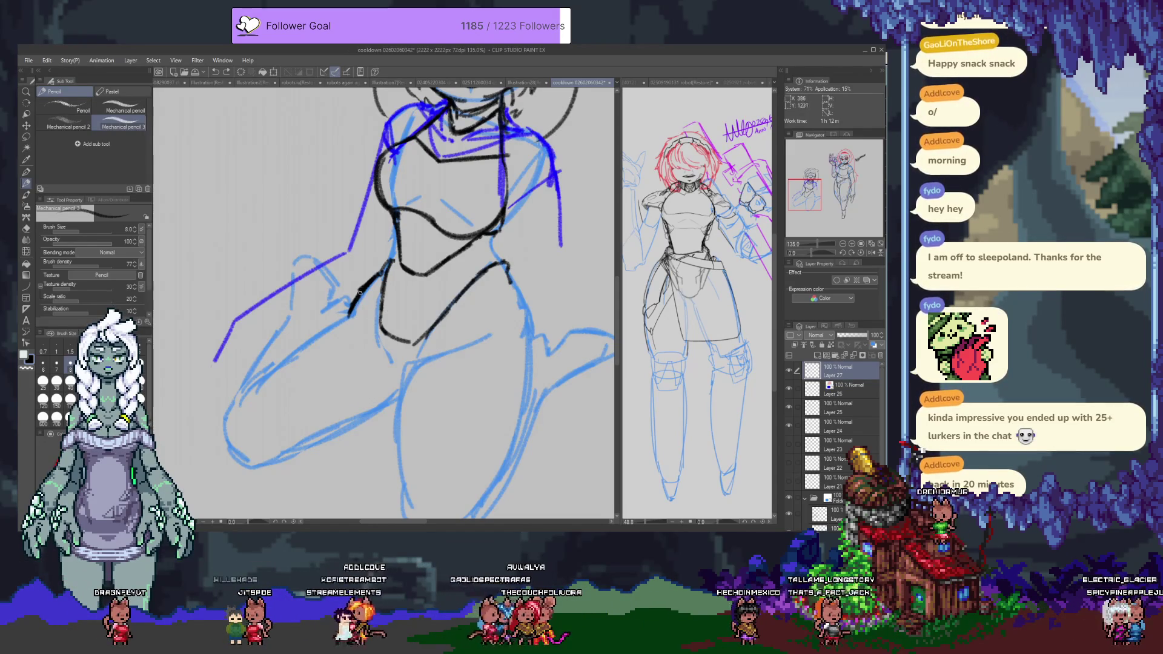
key(e)
drag(351, 312, 367, 283)
key(p)
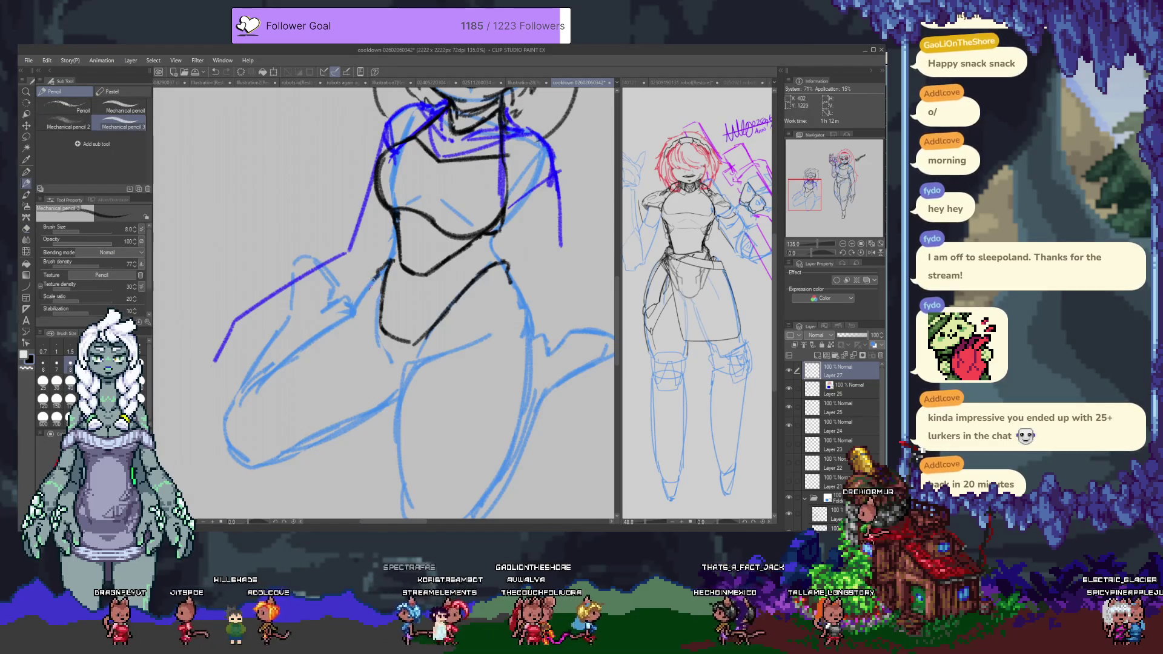
drag(388, 262, 362, 335)
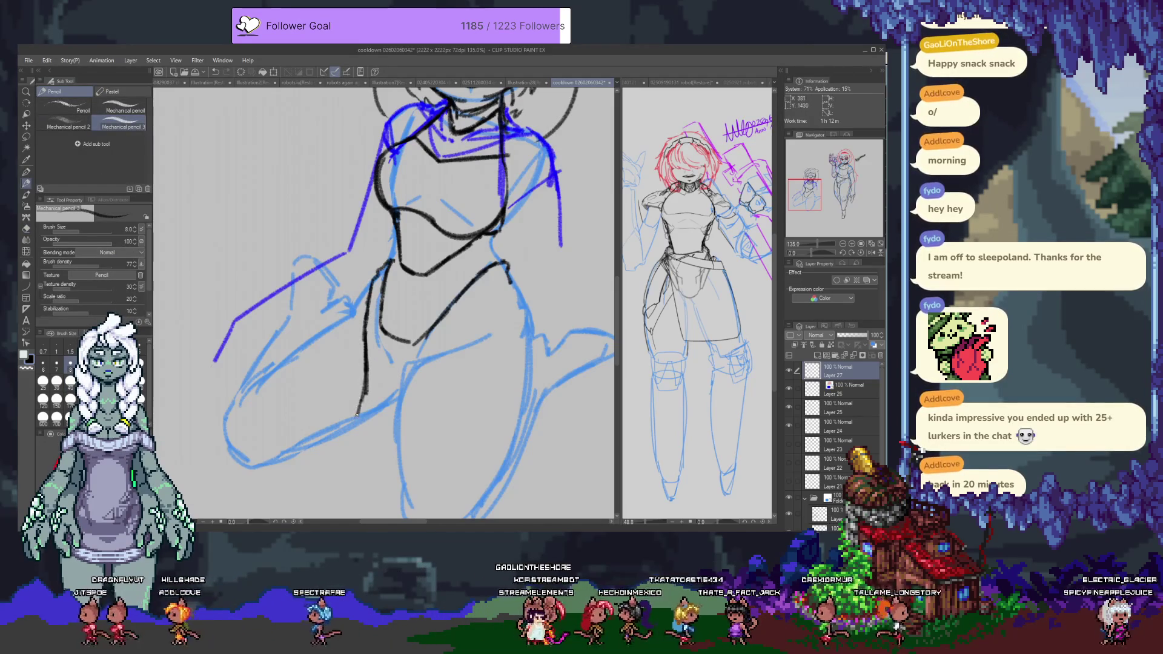
Step: Draw a flatter thigh stroke, extend the leg line upward, and add a short waist stroke
mouse_move(336, 430)
mouse_down()
mouse_move(375, 337)
mouse_move(280, 428)
mouse_move(380, 479)
mouse_up()
key(ctrl+z)
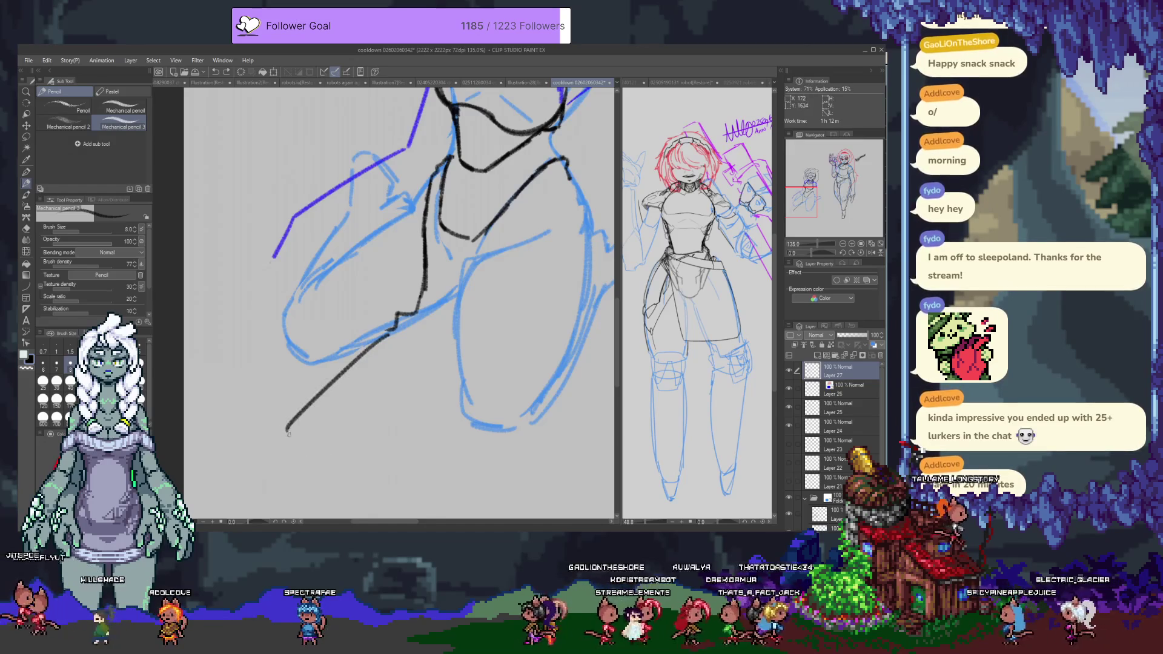
mouse_move(286, 431)
mouse_down()
mouse_move(367, 456)
mouse_move(446, 340)
mouse_up()
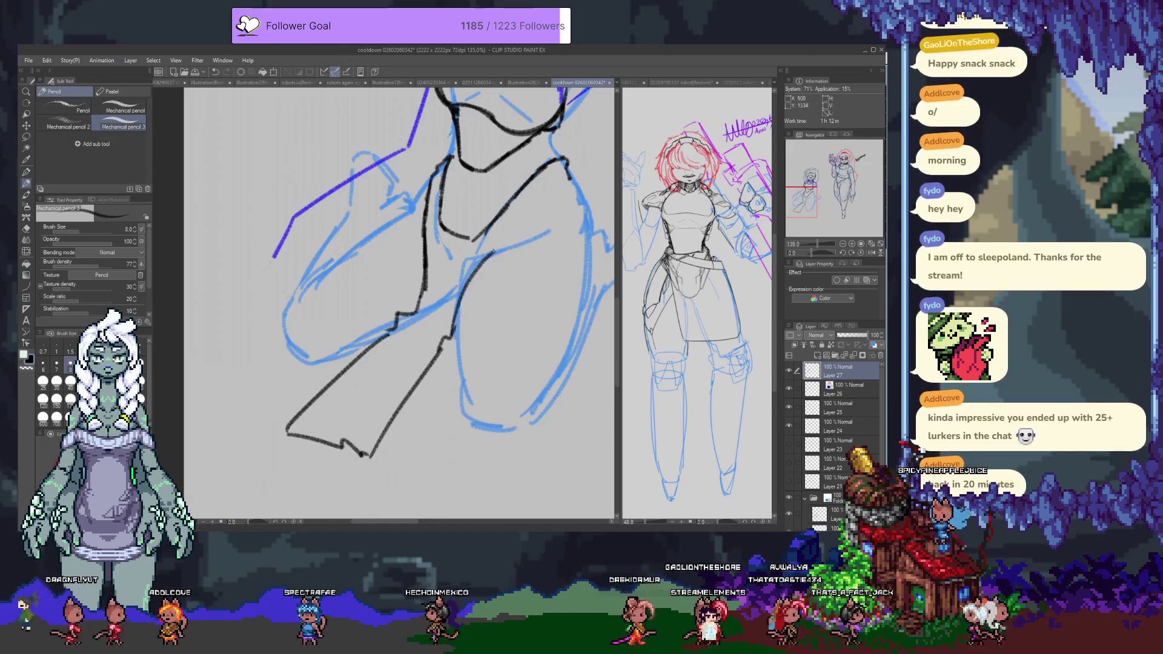
drag(453, 336, 474, 276)
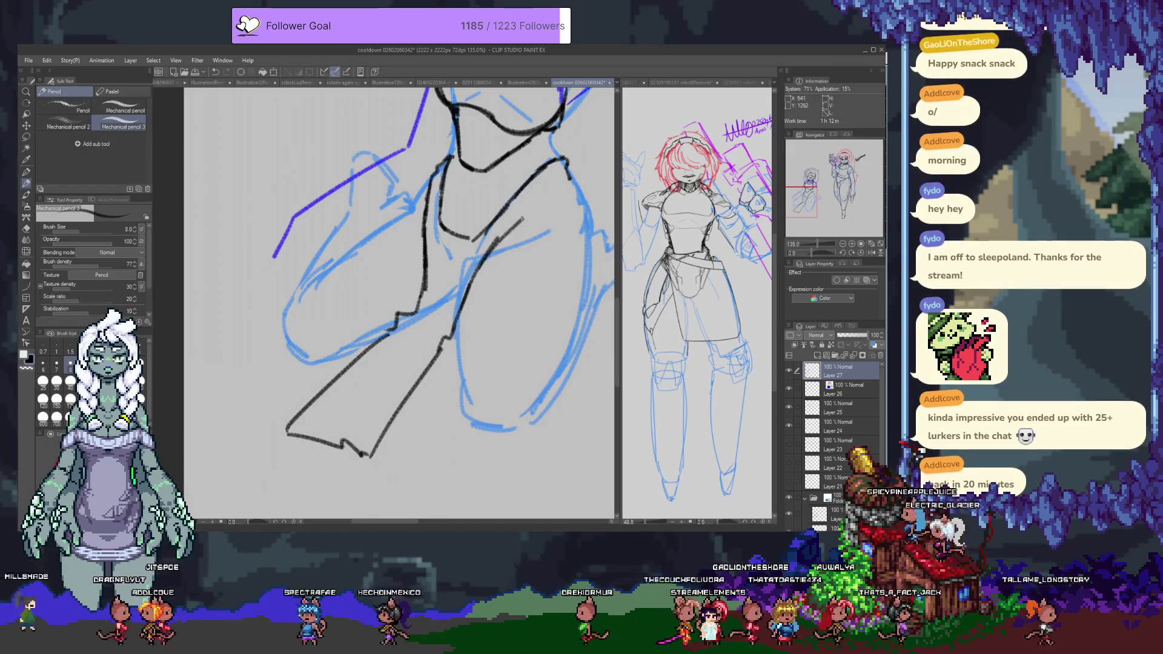
mouse_move(589, 110)
mouse_down()
mouse_move(441, 313)
mouse_move(416, 322)
mouse_up()
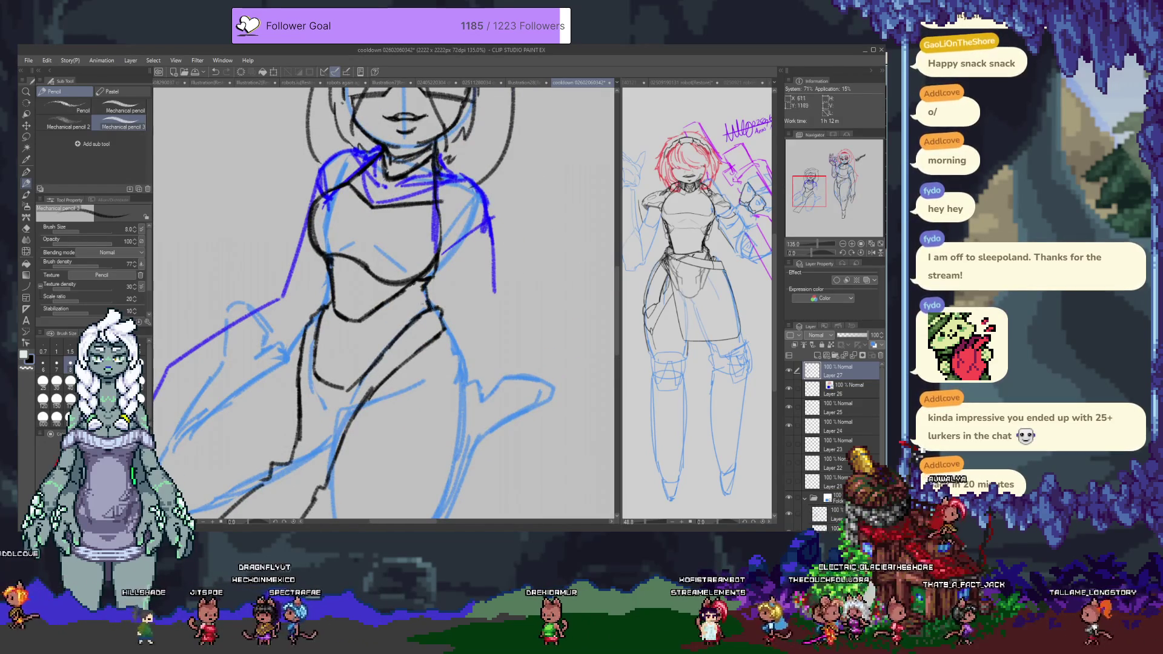
drag(320, 316, 336, 329)
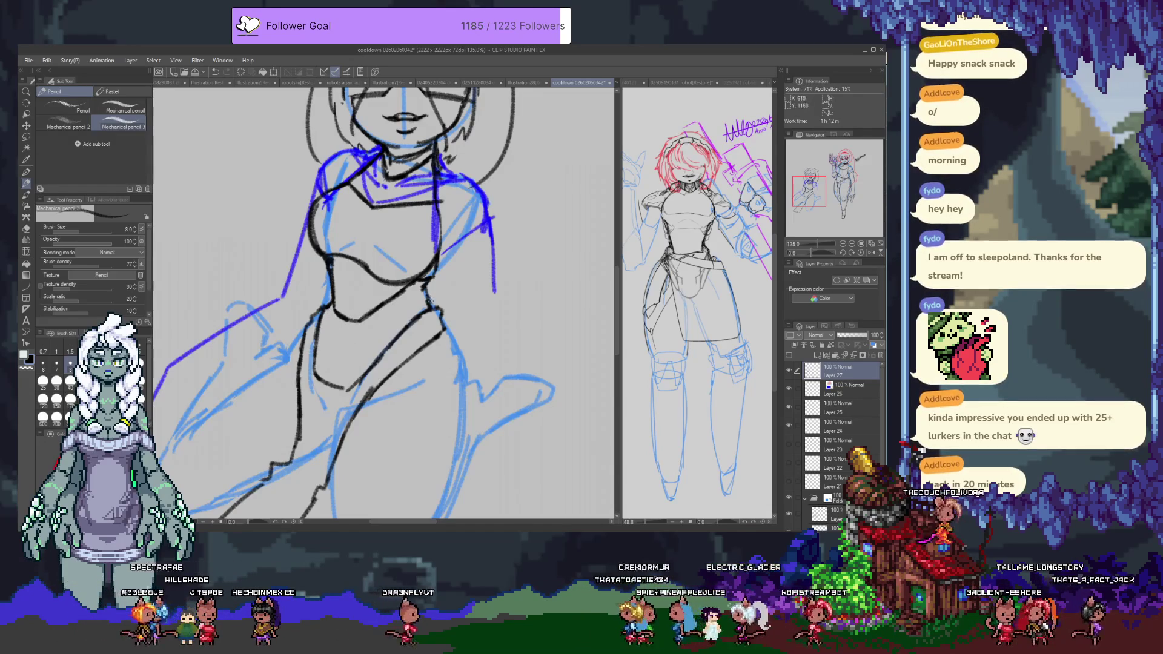
mouse_move(404, 384)
mouse_down()
mouse_move(463, 314)
mouse_move(379, 457)
mouse_up()
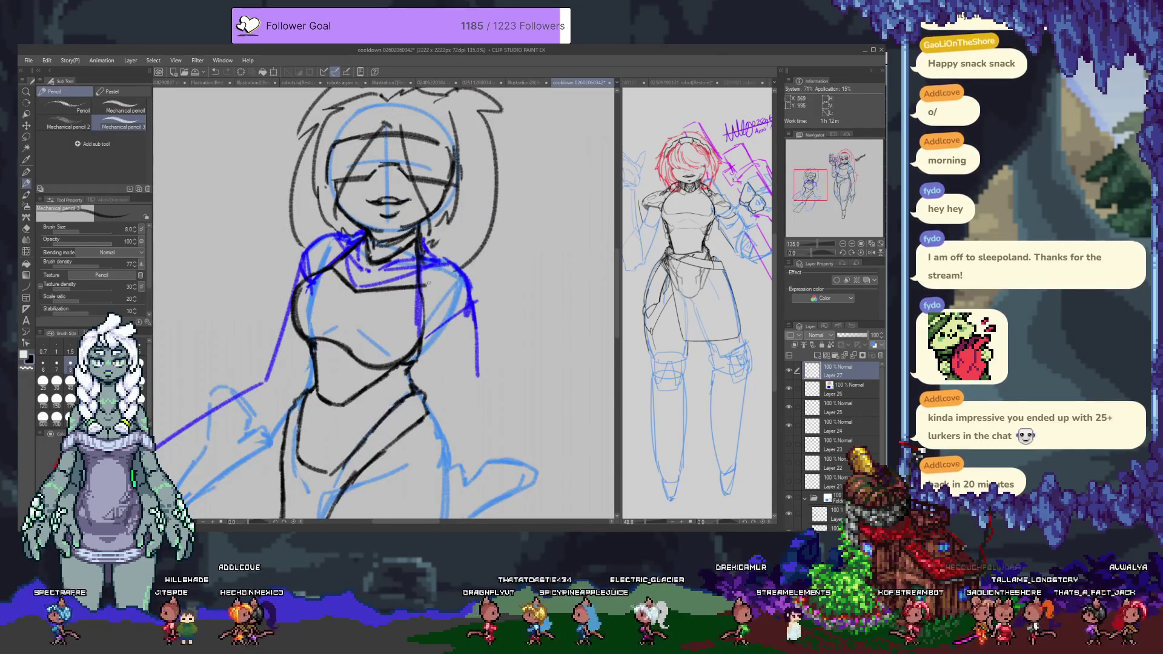
ctrl+shift+click(473, 286)
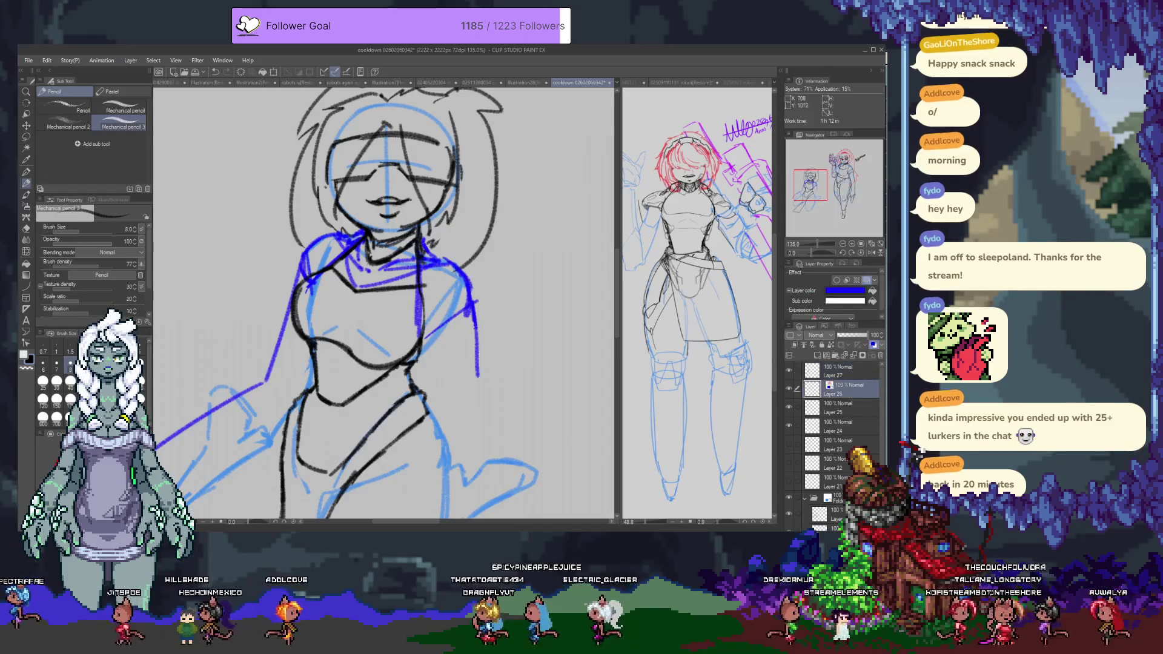
Step: On Layer 26, redraw the blue guide line beside the arm after two undone attempts
mouse_move(423, 340)
mouse_down()
mouse_move(399, 237)
mouse_move(422, 283)
mouse_up()
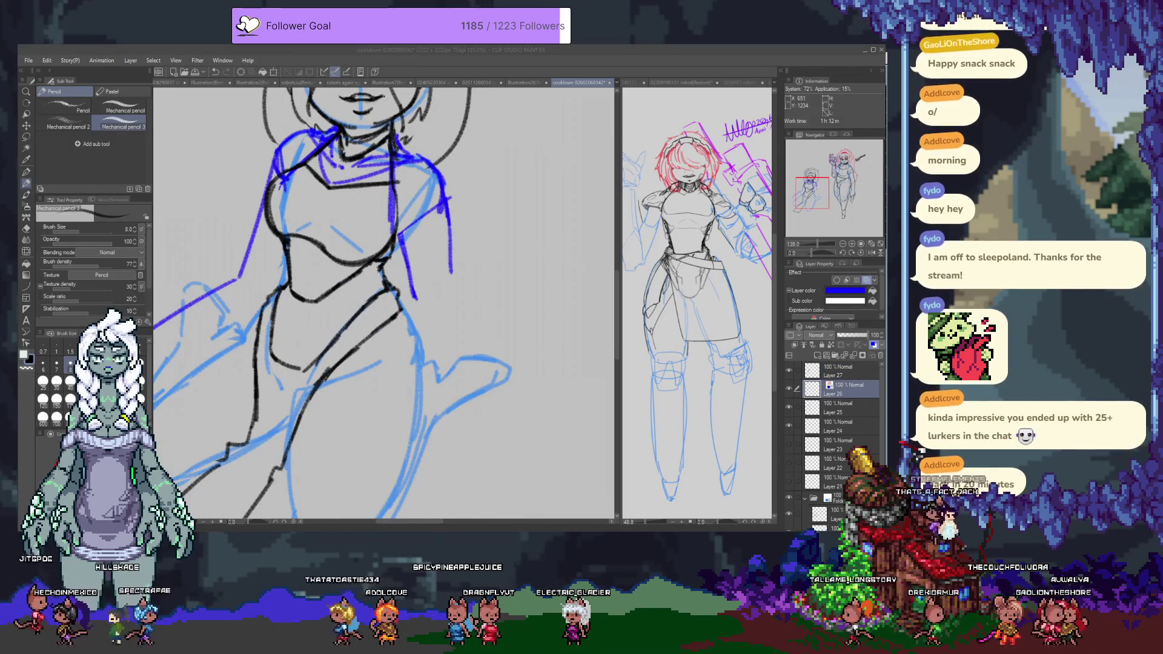
key(ctrl+z)
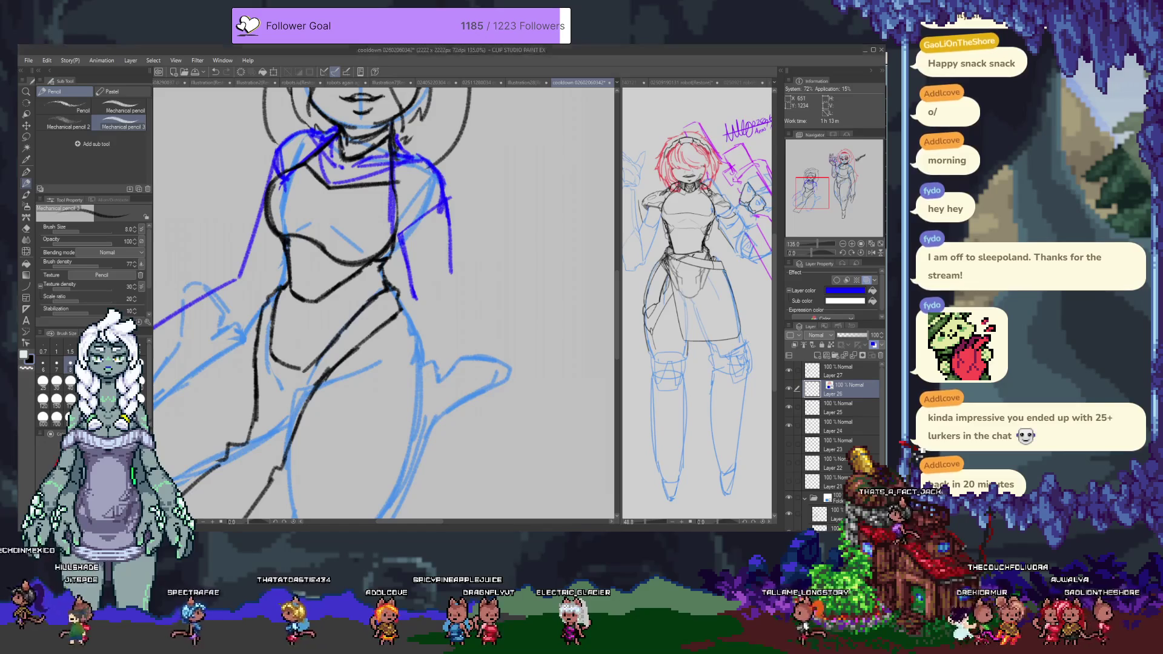
drag(399, 233, 409, 271)
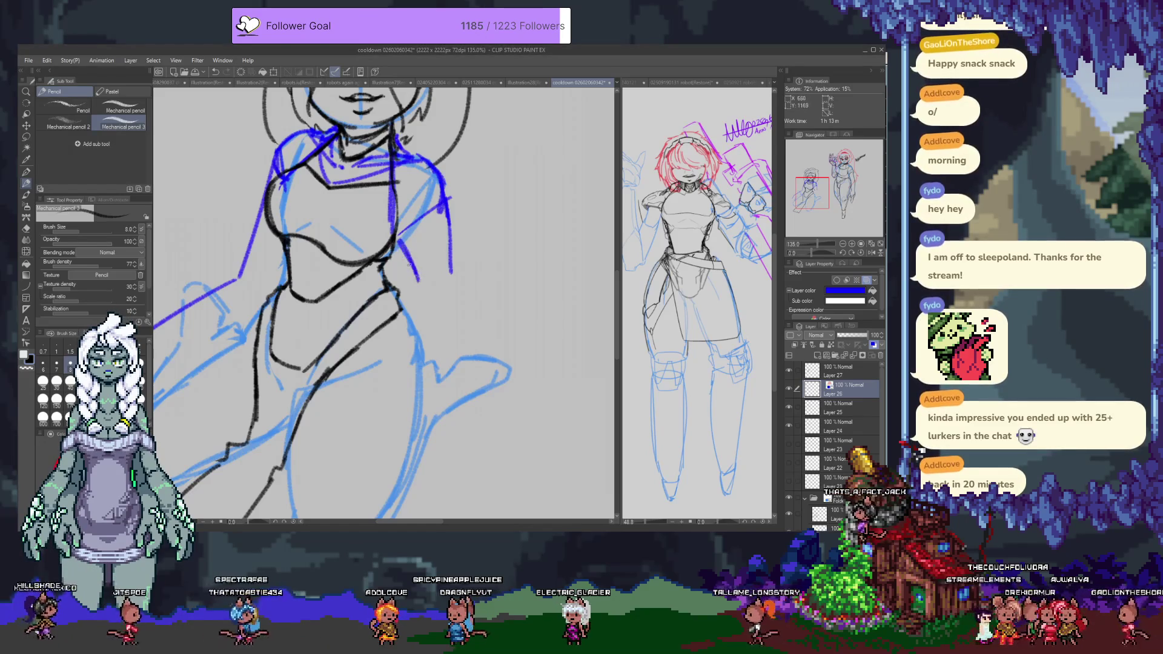
key(ctrl+z)
mouse_move(404, 254)
mouse_down()
mouse_move(418, 376)
mouse_move(547, 242)
mouse_up()
Step: Zoom out to 81% and draw a blue diagonal line for the raised arm
scroll(547, 242, down, 2)
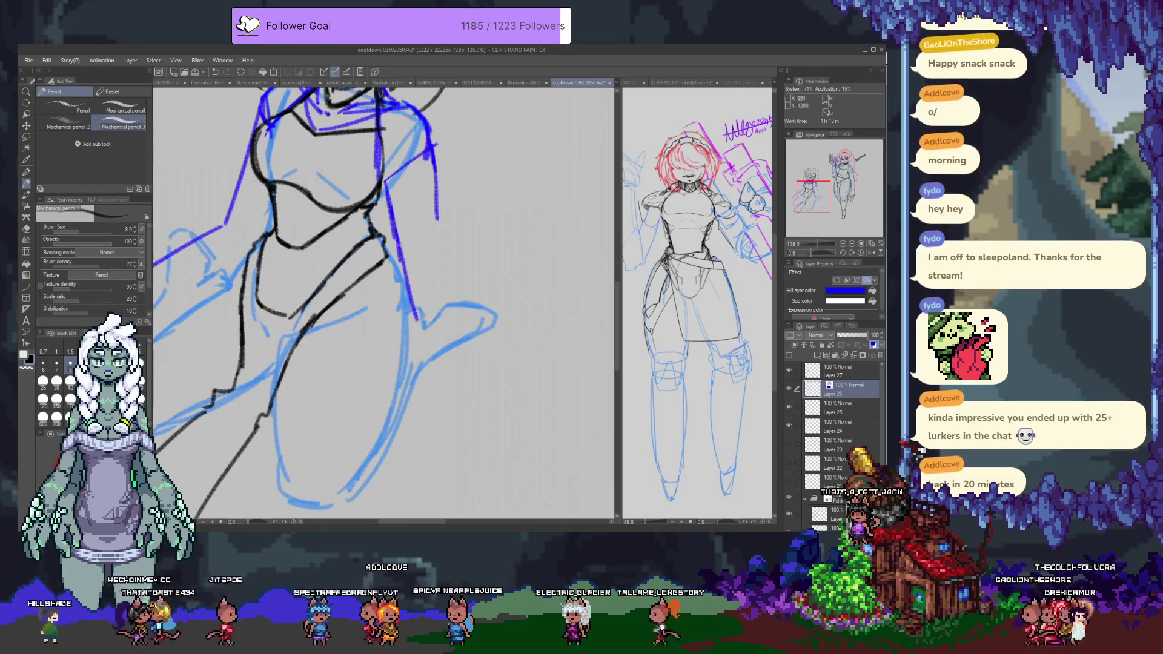
scroll(547, 242, down, 2)
drag(429, 233, 424, 276)
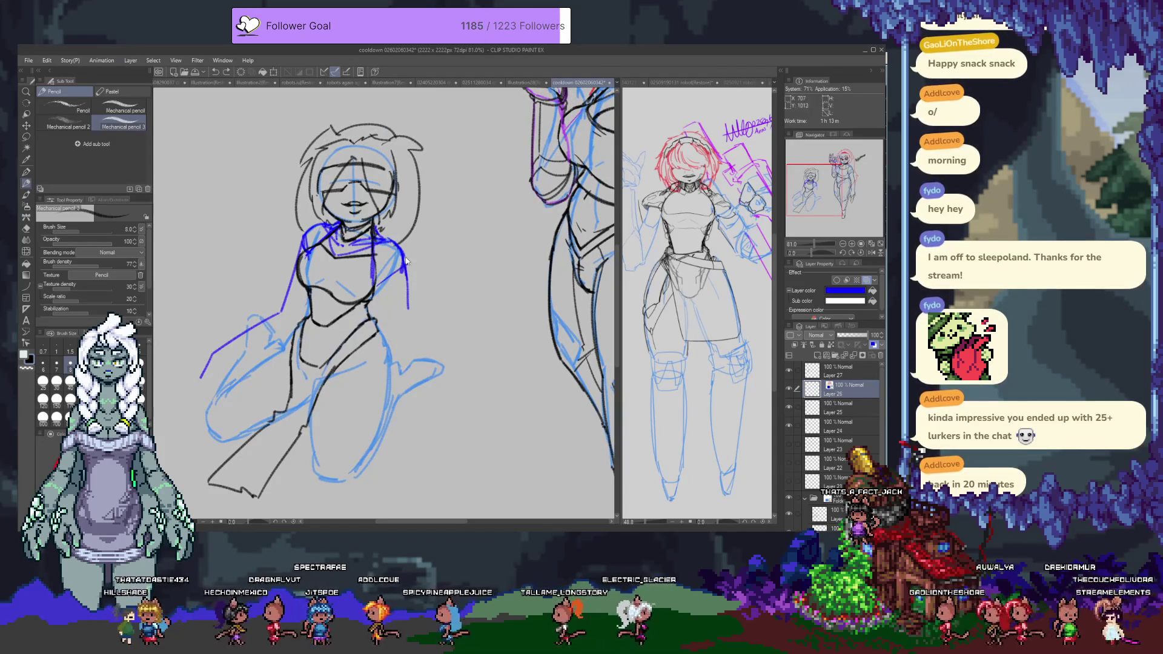
key(e)
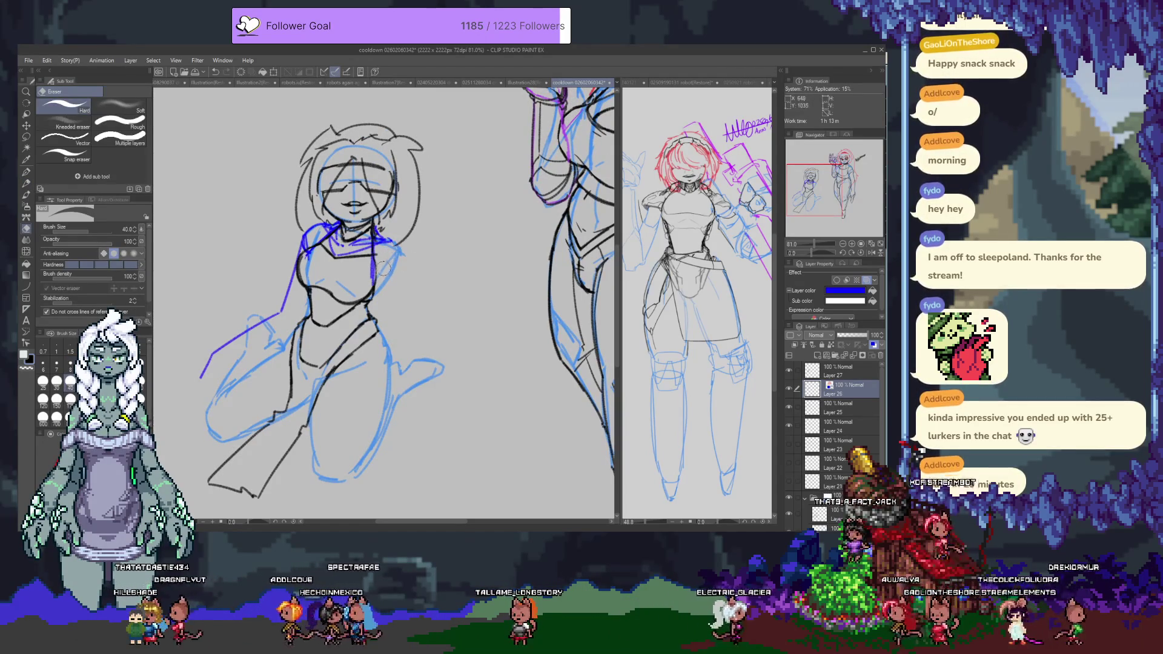
key(p)
drag(376, 242, 447, 195)
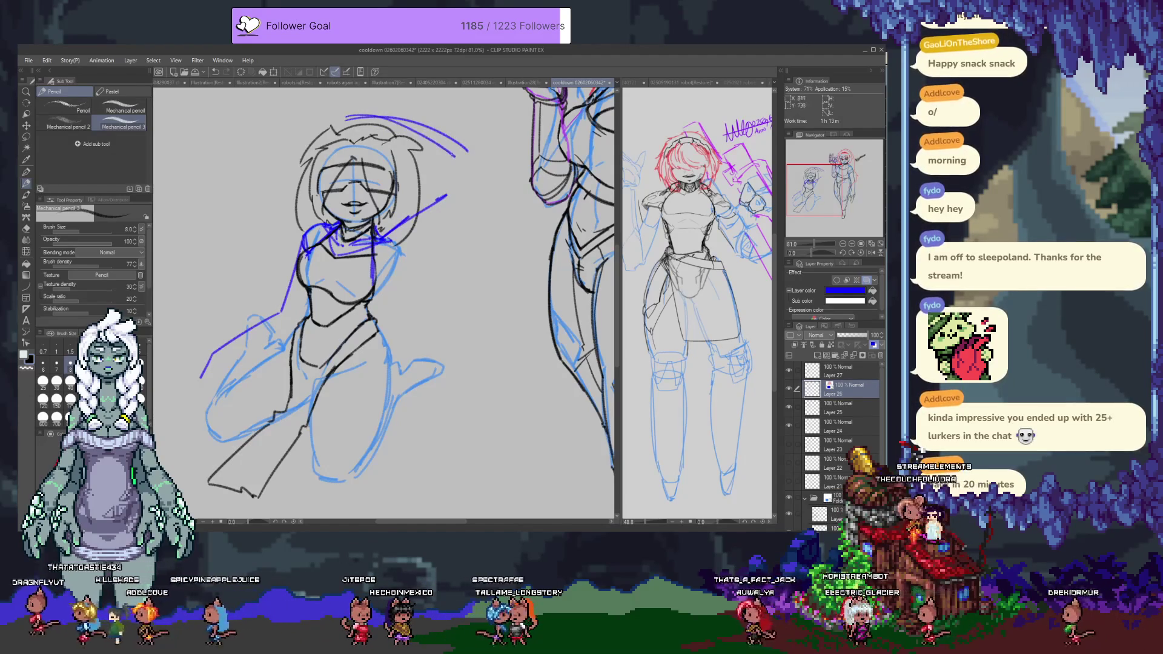
Step: Continue the arc beside the head and erase part of the diagonal and a stray tick
drag(478, 161, 479, 190)
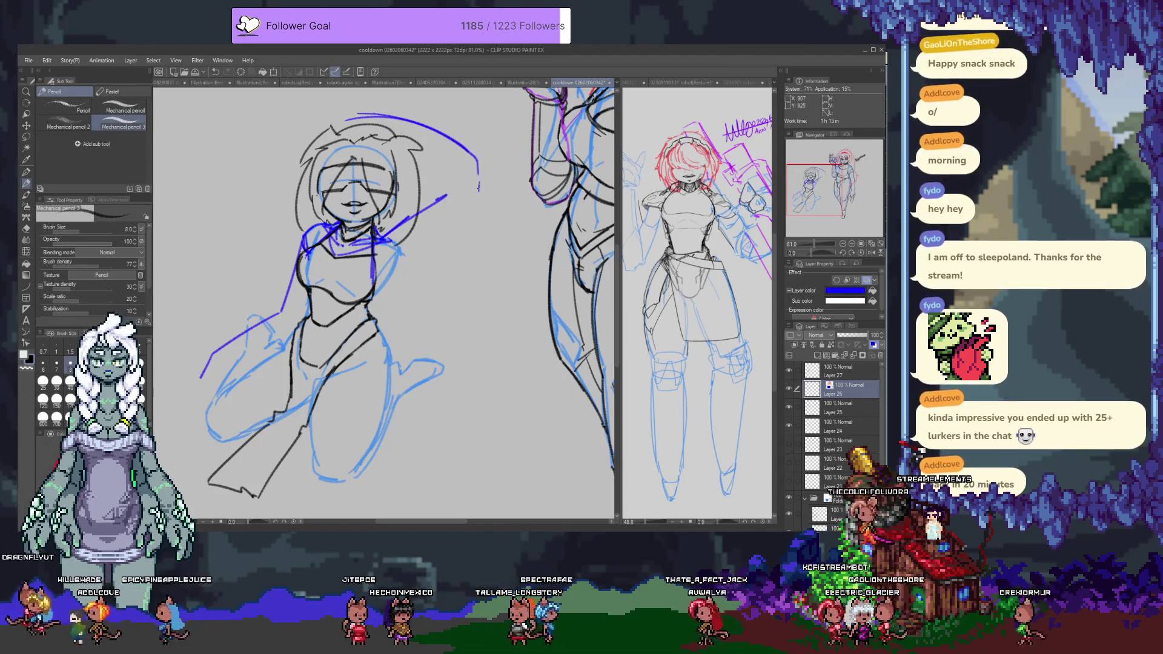
key(e)
drag(418, 211, 453, 196)
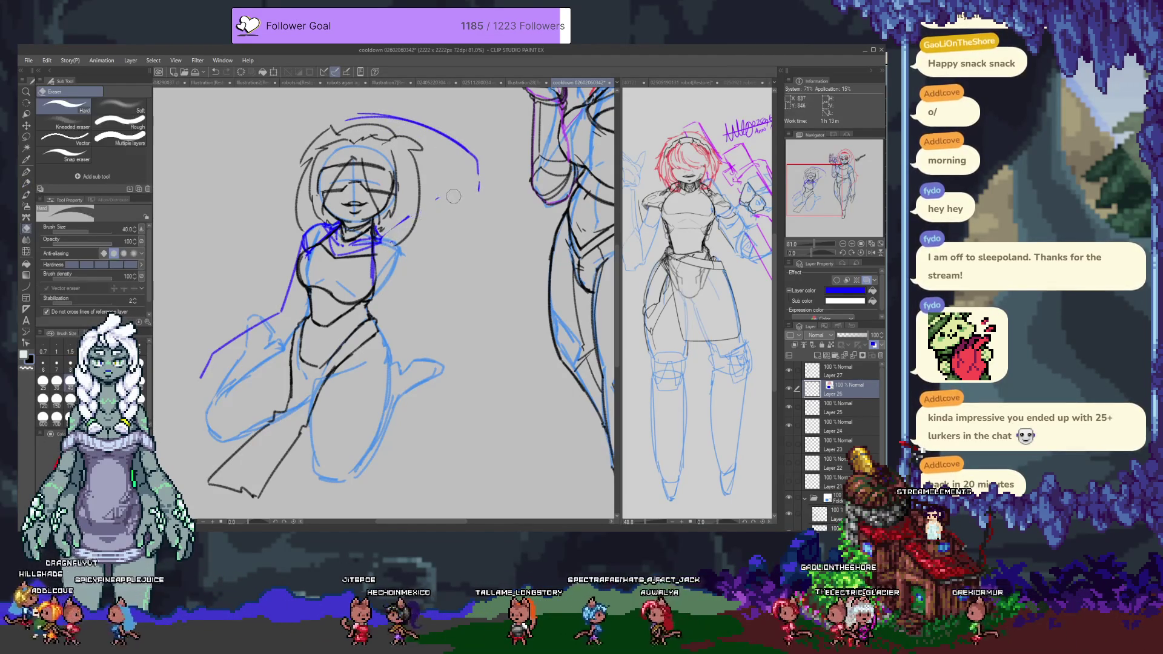
key(p)
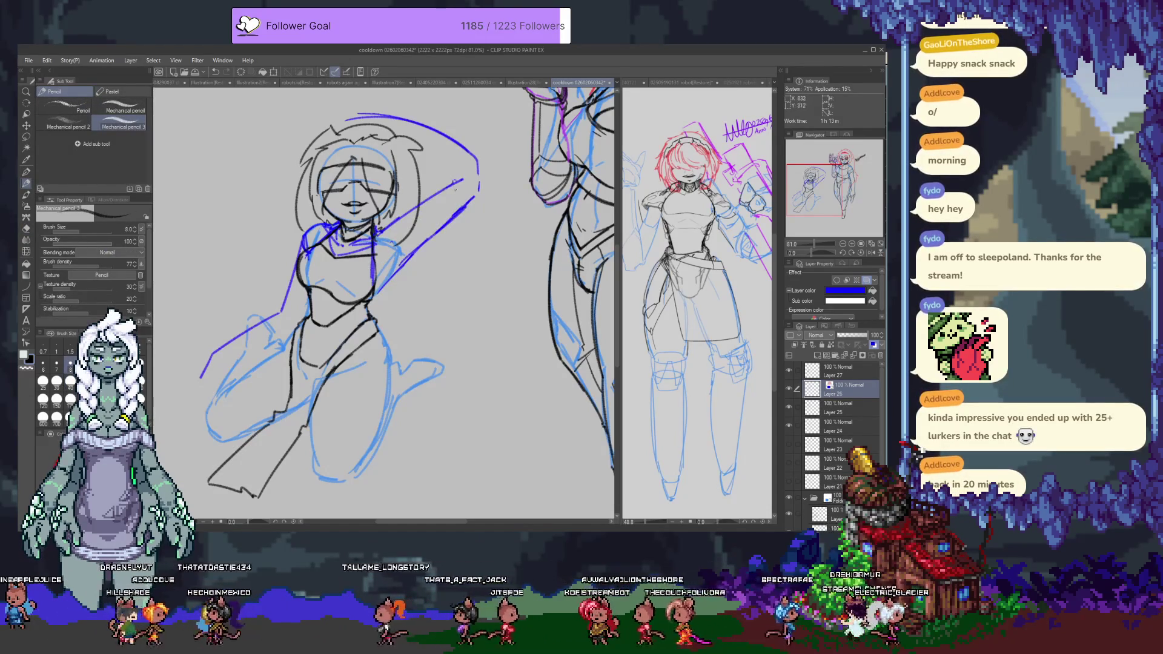
key(e)
click(481, 194)
key(p)
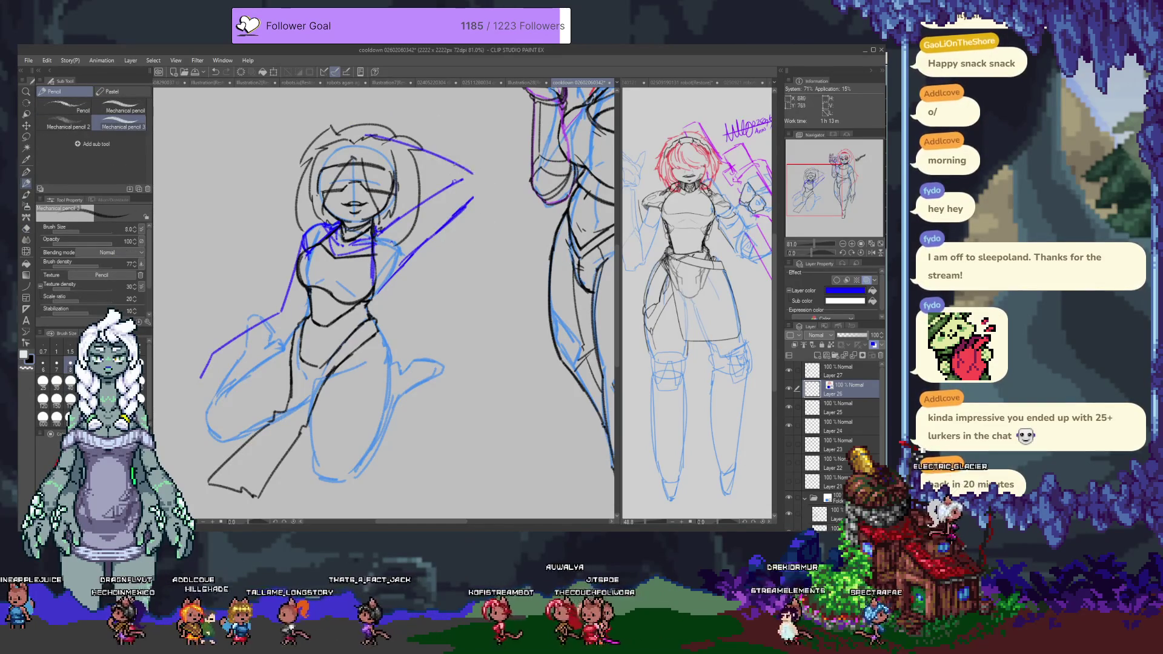
Step: Redraw the arm arc over the hair, add the forearm line, and rough in the hair outline
key(ctrl+z)
mouse_move(331, 125)
mouse_down()
mouse_move(465, 165)
mouse_move(476, 200)
mouse_up()
drag(380, 157, 445, 189)
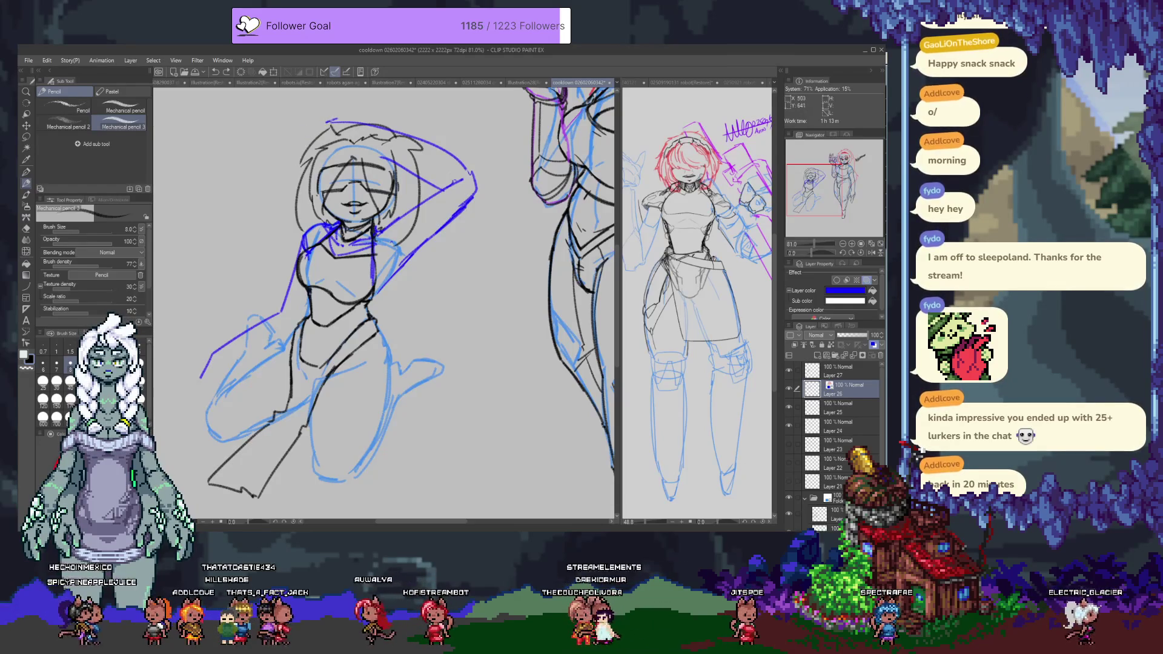
mouse_move(336, 119)
mouse_down()
mouse_move(280, 143)
mouse_move(301, 182)
mouse_up()
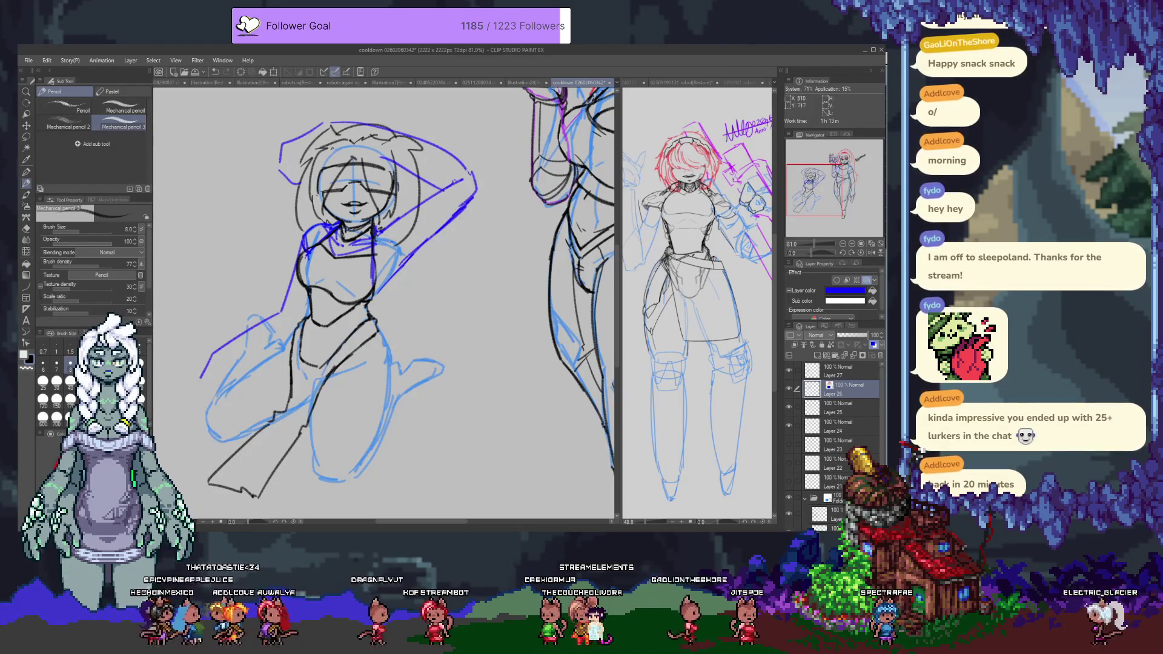
key(ctrl+z)
key(ctrl+z)
key(ctrl+y)
key(ctrl+y)
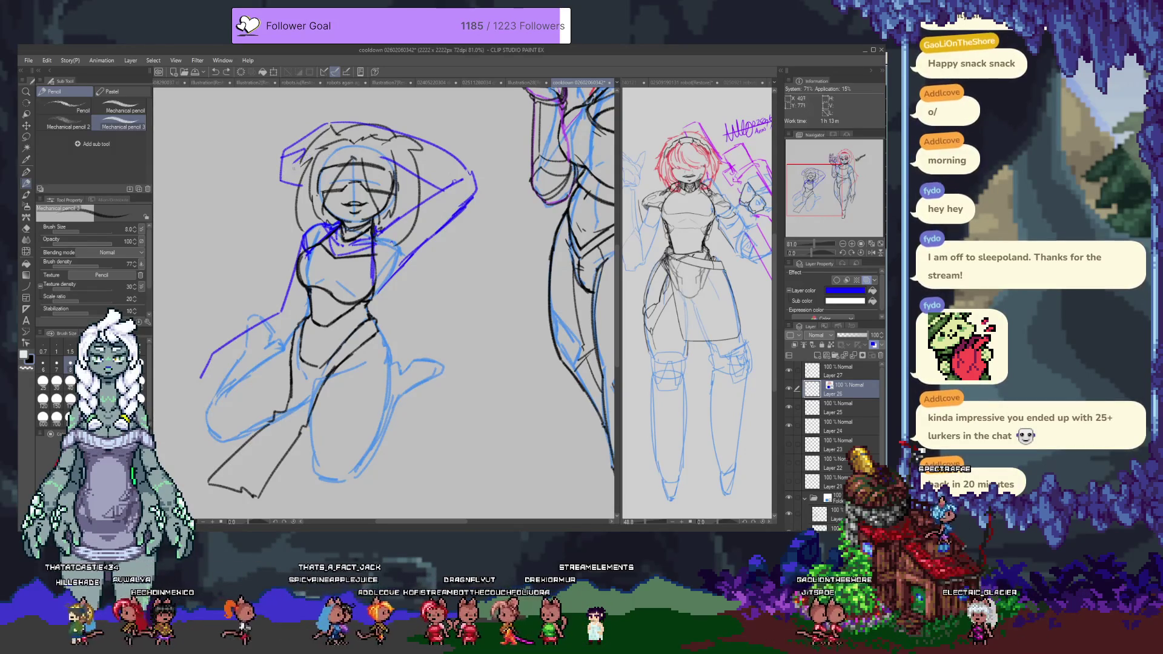
key(ctrl+z)
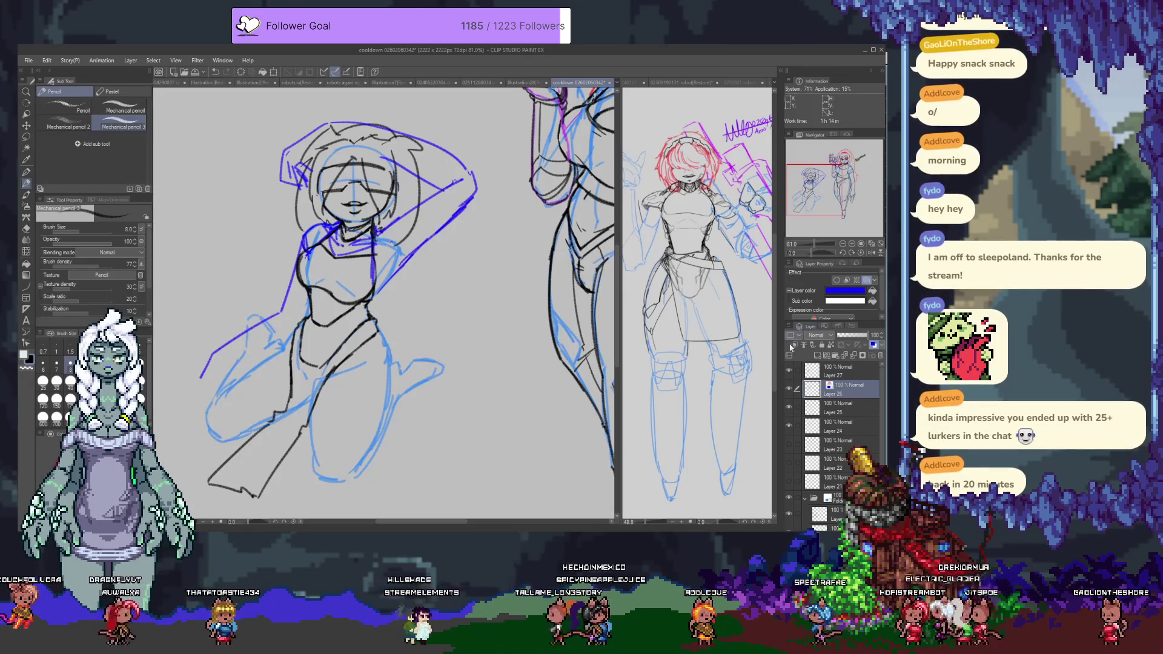
Step: Duplicate Layer 26, hide the original, and erase the left end of a blue leg stroke
click(797, 388)
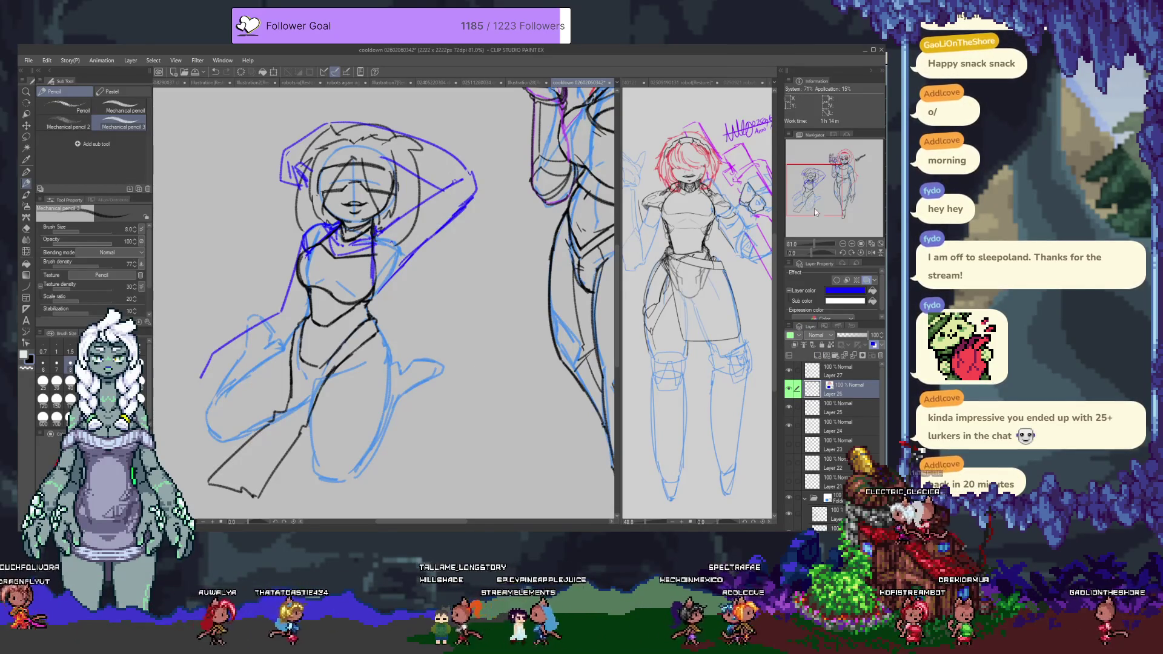
key(ctrl+j)
click(790, 409)
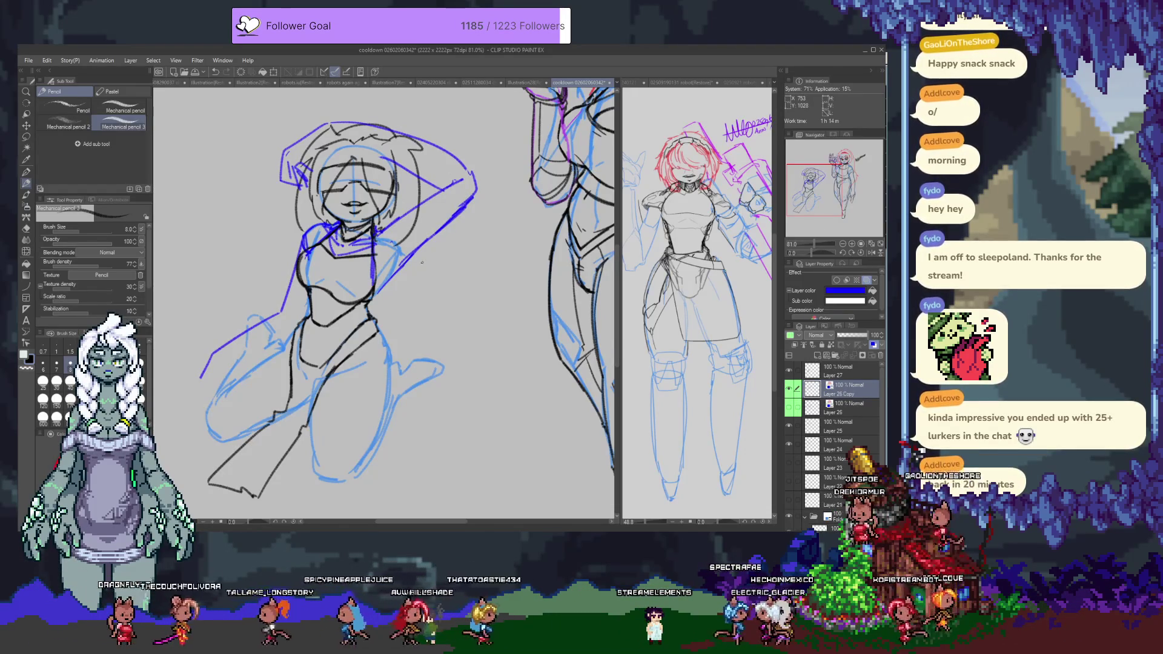
key(e)
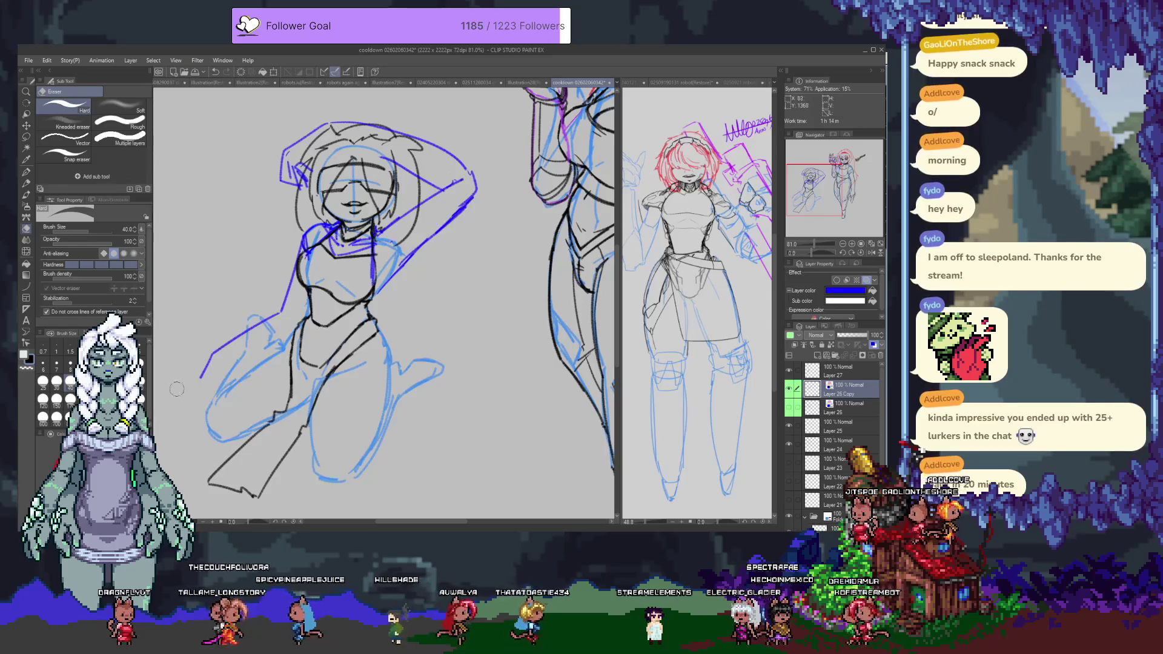
mouse_move(214, 355)
mouse_down()
mouse_move(284, 303)
mouse_move(295, 248)
mouse_up()
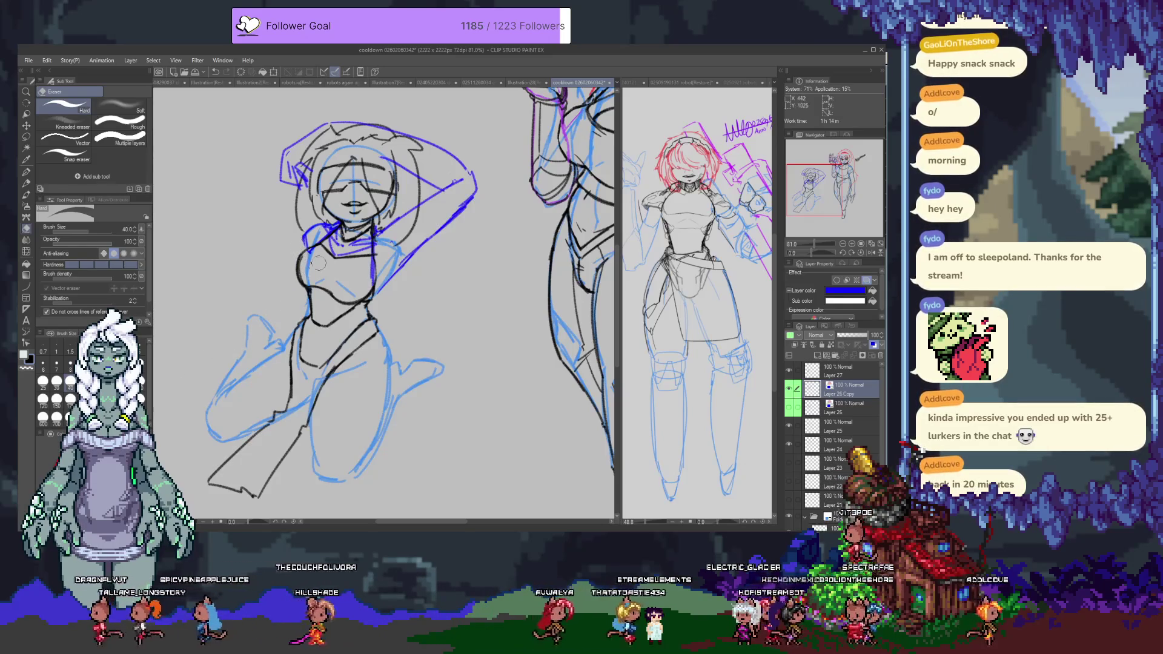
key(p)
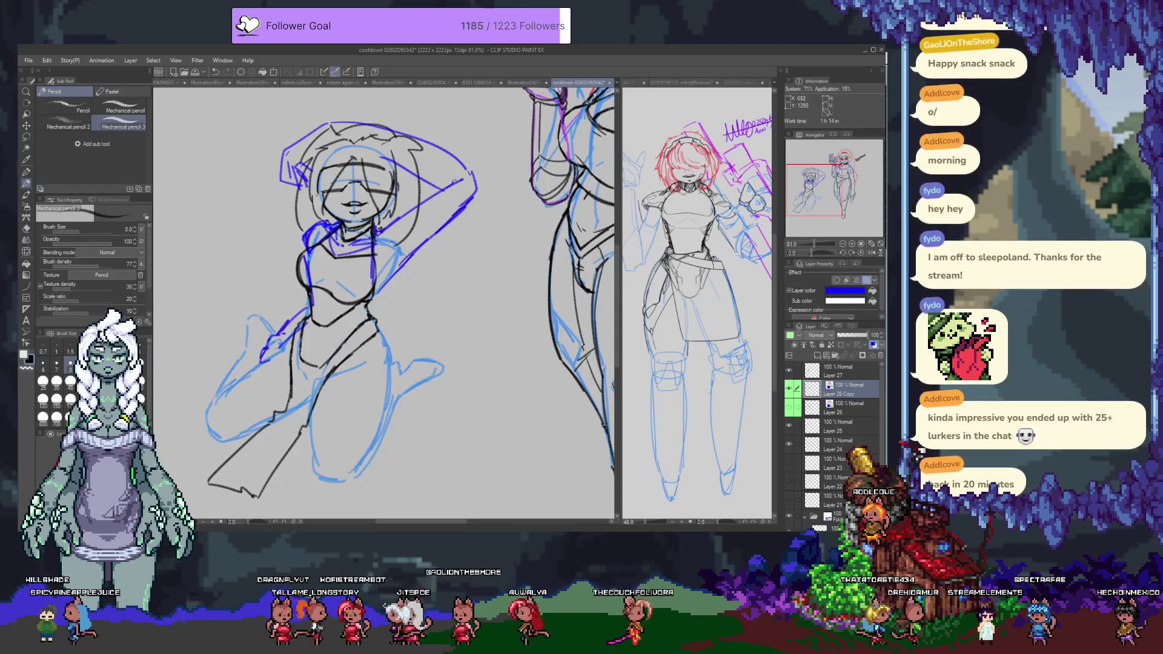
Step: Add black torso lines on Layer 27, then zoom out to show both figures side by side
key(alt+bracketright)
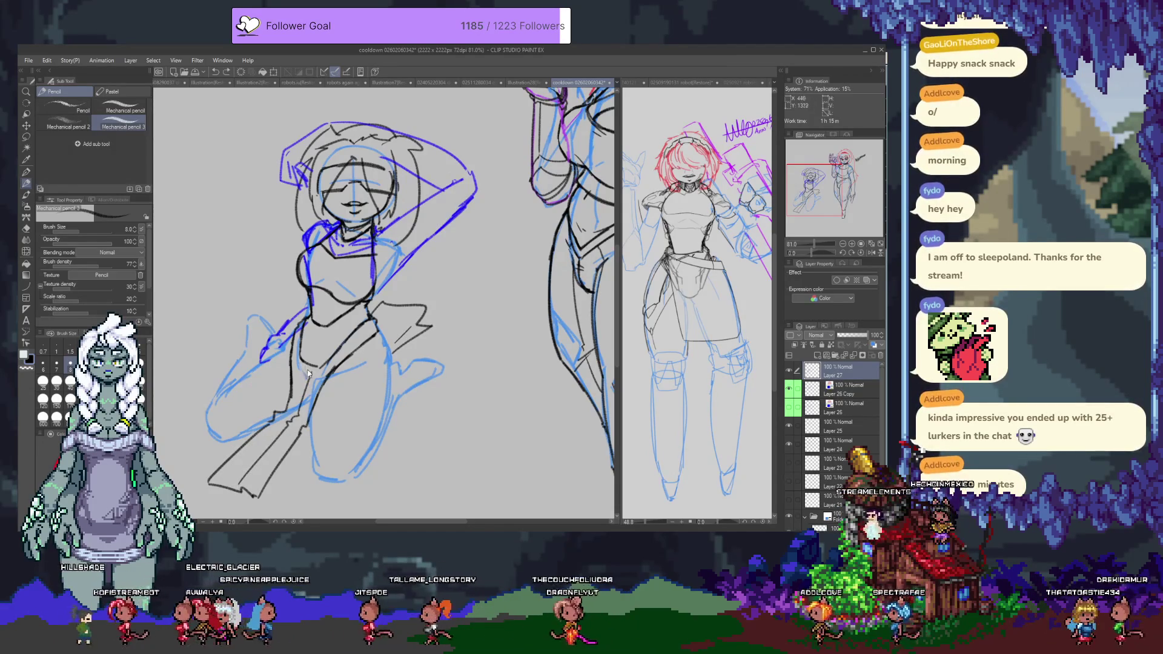
key(e)
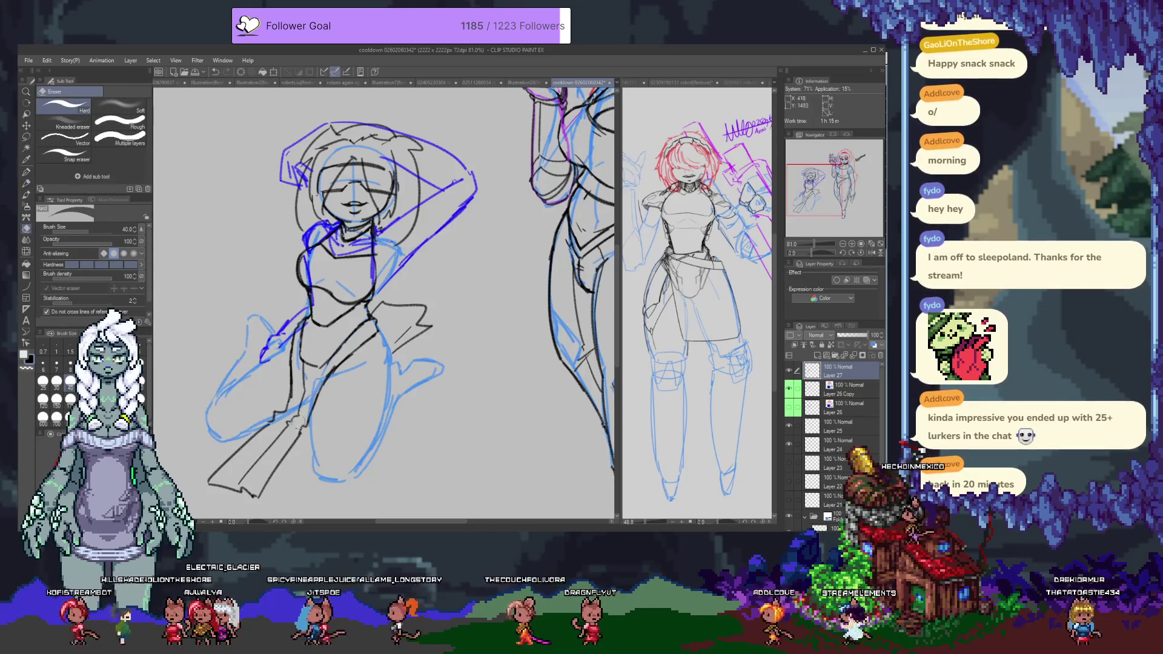
key(p)
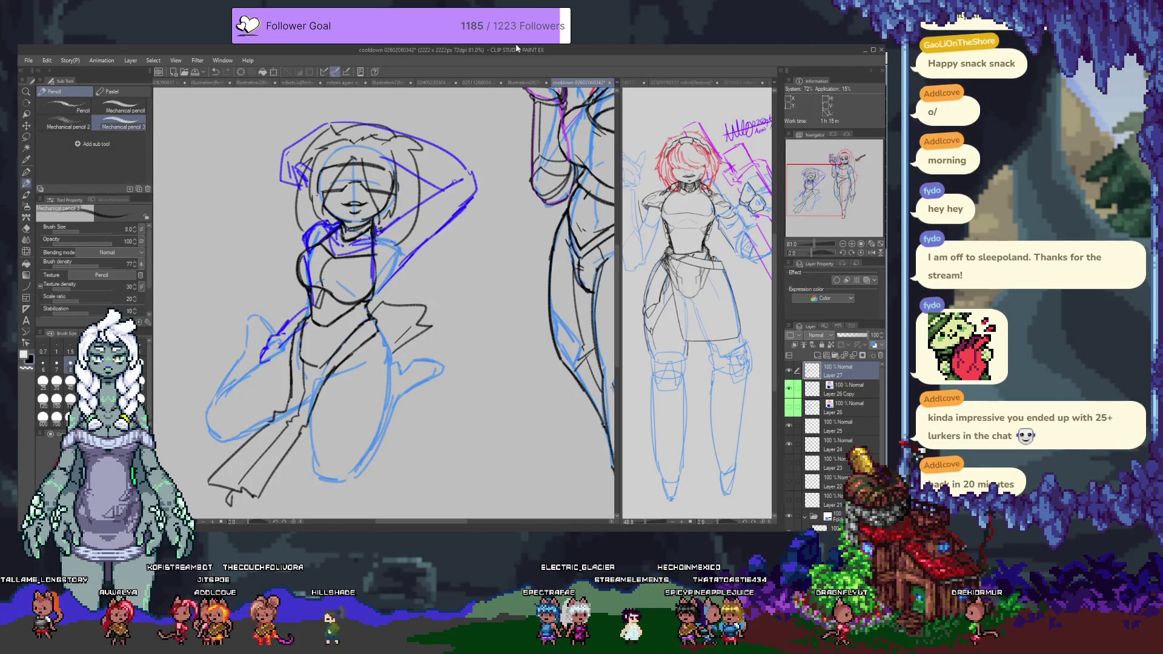
scroll(378, 224, down, 2)
scroll(411, 303, down, 1)
drag(412, 255, 412, 303)
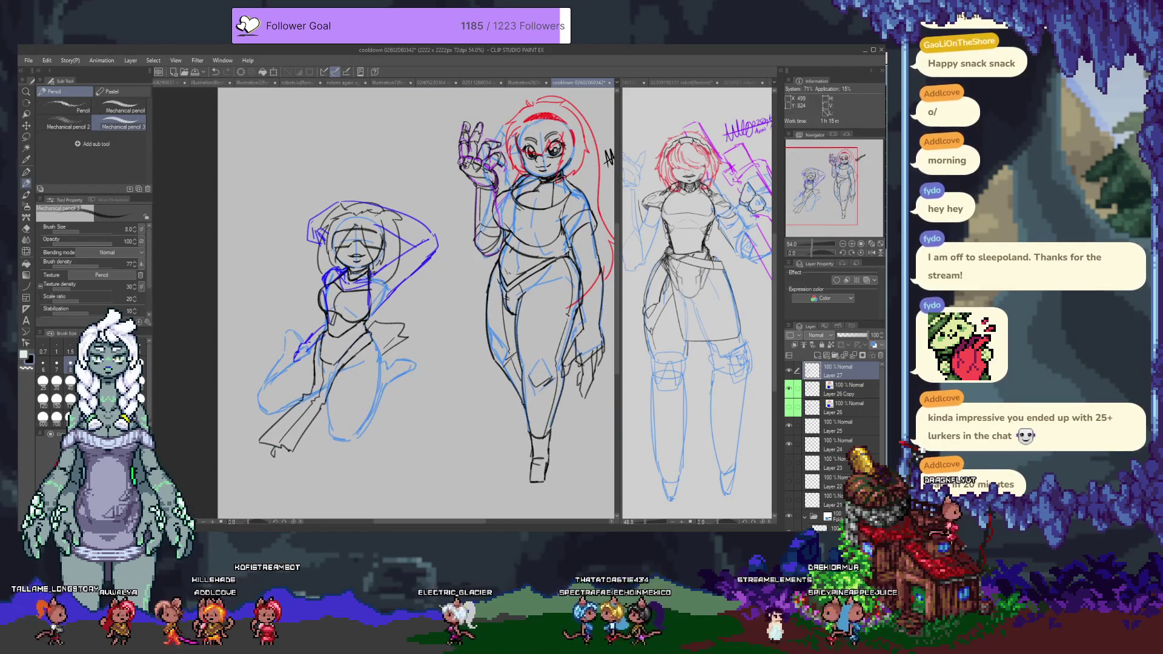
Step: Copy the Layer 24 face lines to a new layer and hide the original Layer 24
scroll(361, 241, up, 6)
scroll(361, 241, up, 5)
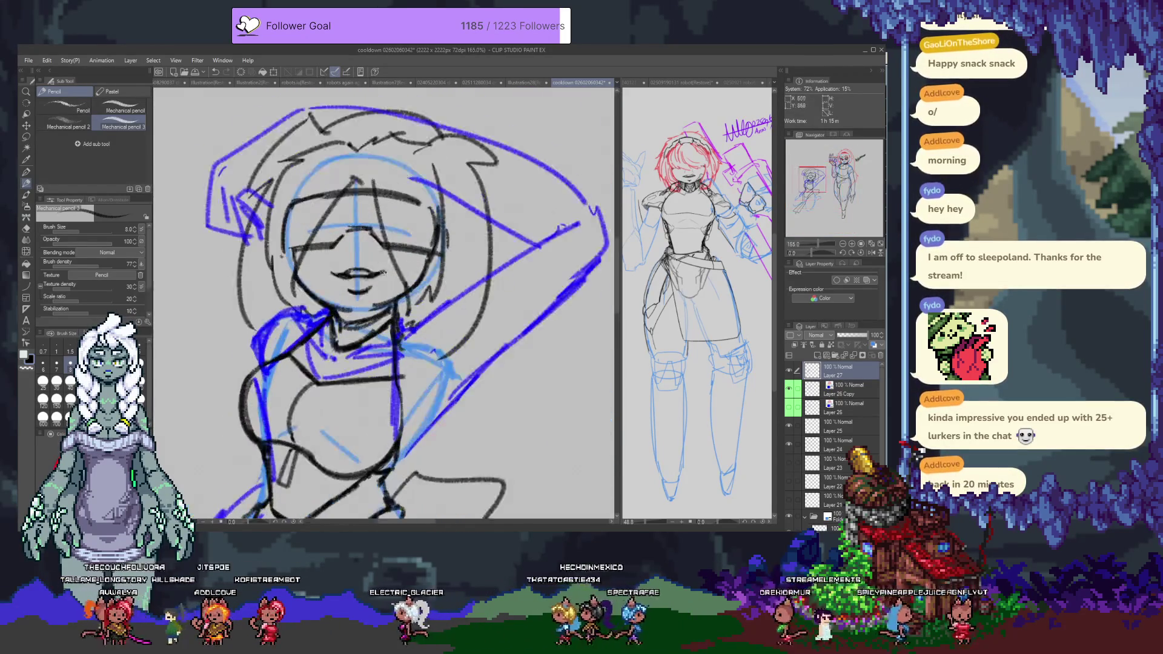
ctrl+click(748, 423)
click(788, 444)
click(787, 444)
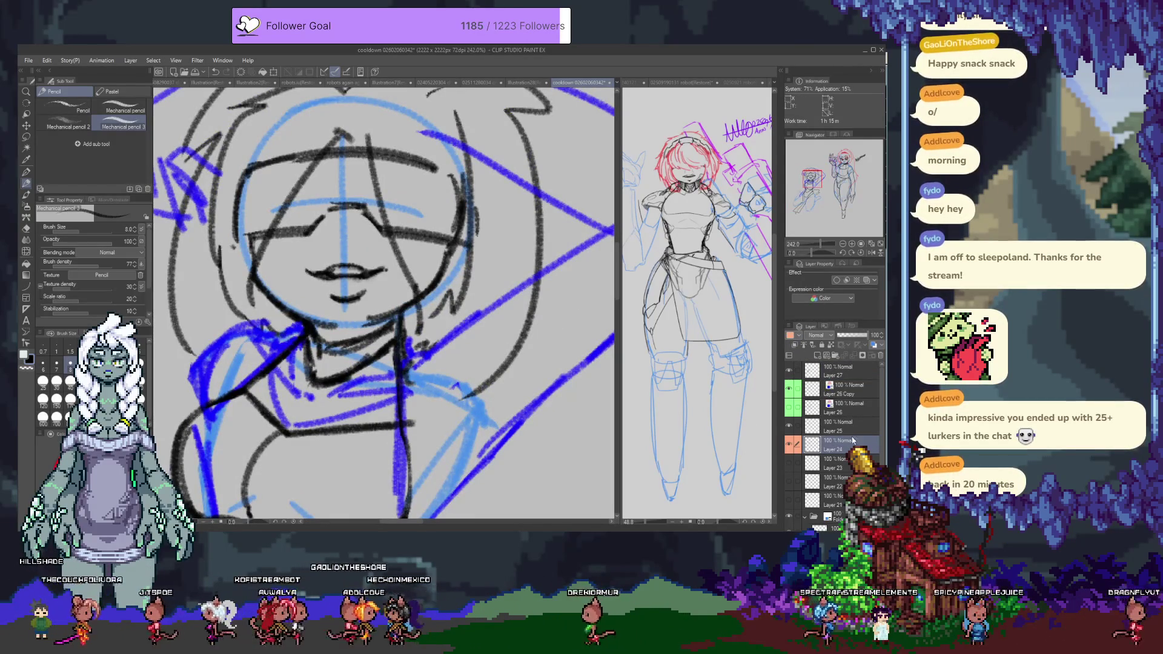
key(ctrl+c)
key(ctrl+v)
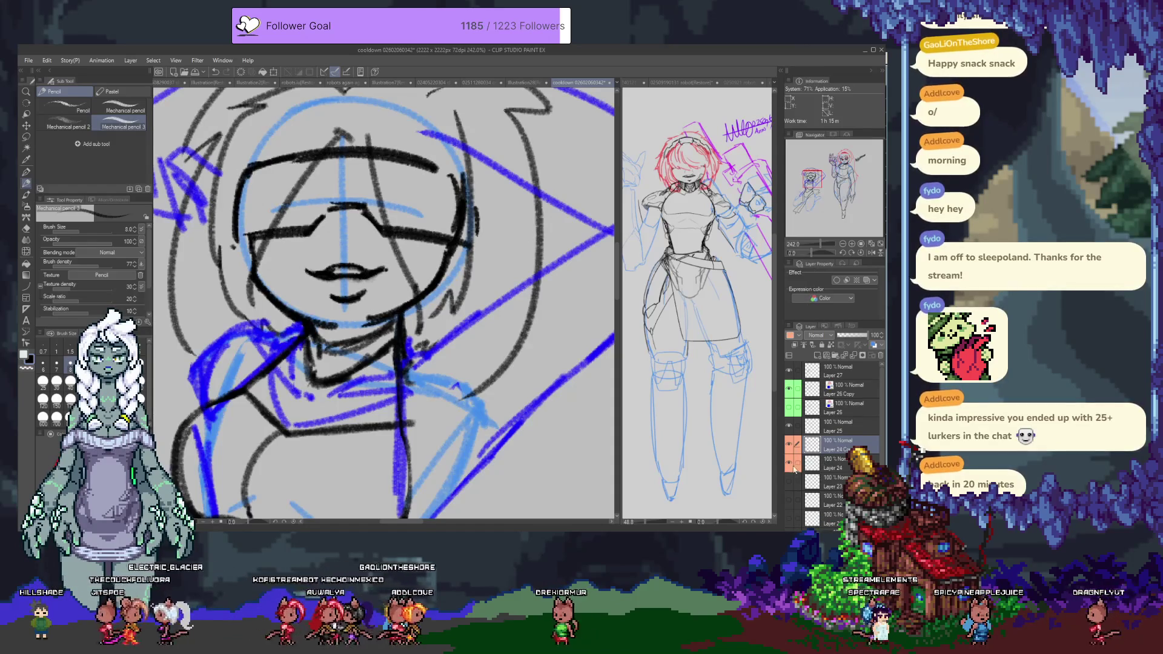
click(788, 462)
Step: Erase the old mouth on the copy and sketch new mouth strokes
drag(583, 287, 633, 309)
key(e)
drag(357, 255, 429, 278)
key(p)
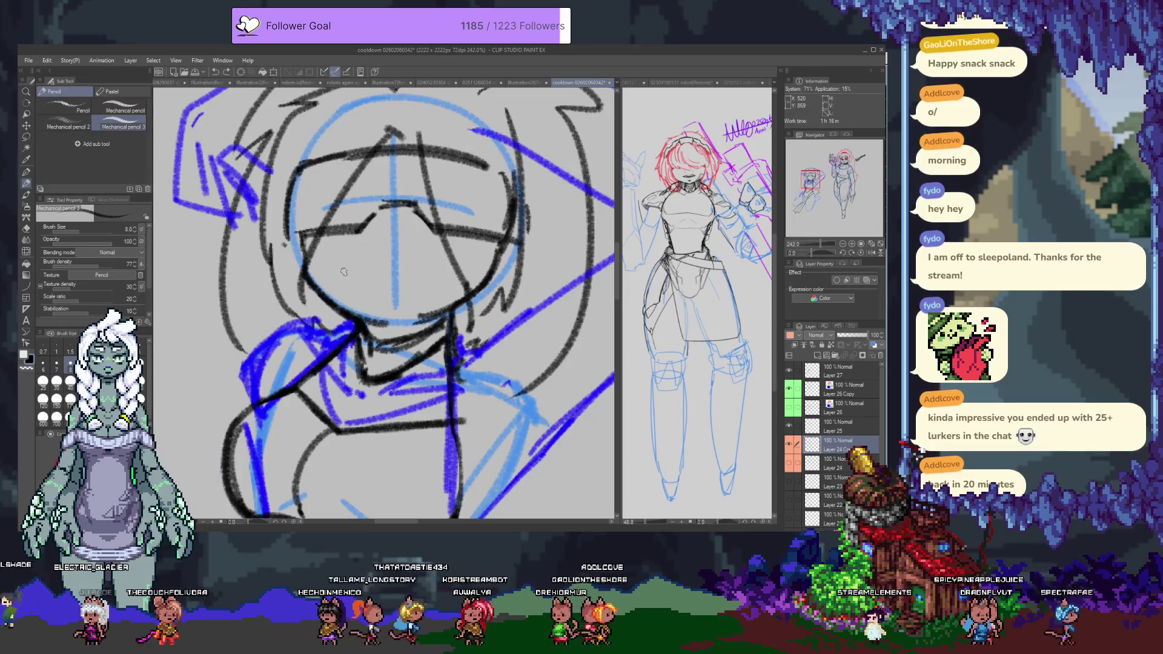
drag(342, 270, 415, 274)
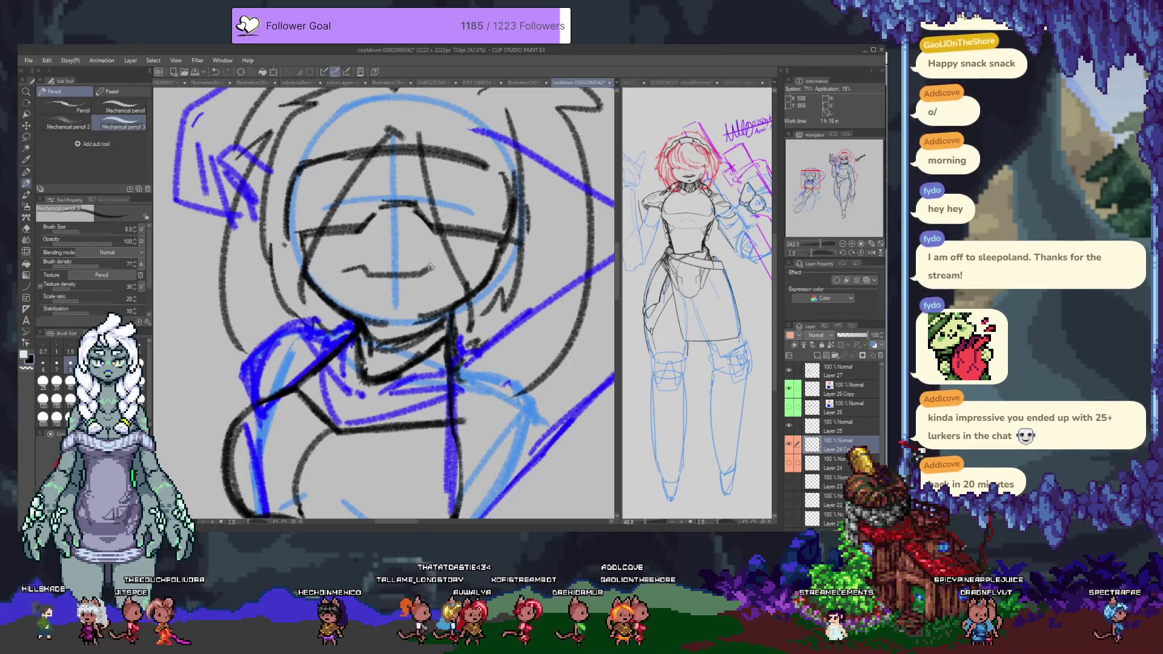
drag(343, 270, 388, 266)
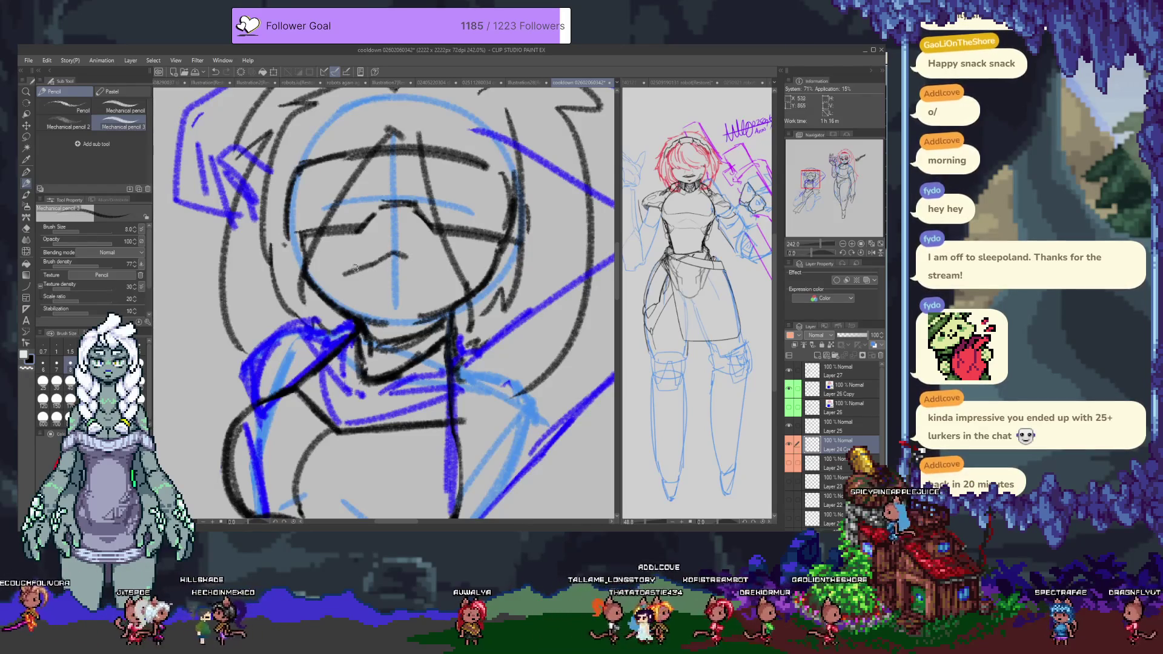
drag(378, 269, 405, 264)
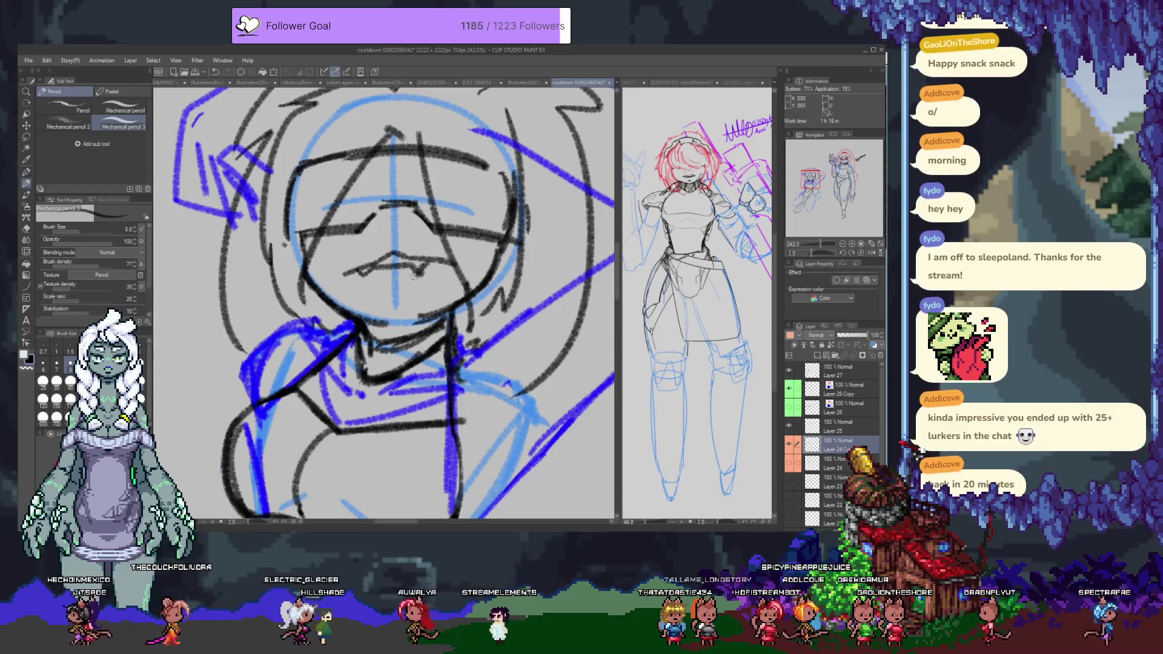
Step: Clear the mouth strokes and redraw the mouth as a single straight line
key(e)
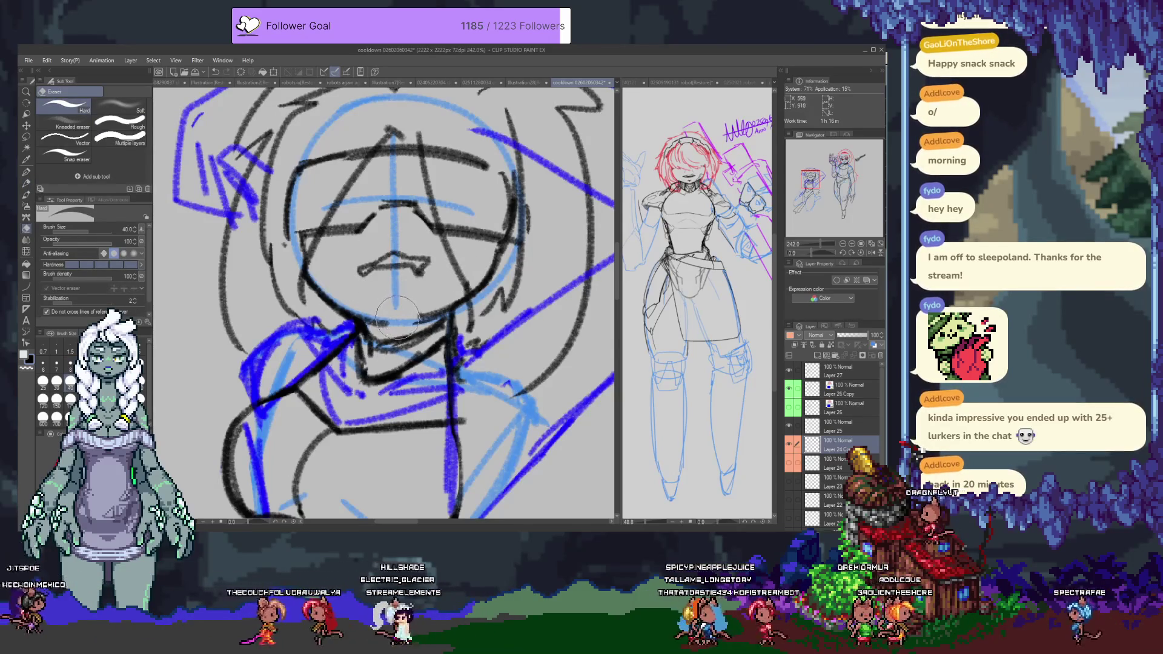
key(p)
mouse_move(359, 280)
mouse_down()
mouse_move(317, 300)
mouse_move(390, 299)
mouse_up()
key(e)
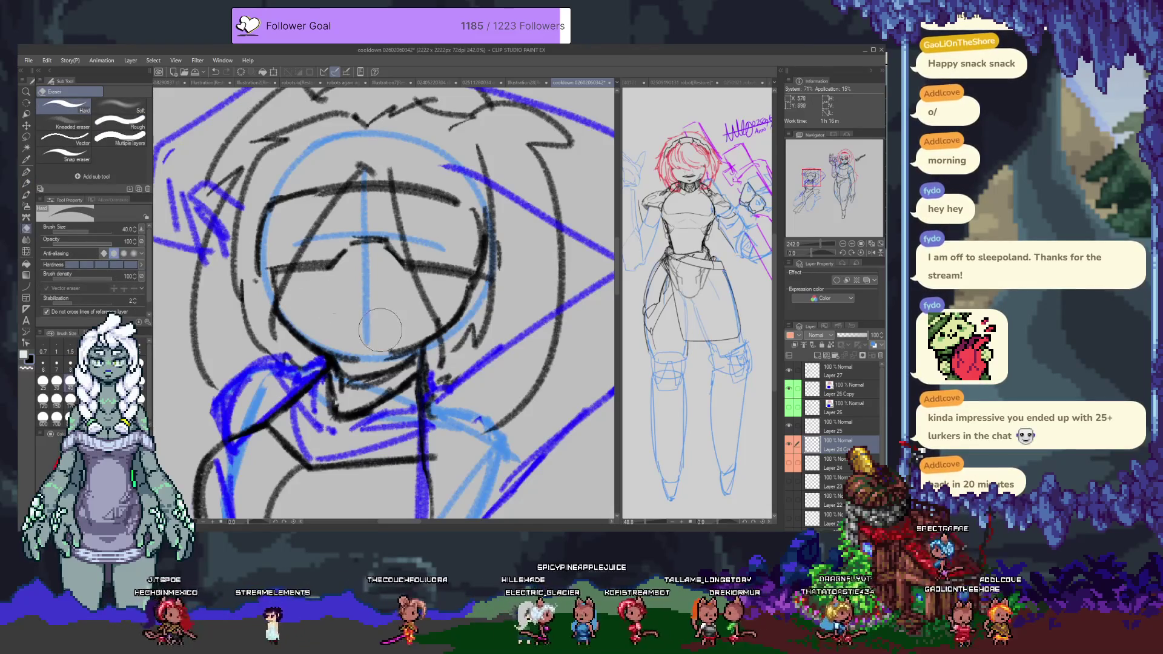
key(p)
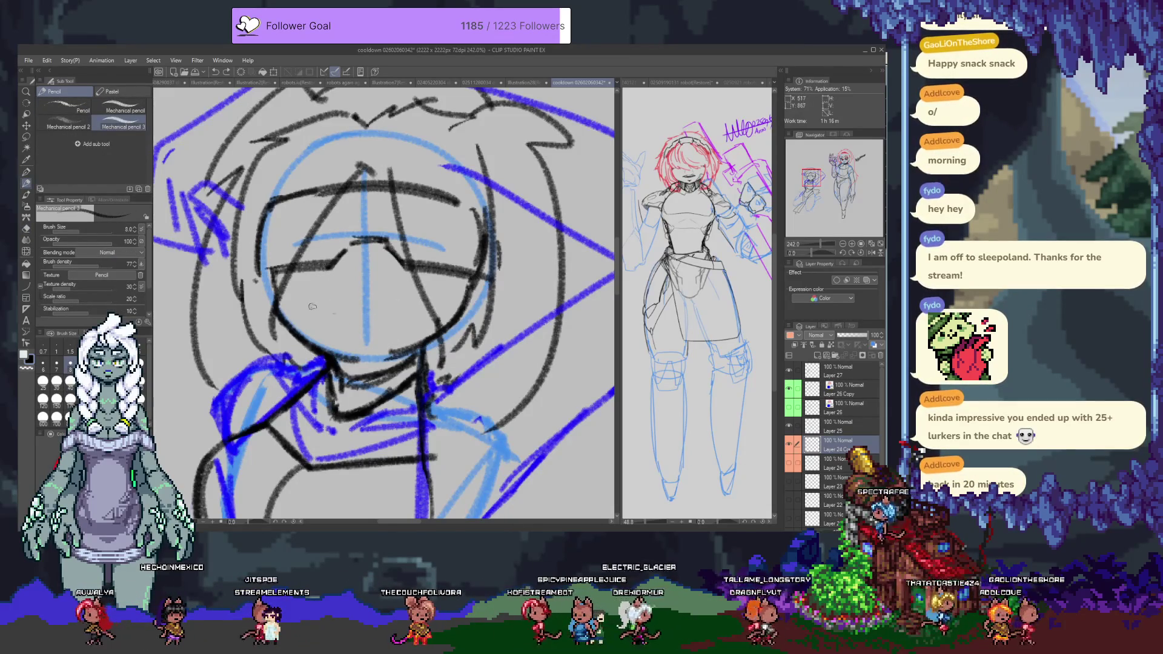
drag(306, 302, 361, 309)
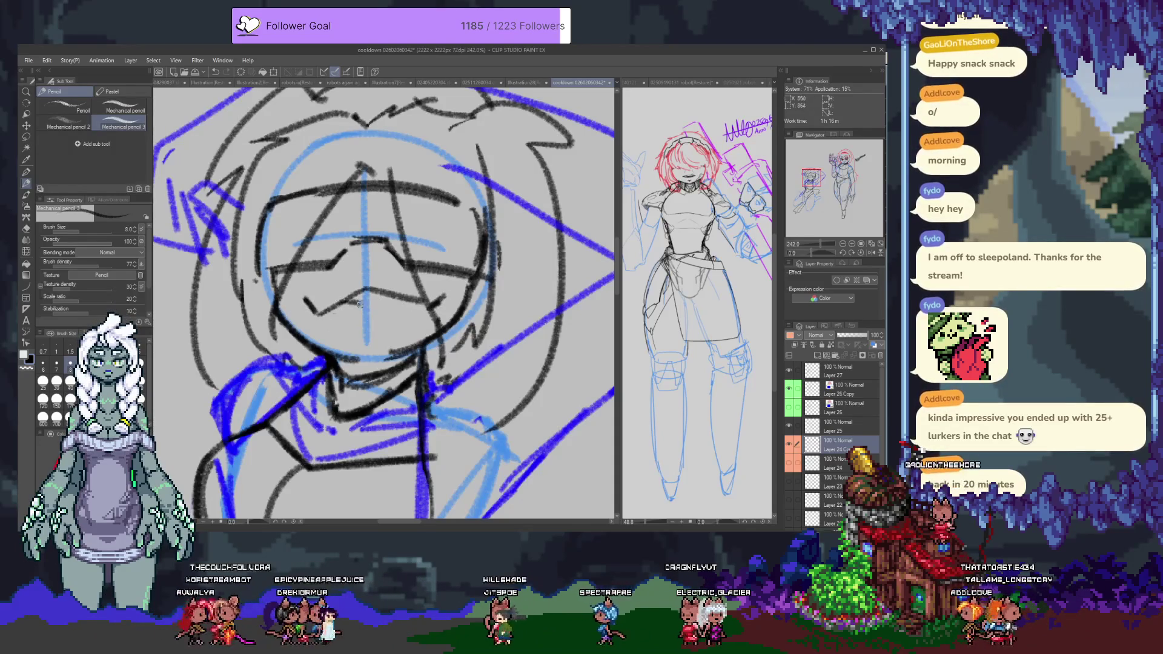
scroll(358, 321, down, 5)
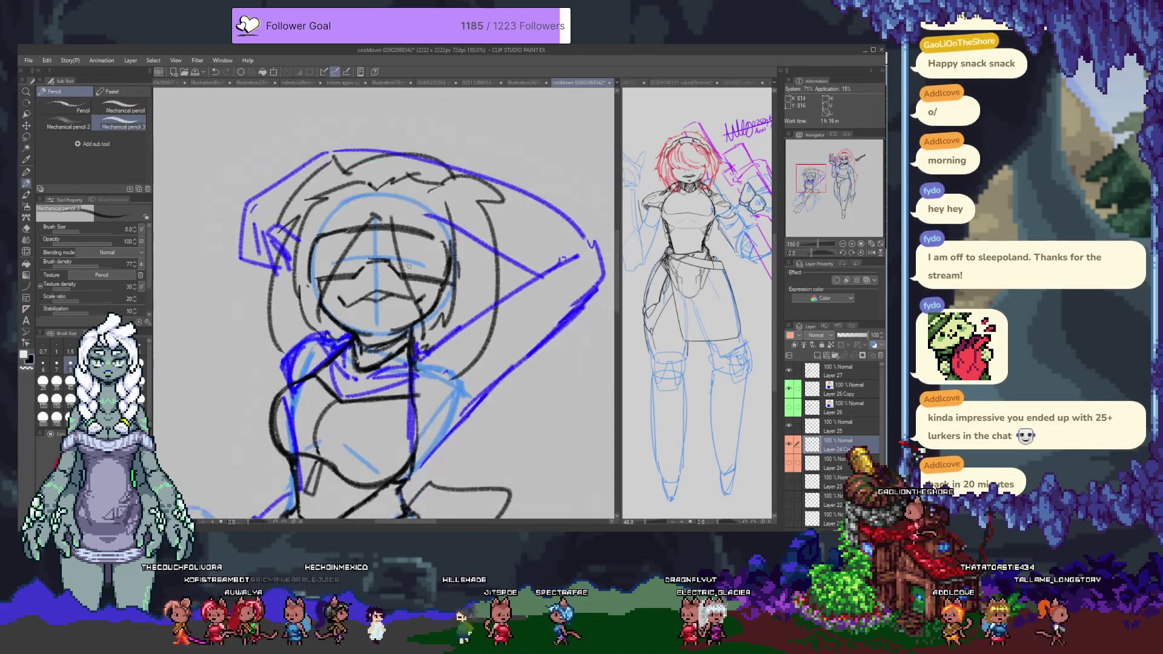
Step: Show the original Layer 24 face lines and hide the redrawn Layer 24 Copy
click(789, 463)
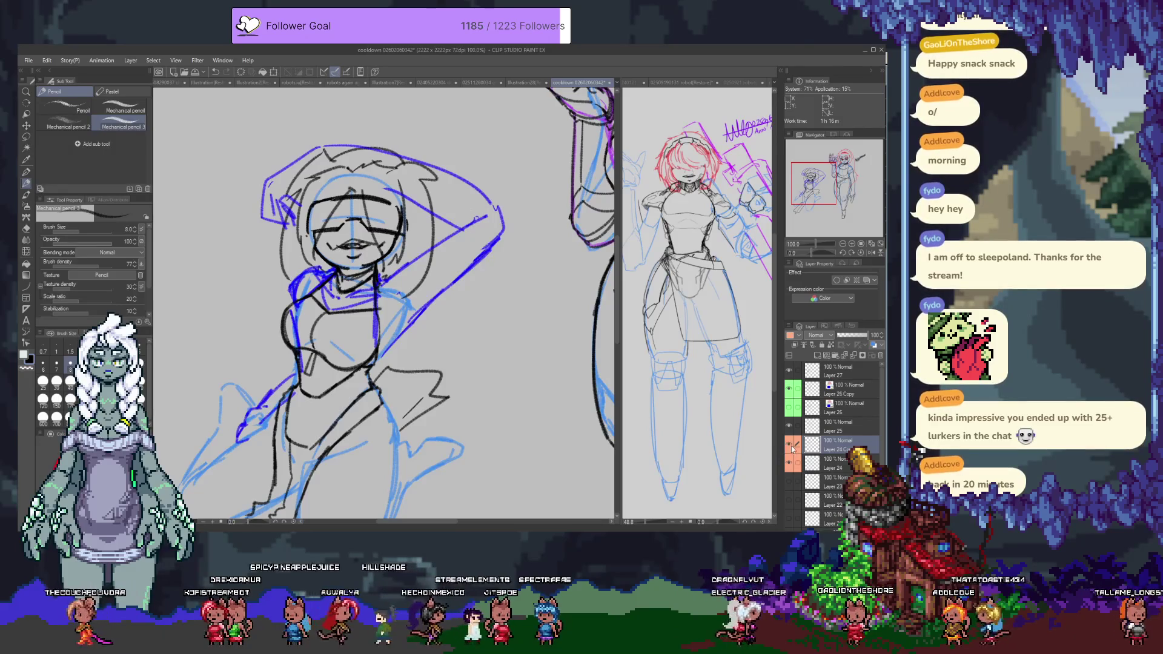
click(789, 445)
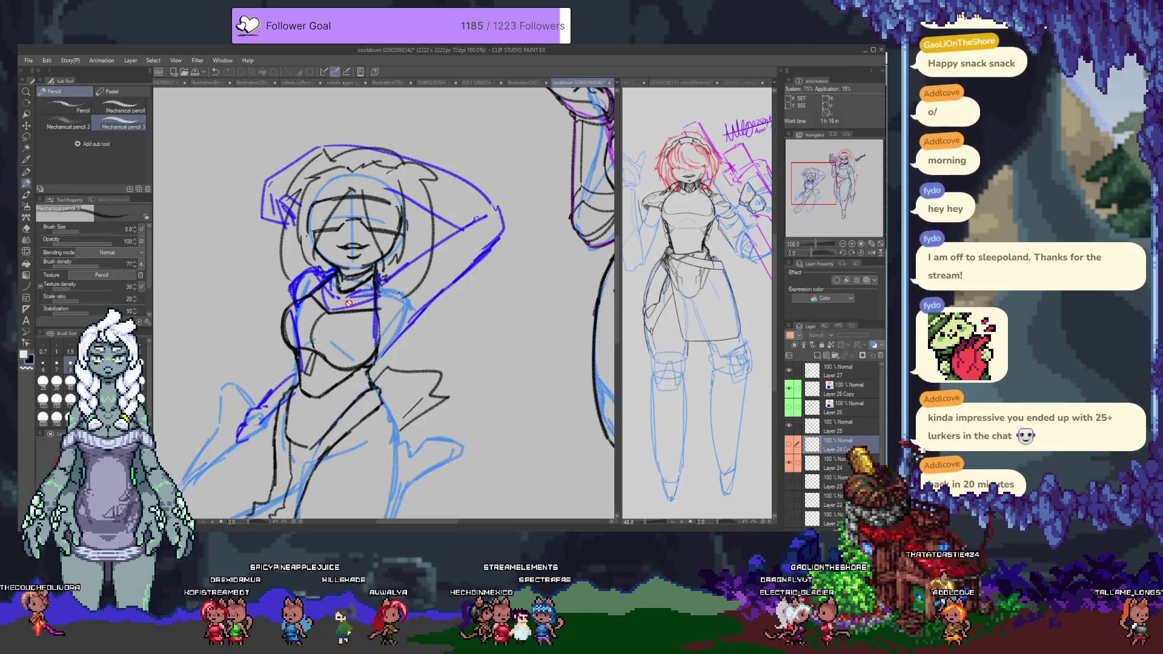
scroll(352, 412, up, 2)
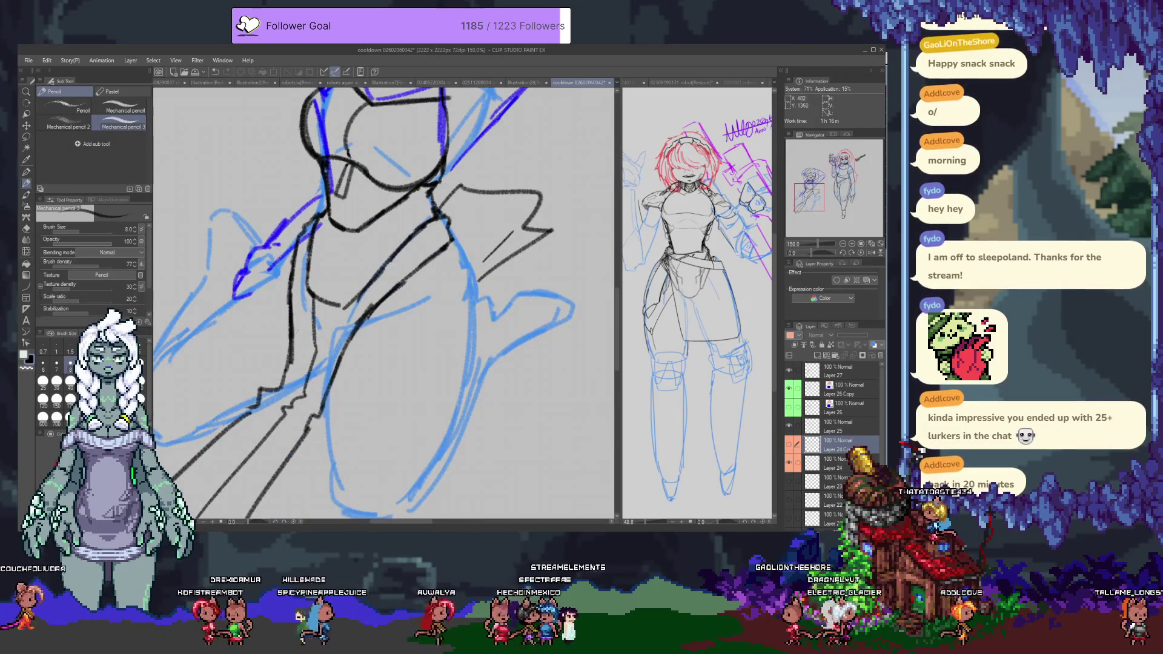
Step: Check Layer 27's lines, then add a new empty Layer 28 above it
click(789, 372)
click(789, 372)
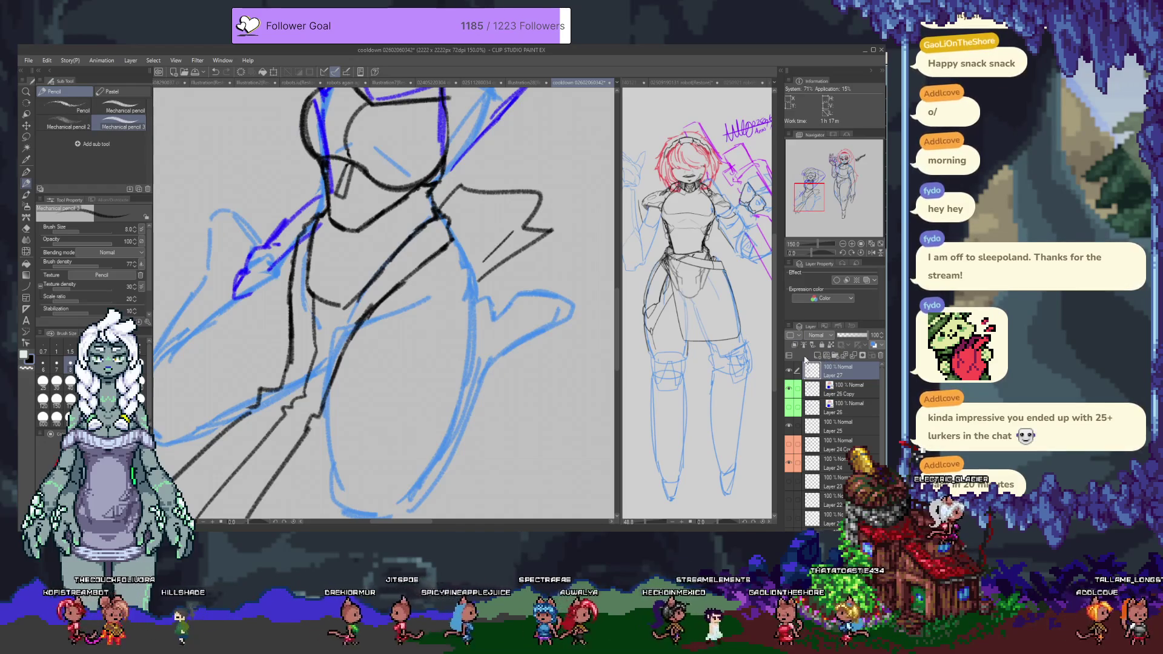
click(819, 356)
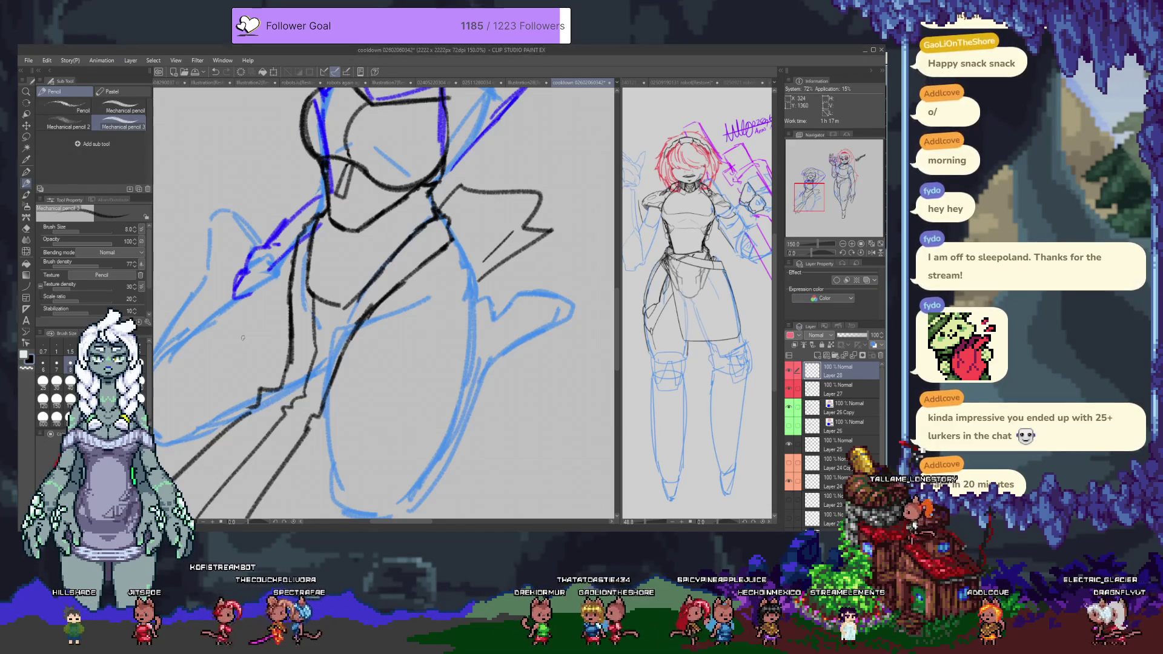
Step: With a size 3 brush, cross-hatch the midriff into a fishnet pattern
drag(482, 258, 530, 321)
key(bracketleft)
key(bracketleft)
key(bracketleft)
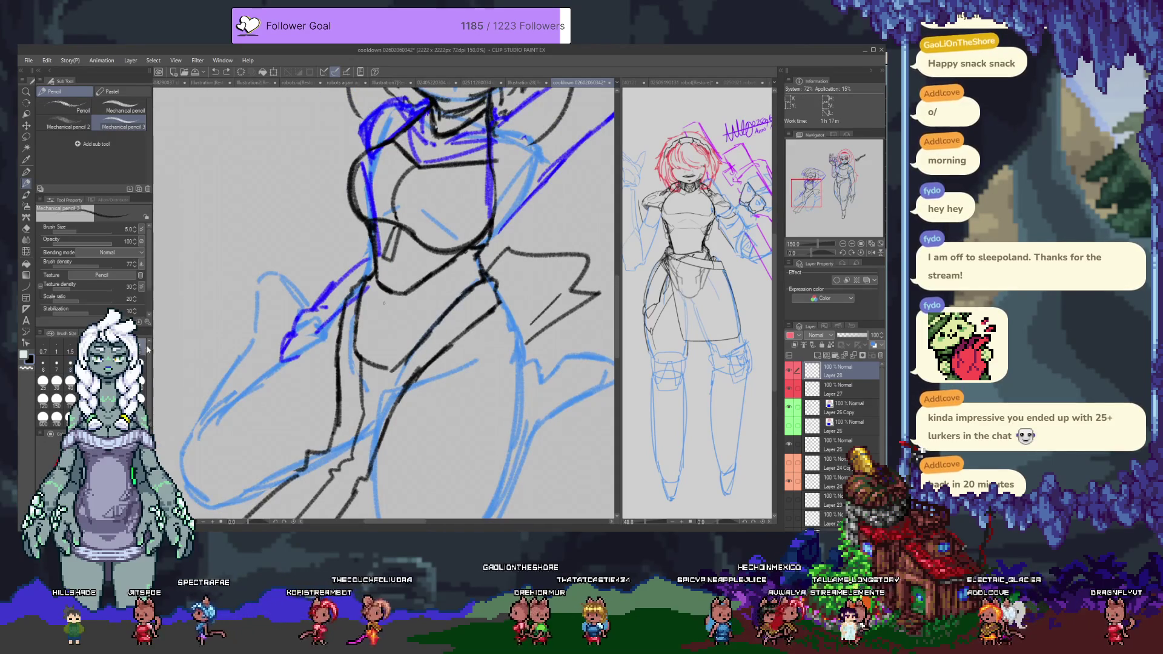
mouse_move(366, 285)
mouse_down()
mouse_move(388, 289)
mouse_move(387, 309)
mouse_up()
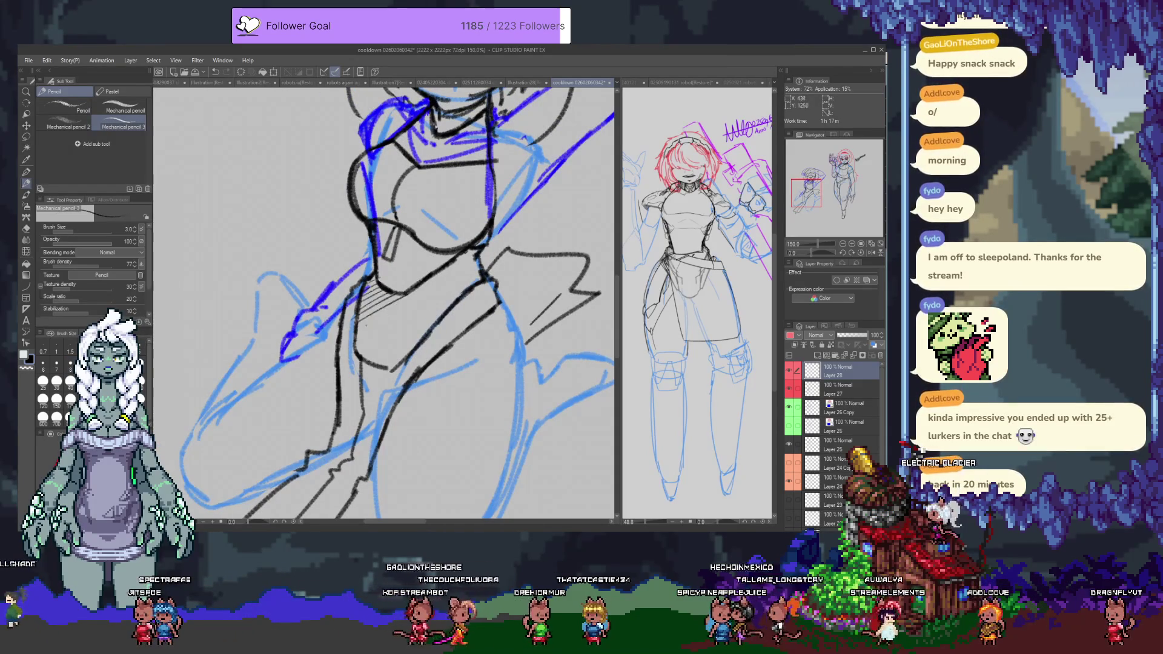
key(ctrl+z)
key(ctrl+z)
key(ctrl+z)
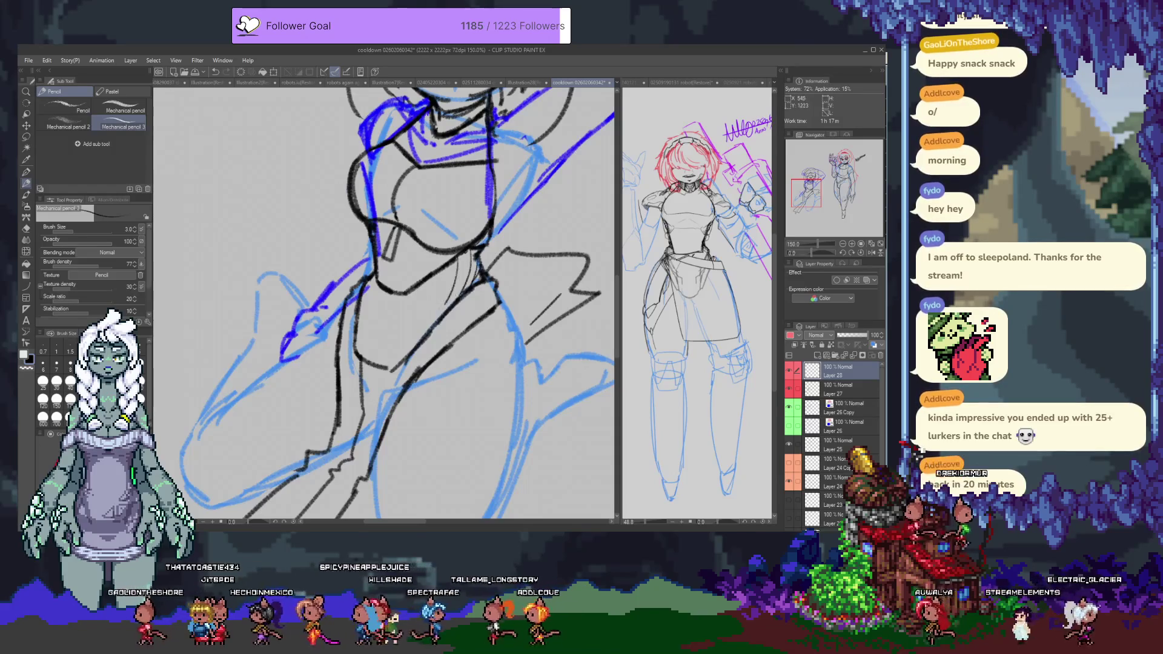
mouse_move(418, 281)
mouse_down()
mouse_move(378, 352)
mouse_move(359, 357)
mouse_up()
mouse_move(383, 283)
mouse_down()
mouse_move(363, 330)
mouse_move(384, 339)
mouse_move(387, 361)
mouse_up()
drag(369, 291, 424, 351)
mouse_move(394, 276)
mouse_down()
mouse_move(448, 327)
mouse_move(479, 303)
mouse_up()
drag(443, 261, 485, 285)
Step: Add fishnet netting to the collar below the neck, left and right sides
scroll(385, 303, up, 2)
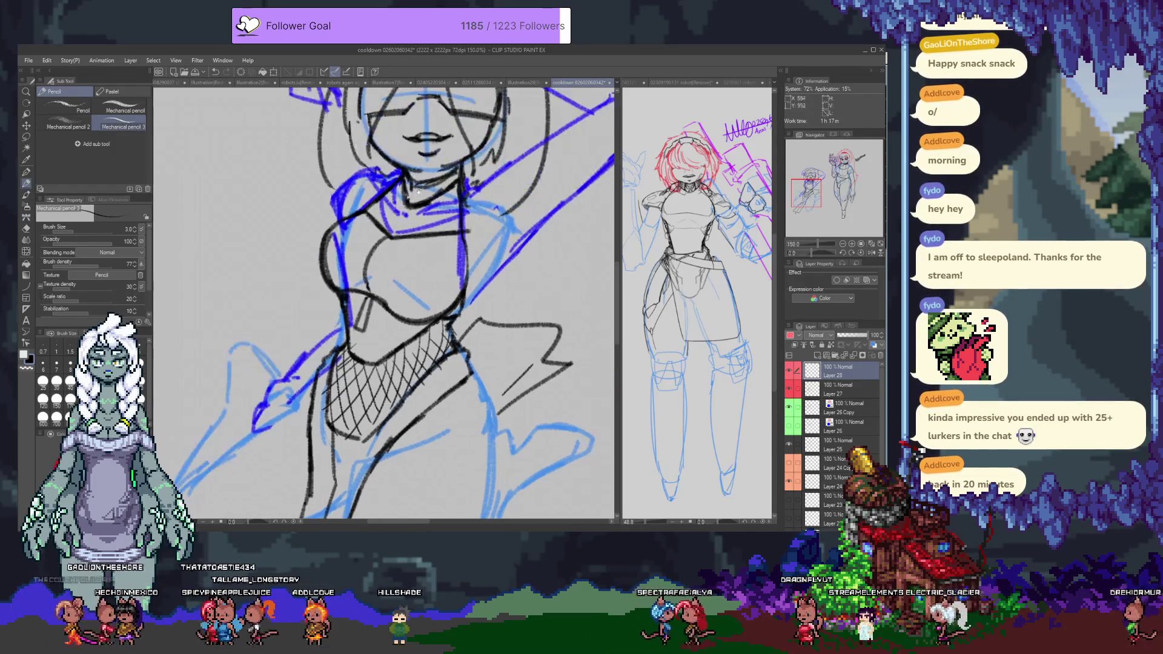
mouse_move(382, 209)
mouse_down()
mouse_move(433, 228)
mouse_move(398, 245)
mouse_up()
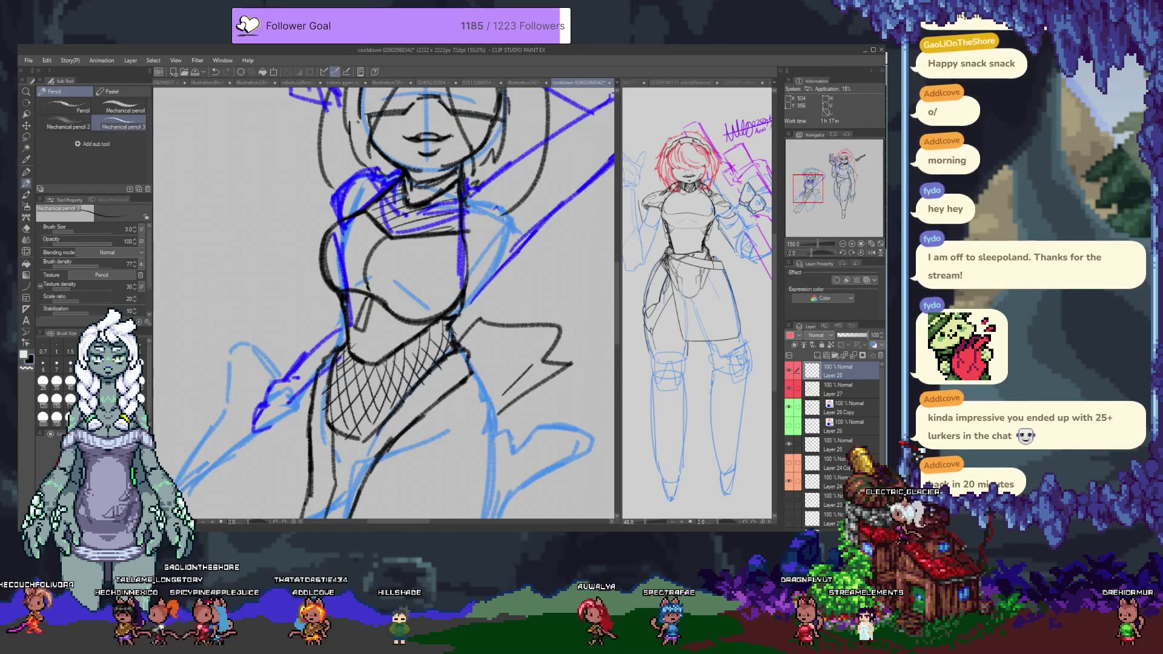
drag(436, 209, 465, 230)
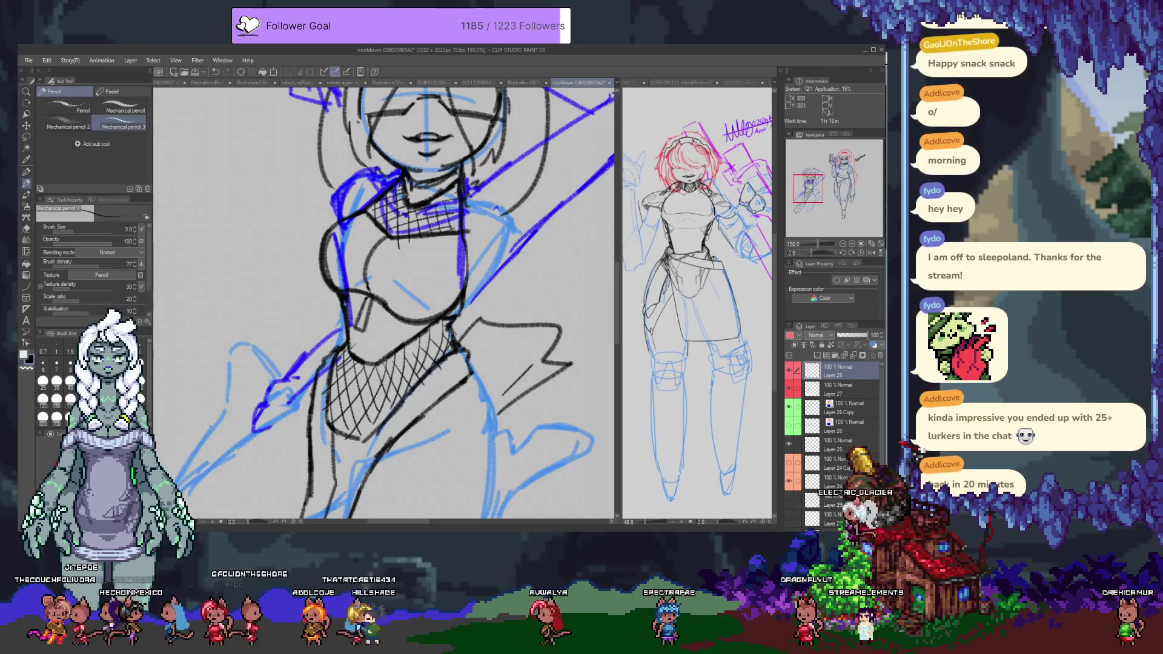
scroll(389, 257, down, 3)
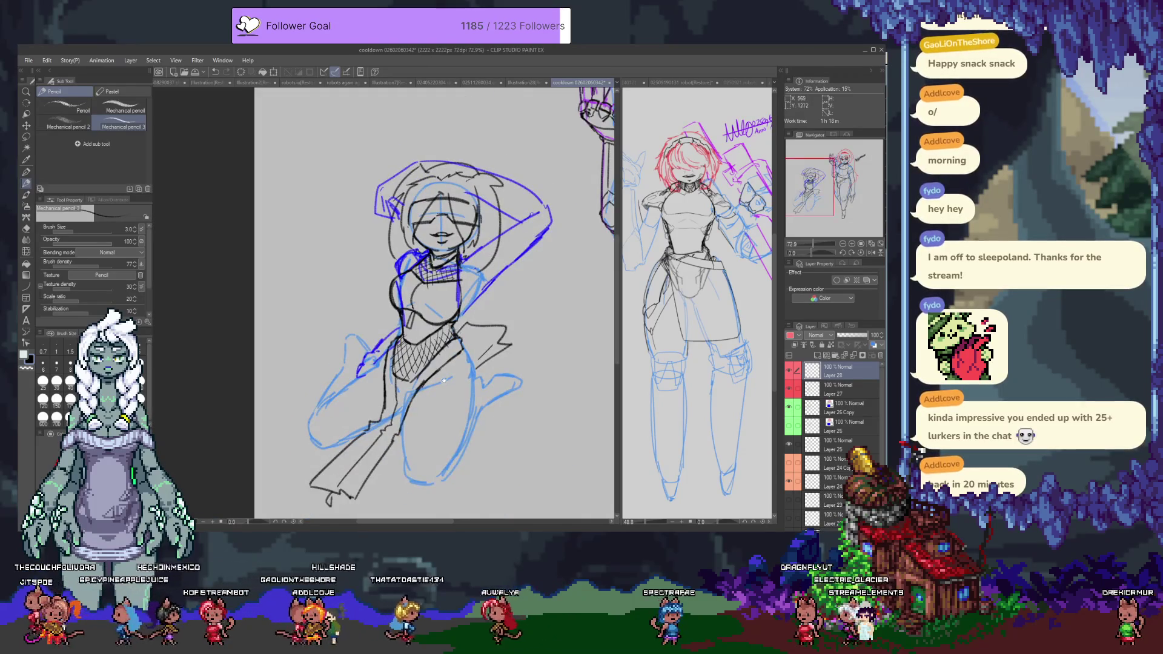
scroll(388, 256, up, 1)
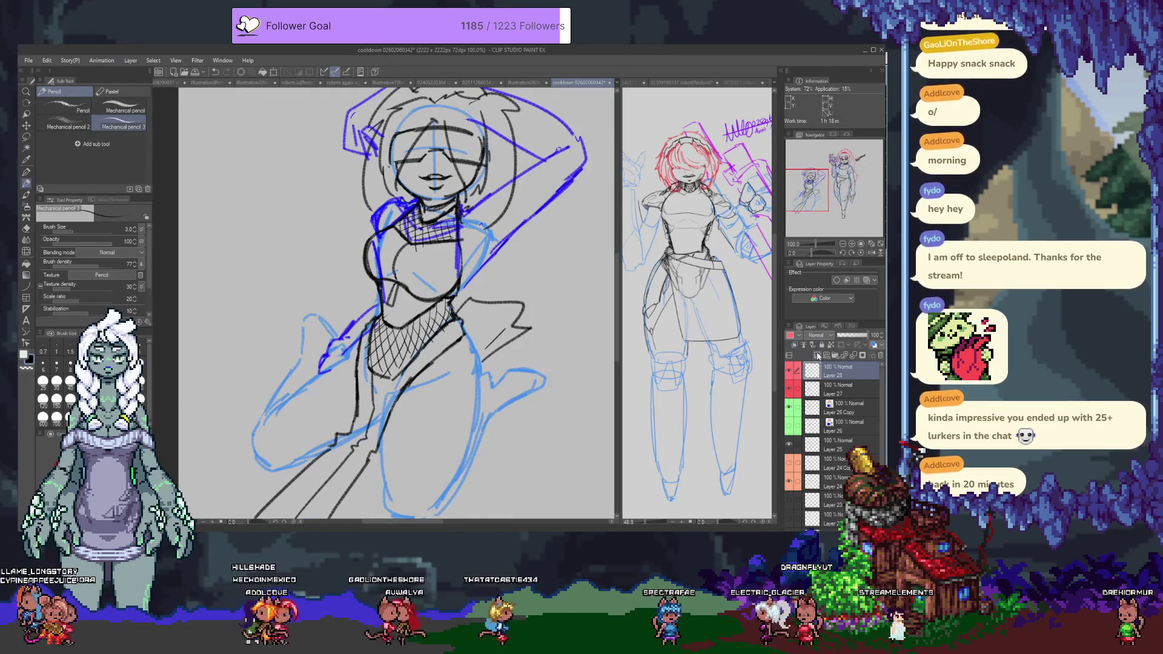
Step: Add a new top layer at 72% opacity and enlarge the brush to size 15
key(ctrl+shift+n)
scroll(554, 283, up, 1)
scroll(554, 283, up, 1)
key(bracketright)
key(bracketright)
key(bracketright)
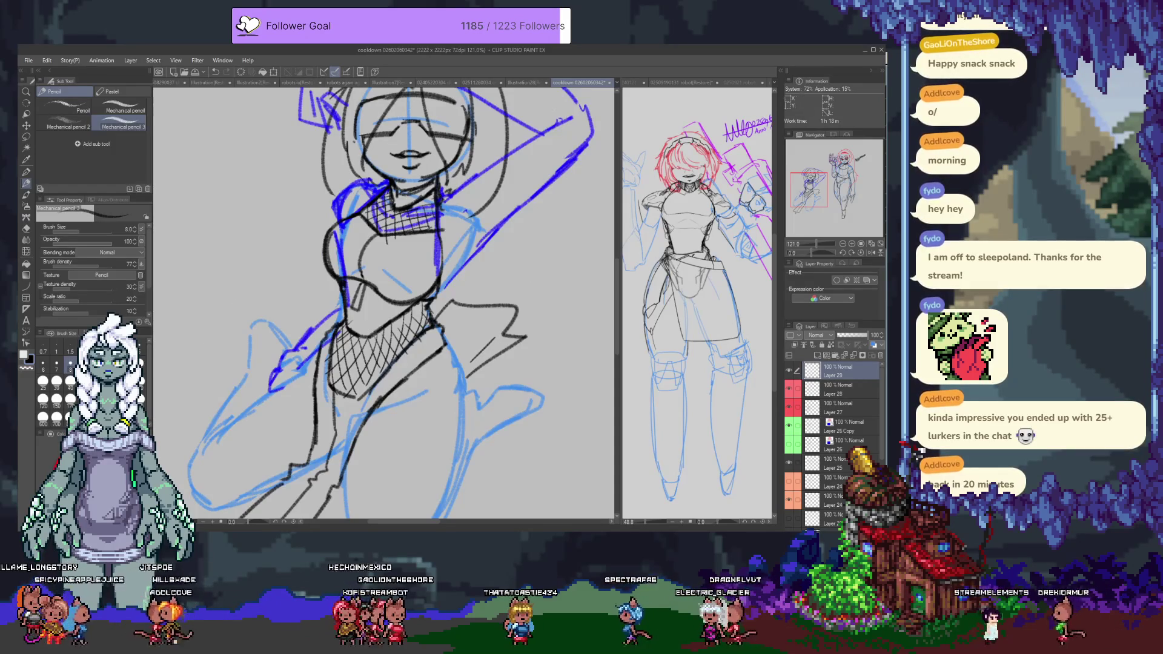
key(bracketright)
key(bracketright)
key(bracketright)
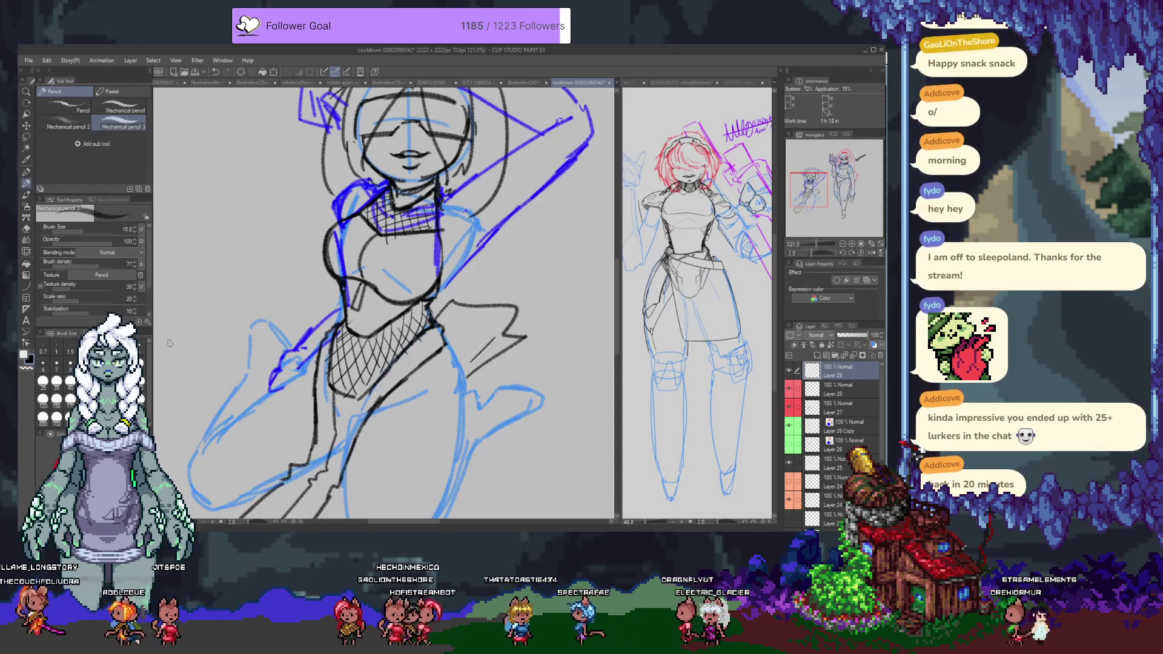
drag(334, 232, 339, 231)
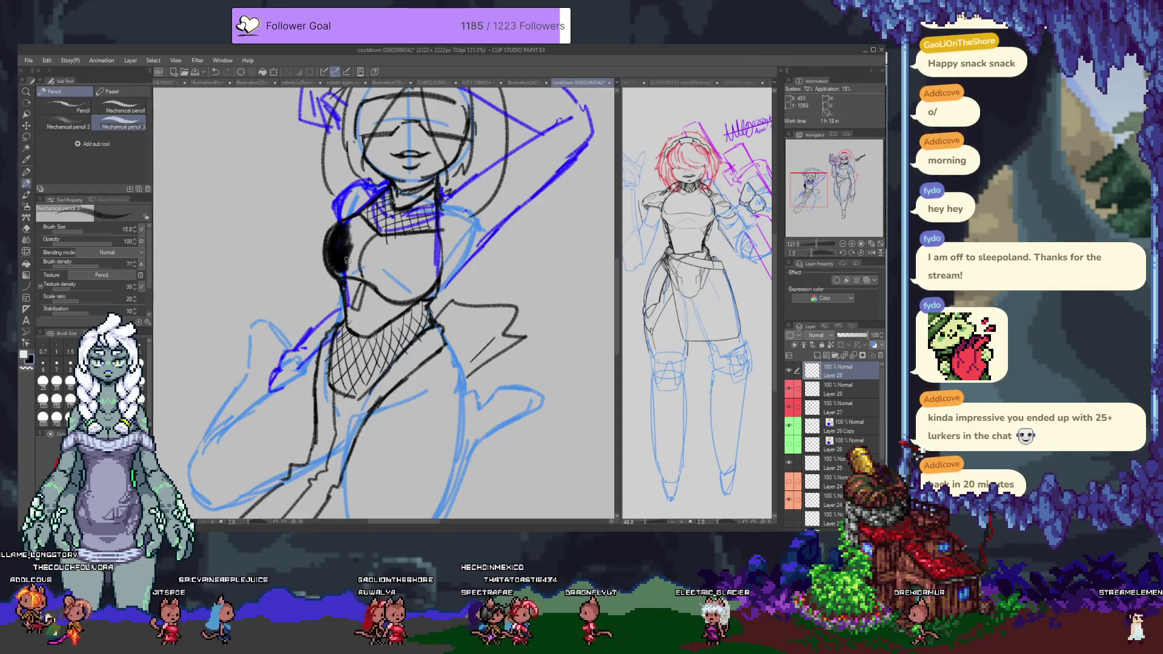
key(ctrl+z)
drag(868, 335, 859, 335)
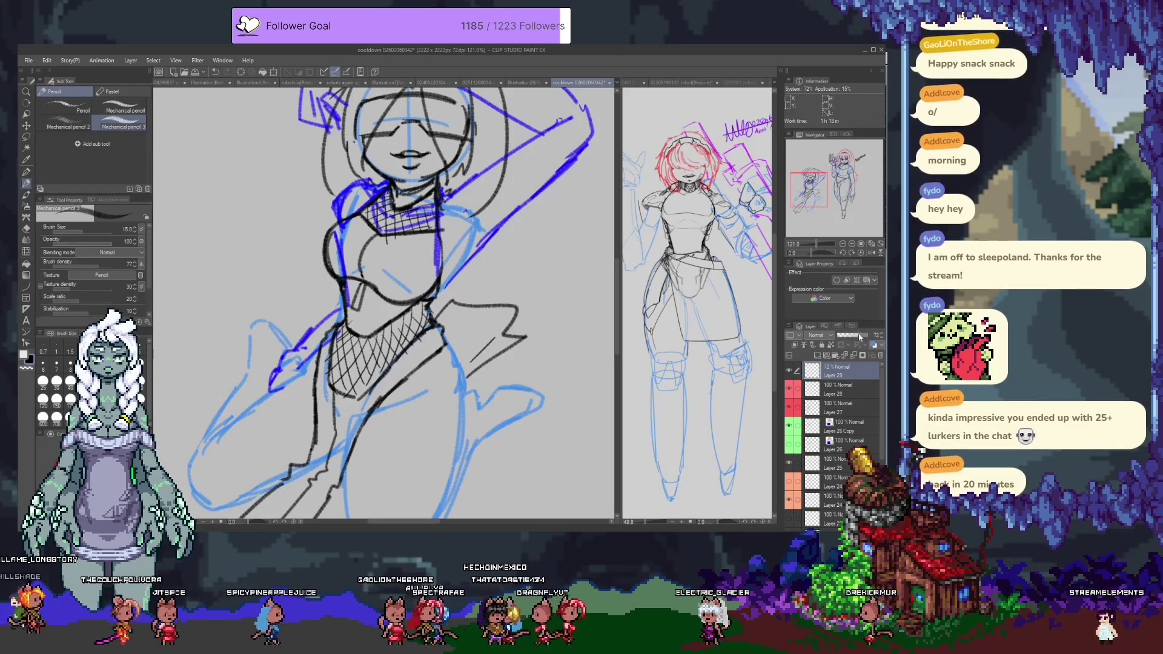
Step: Shade the top's left side and chest dark, then raise the layer to full opacity
drag(332, 248, 358, 274)
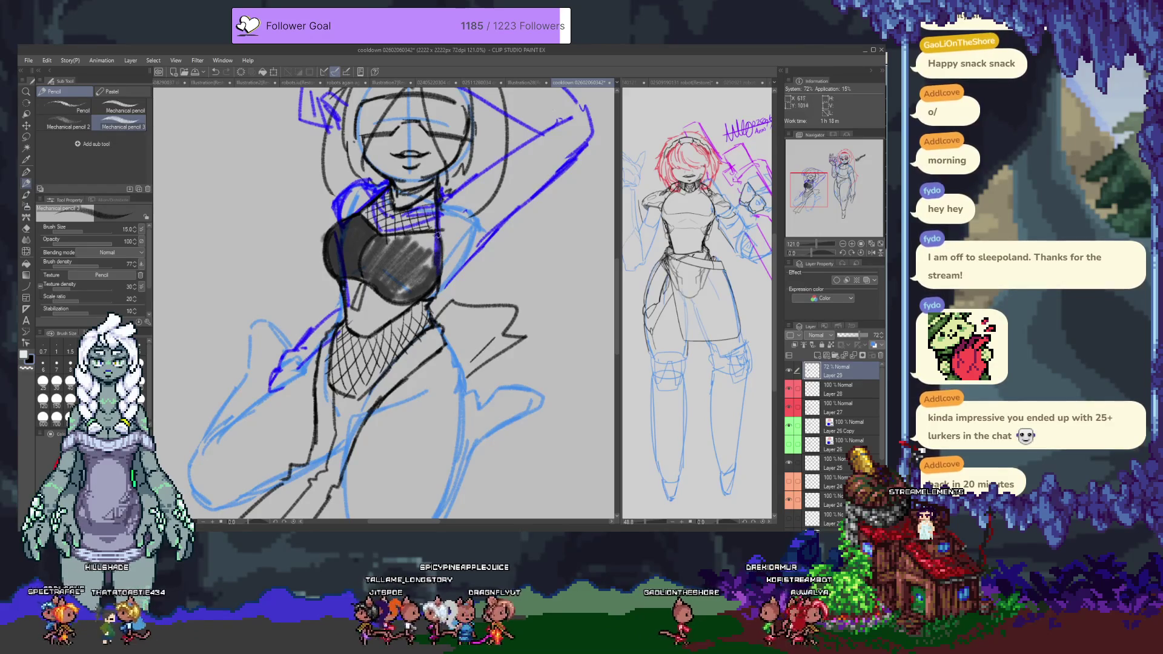
mouse_move(366, 248)
mouse_down()
mouse_move(424, 285)
mouse_move(421, 276)
mouse_up()
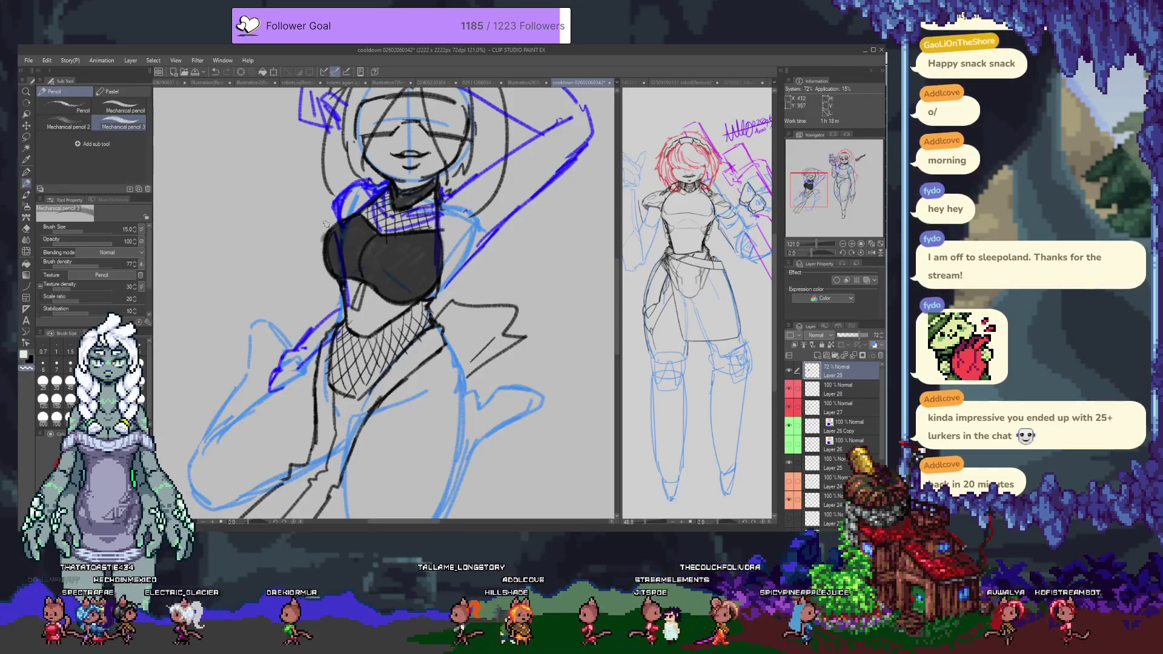
drag(859, 335, 876, 337)
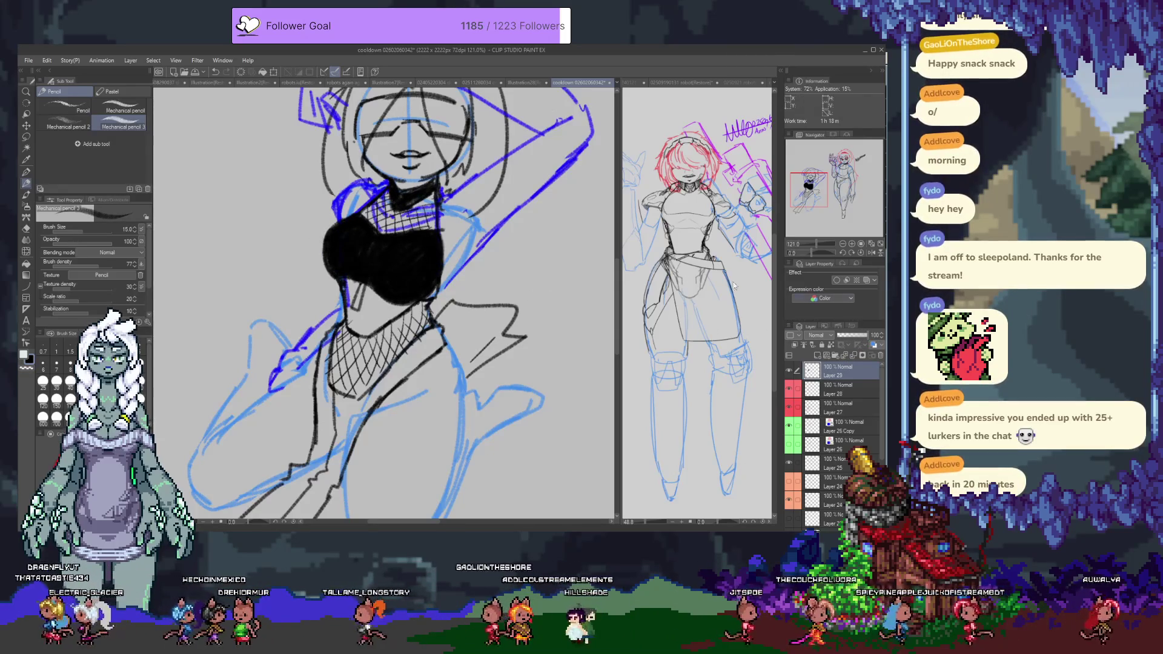
Step: Check the sketch under the chest fill, then deepen the right chest black with a size 8 brush
click(857, 337)
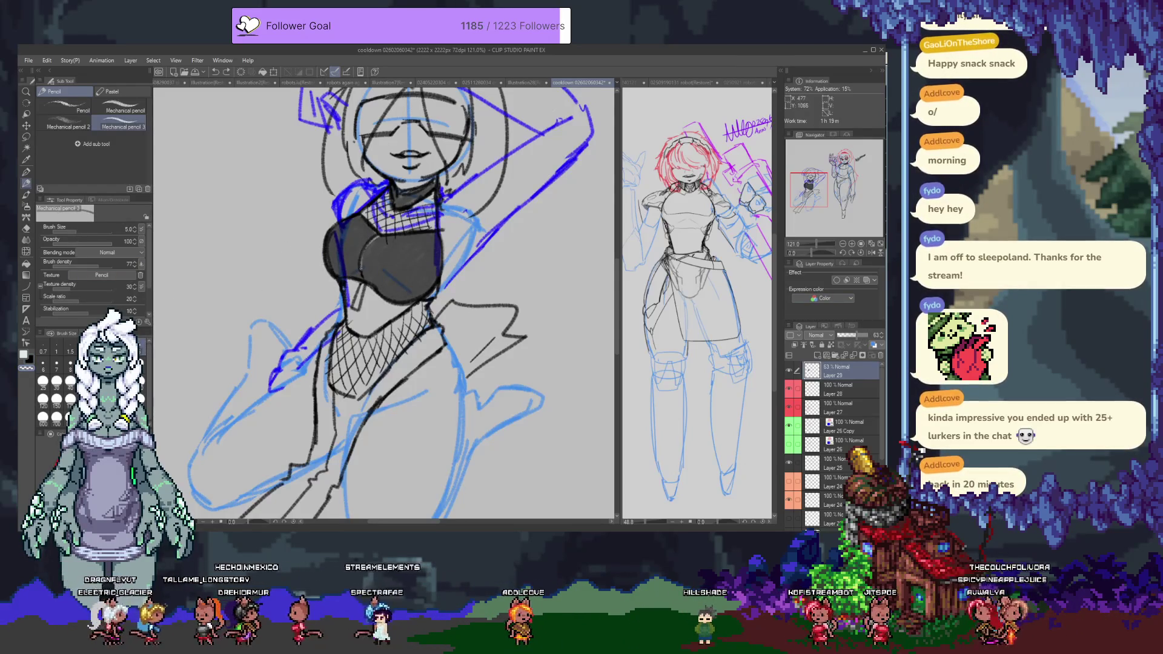
click(70, 367)
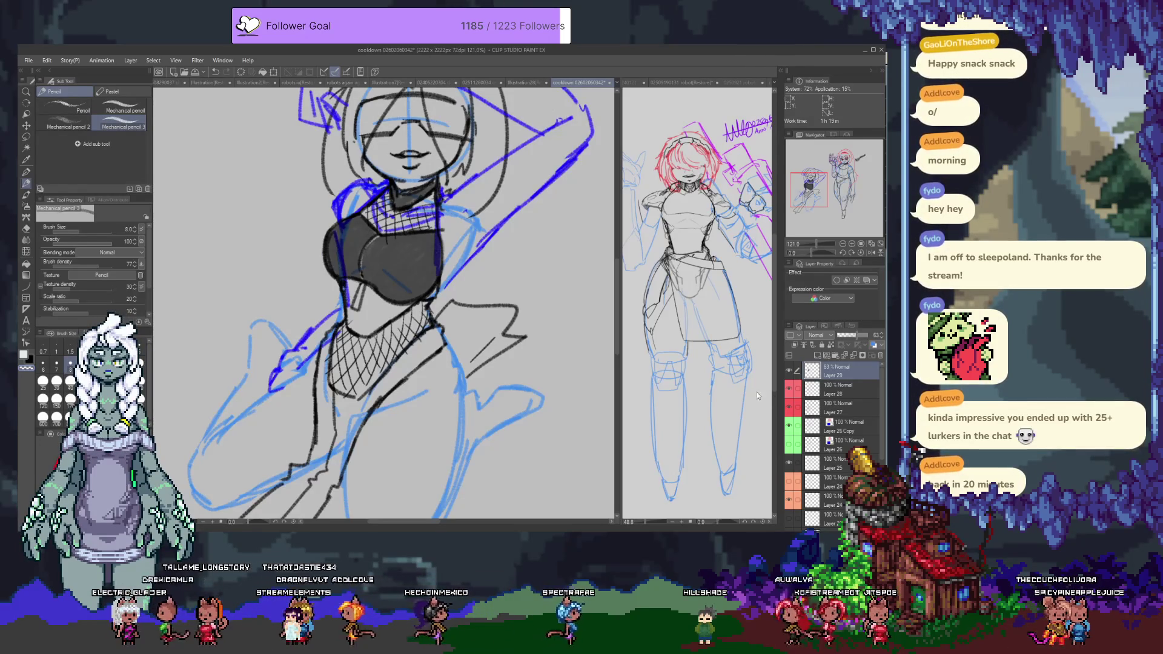
click(873, 348)
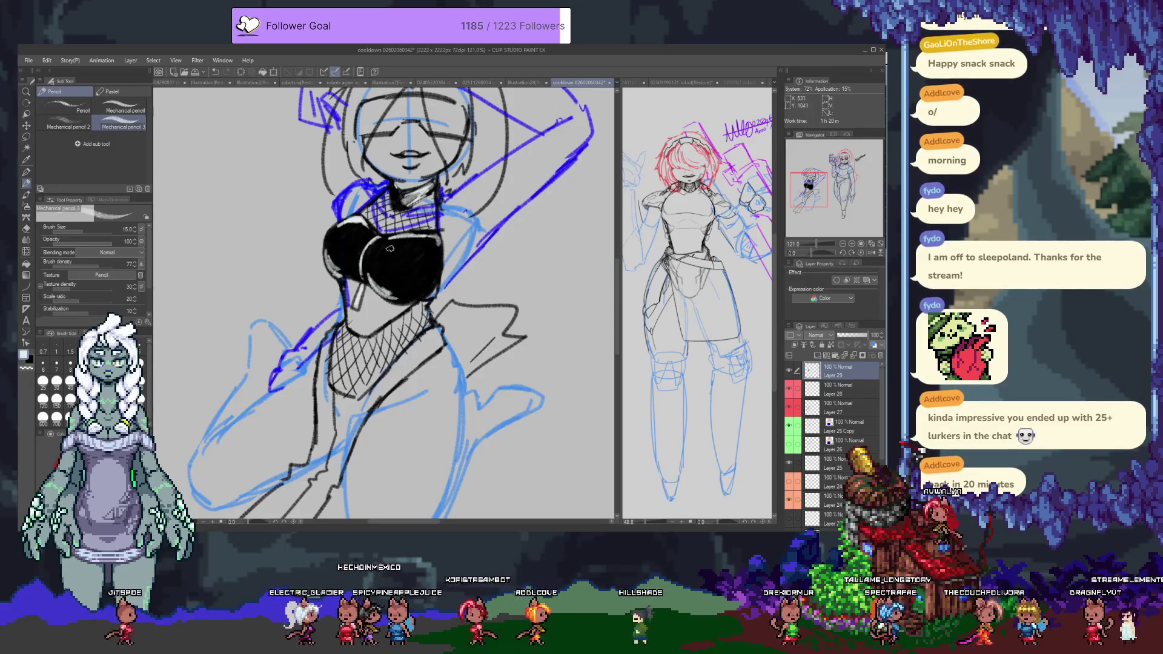
drag(414, 267, 434, 260)
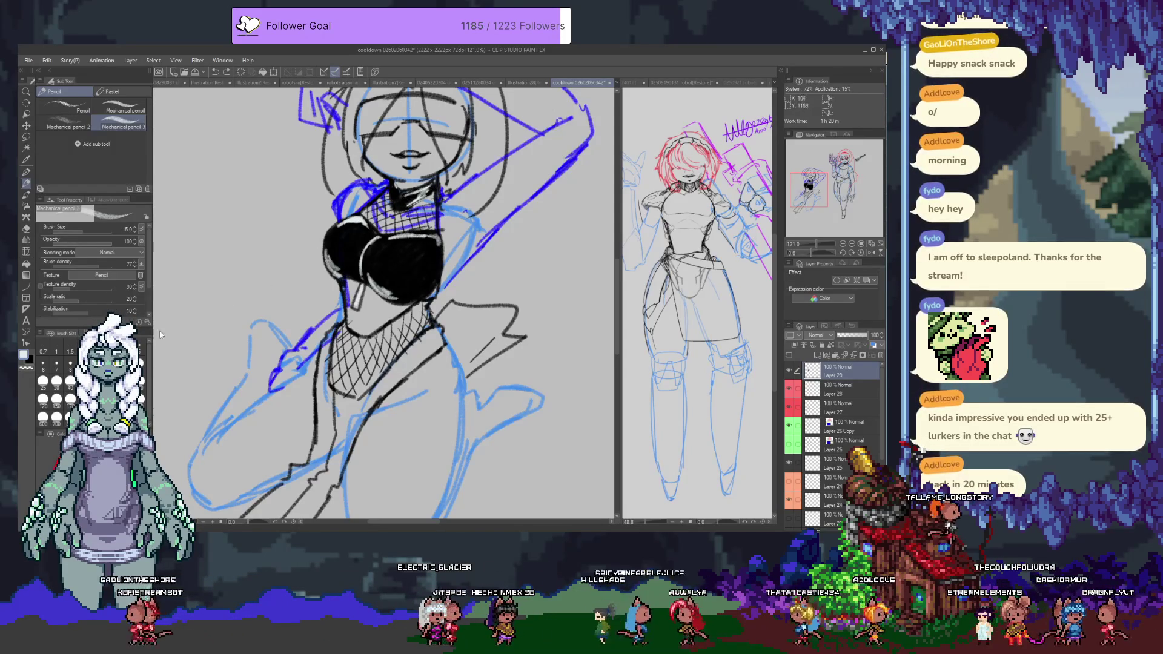
Step: Paint a soft highlight on the left chest with a size 50 brush at opacity 25
click(63, 241)
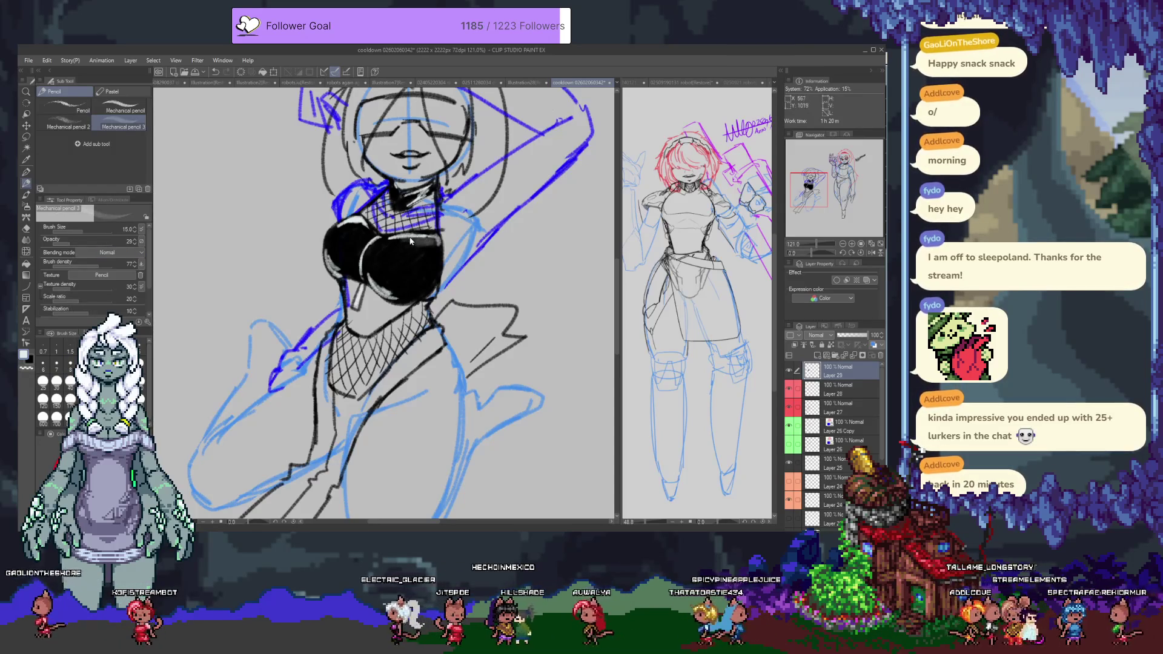
mouse_move(375, 243)
mouse_down()
mouse_move(430, 267)
mouse_move(402, 264)
mouse_move(427, 251)
mouse_move(389, 245)
mouse_up()
key(ctrl+z)
click(84, 382)
key(ctrl+z)
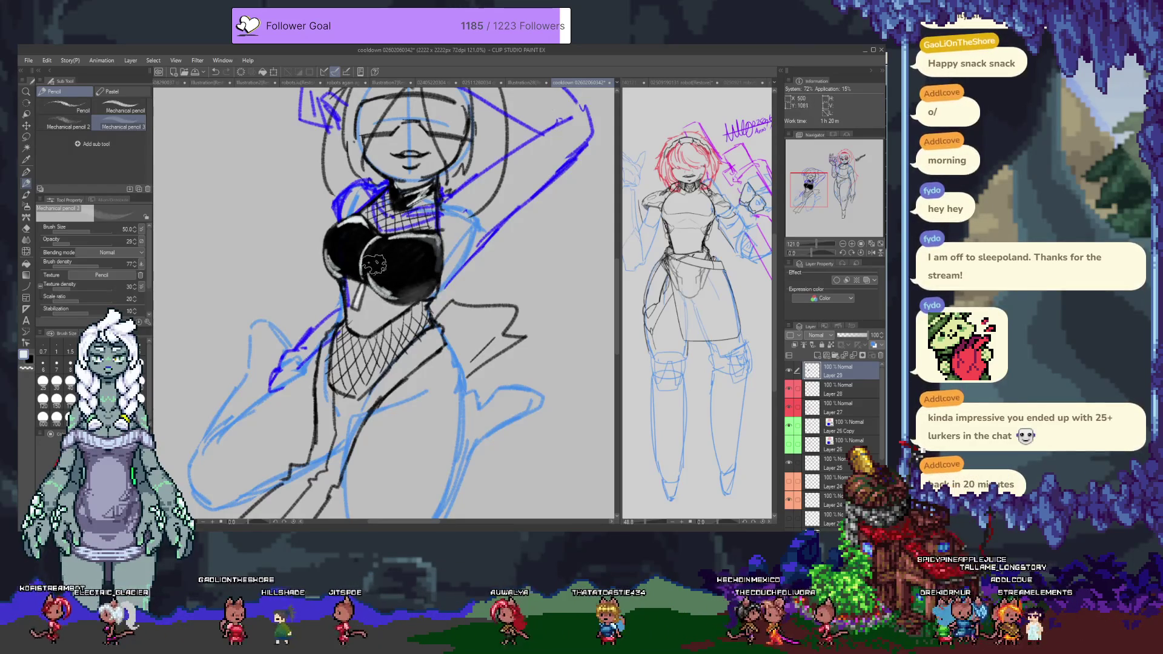
drag(356, 266, 355, 239)
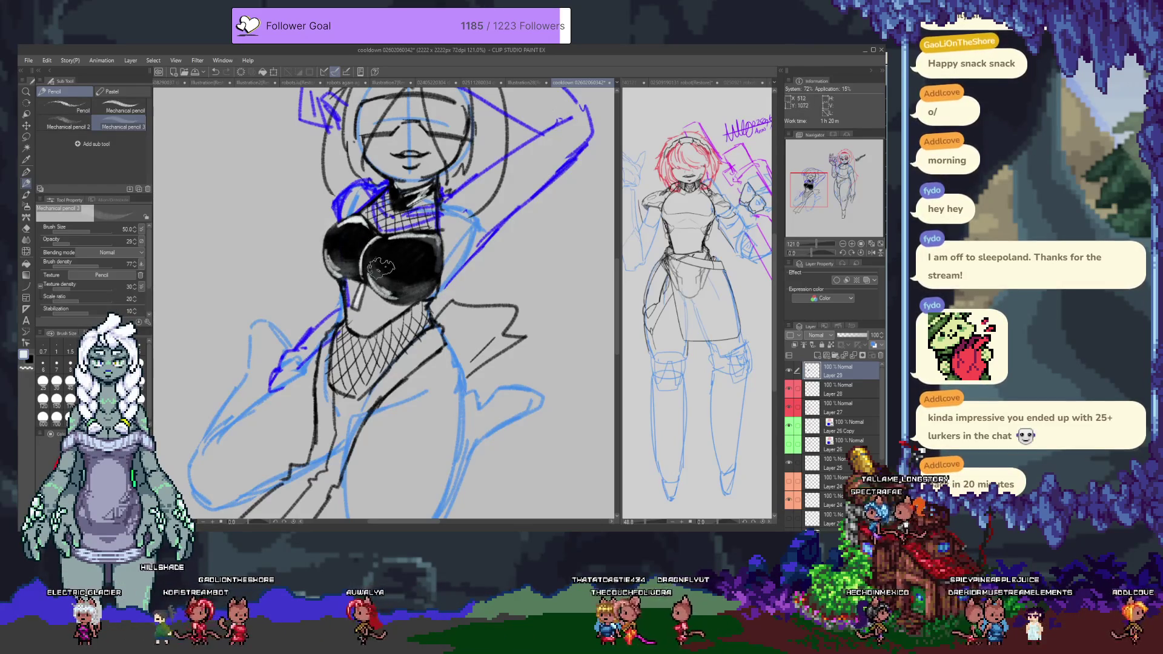
scroll(353, 306, up, 2)
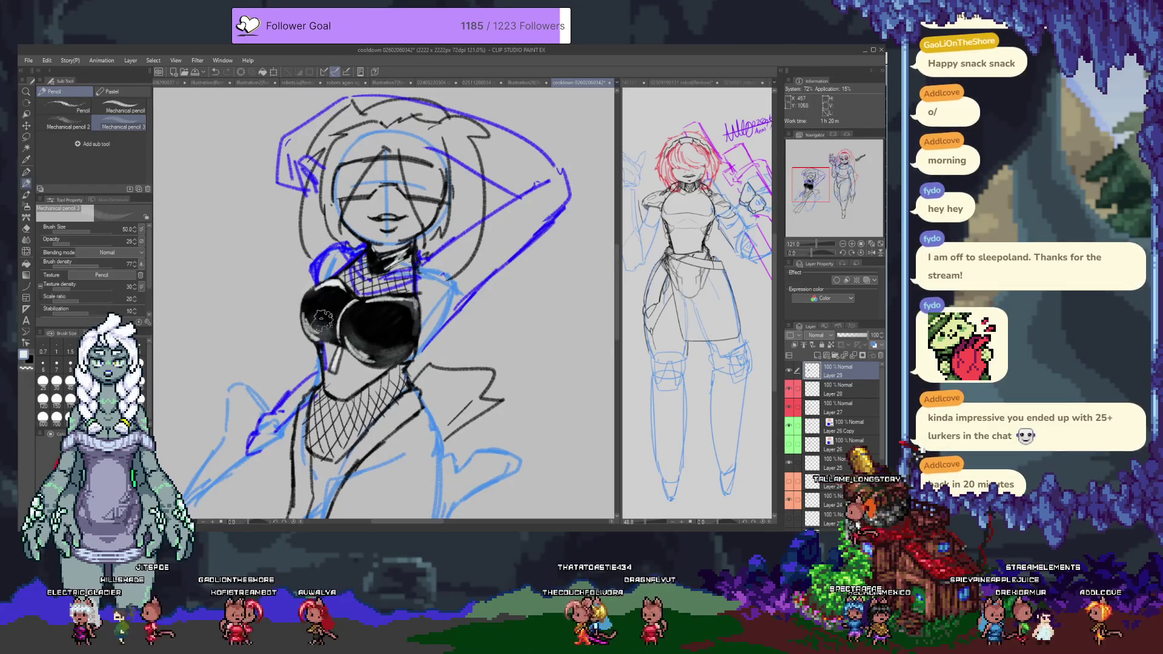
scroll(431, 276, down, 3)
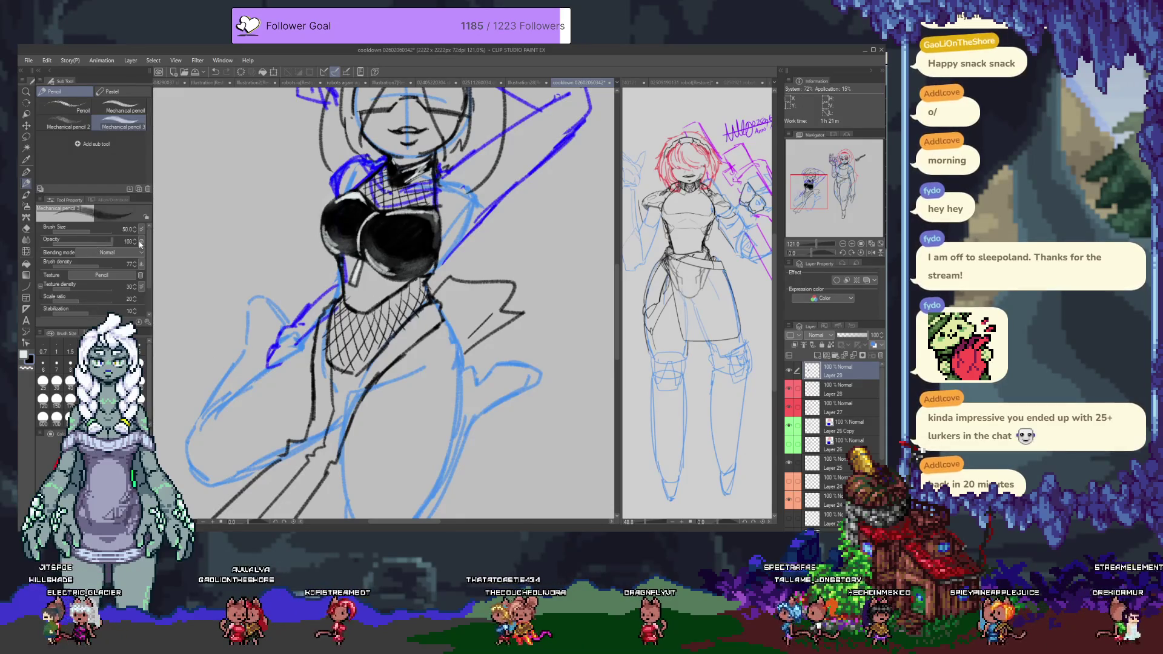
scroll(388, 303, down, 3)
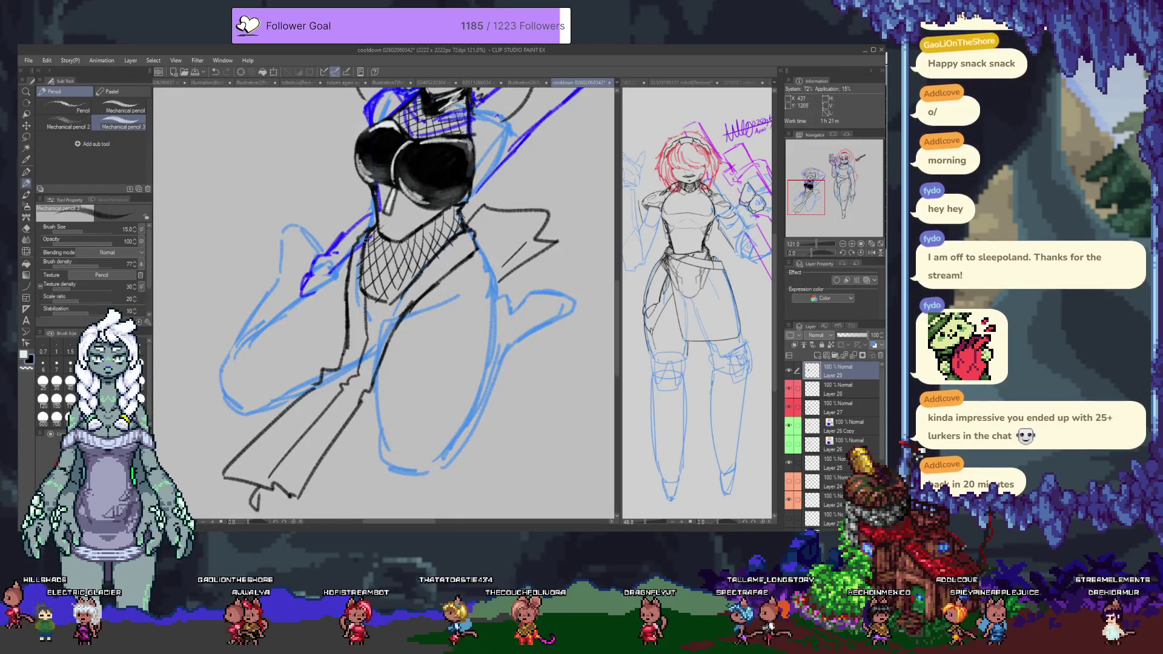
Step: Set the shading layer to 54% and shade the bodysuit below the fishnet down the torso
drag(363, 244, 350, 283)
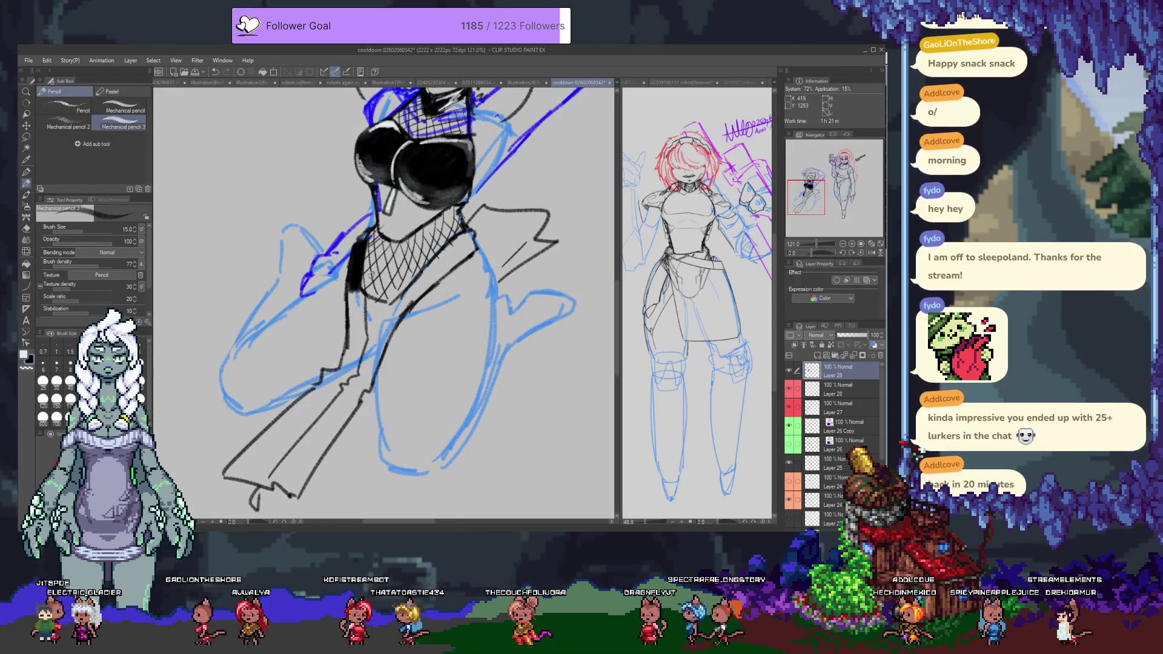
click(852, 335)
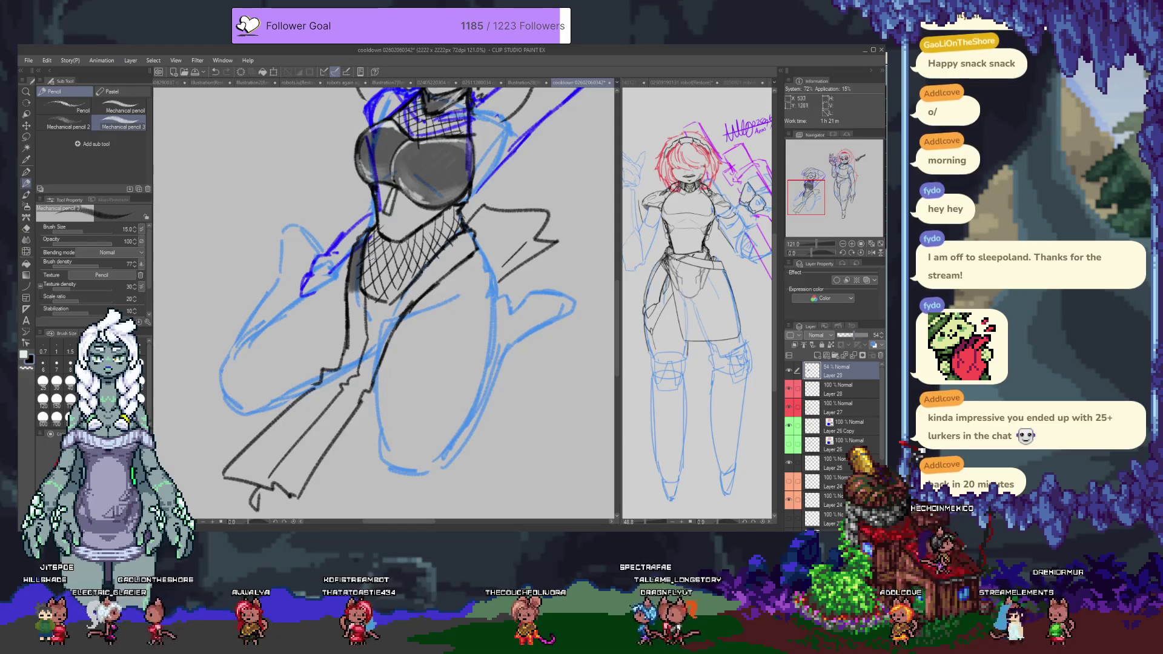
mouse_move(350, 298)
mouse_down()
mouse_move(358, 330)
mouse_move(364, 297)
mouse_move(448, 261)
mouse_move(423, 279)
mouse_up()
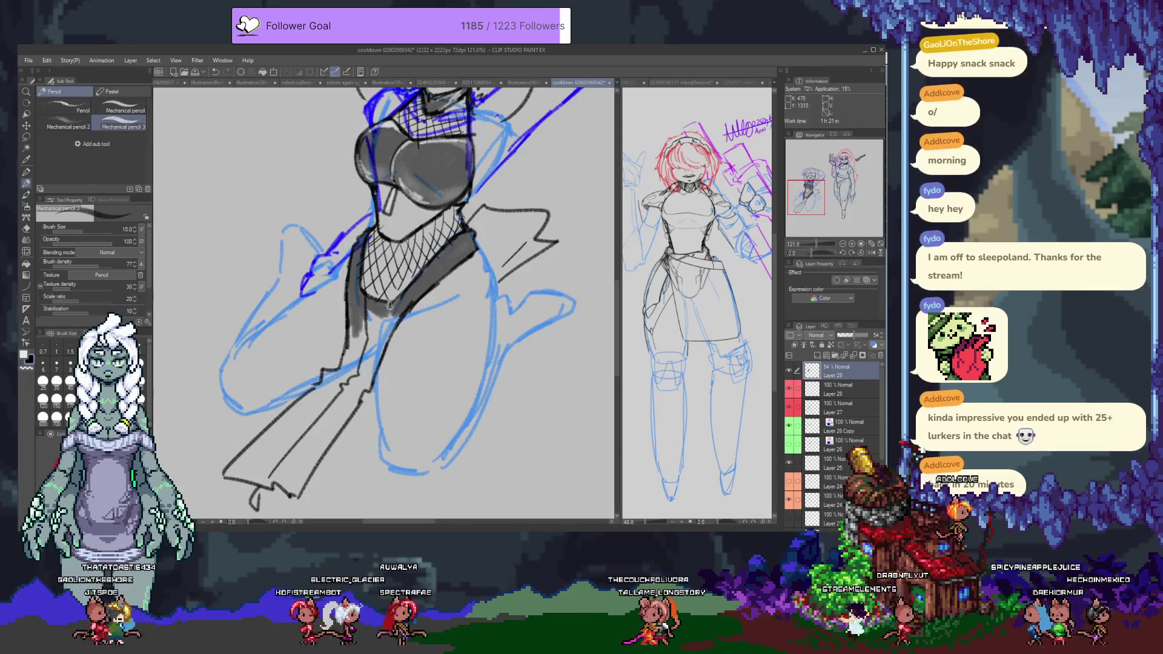
drag(371, 356, 369, 363)
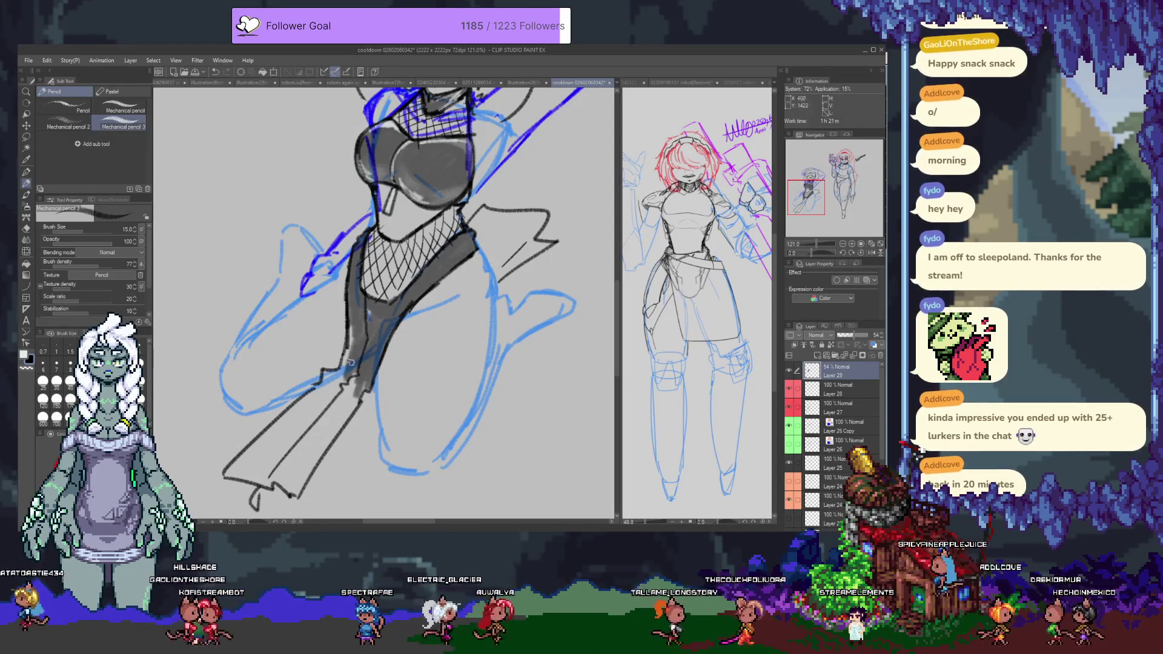
drag(350, 357, 348, 309)
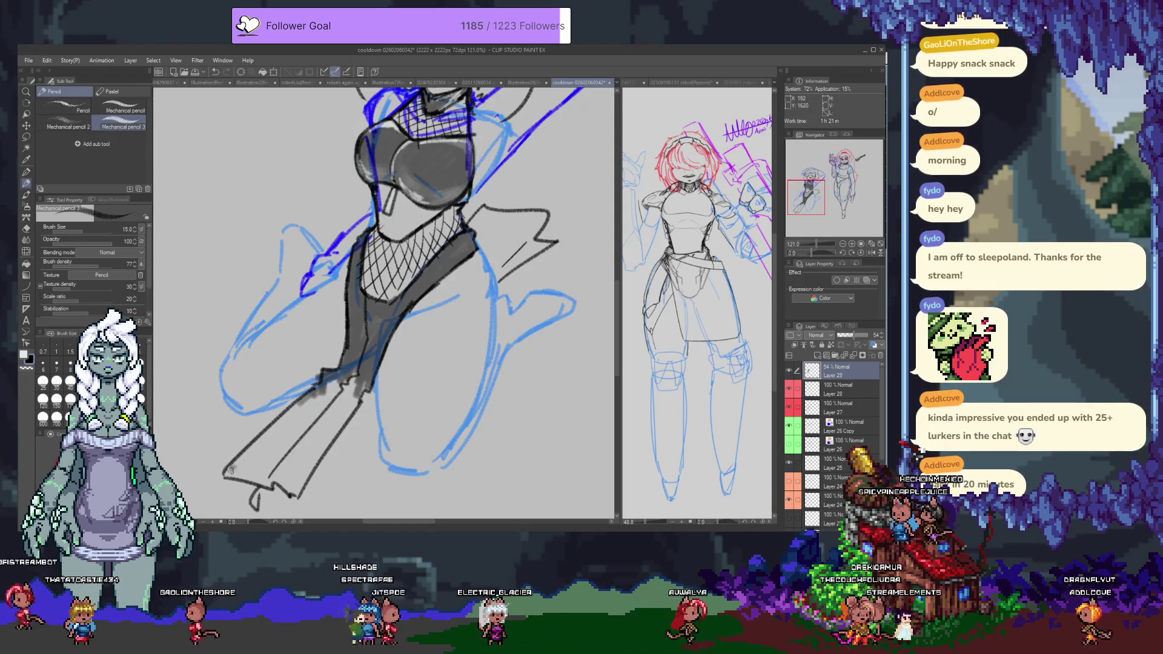
Step: Shade the thigh dark, filling its bottom edge, and stroke along the skirt fold
drag(229, 470, 300, 409)
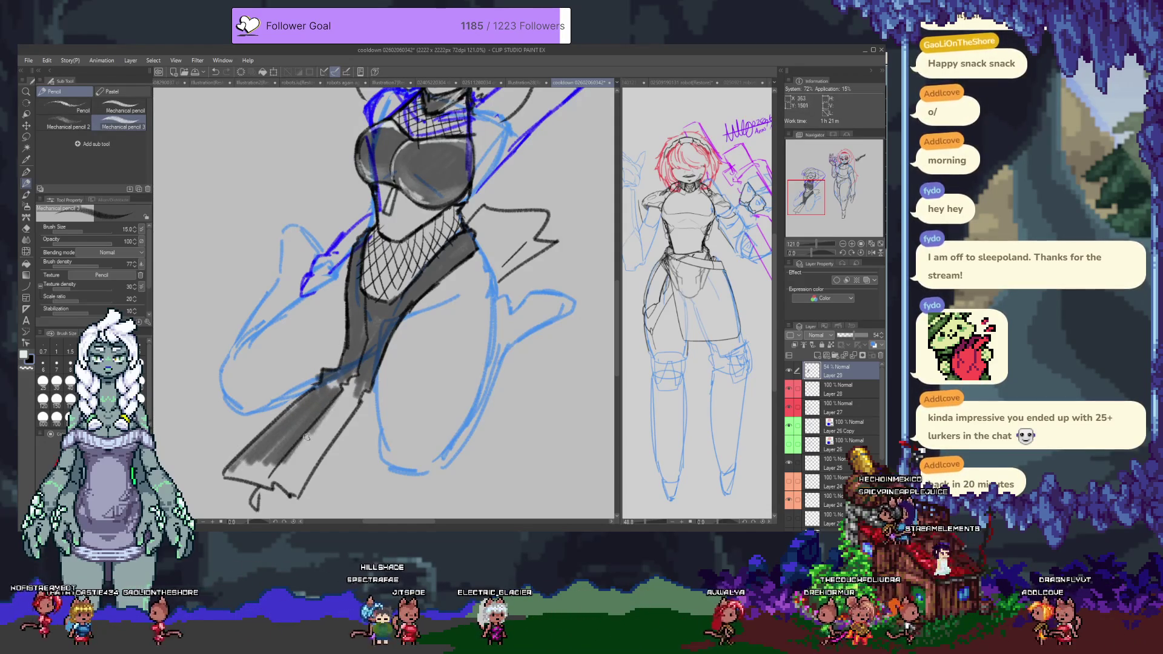
drag(305, 460, 345, 419)
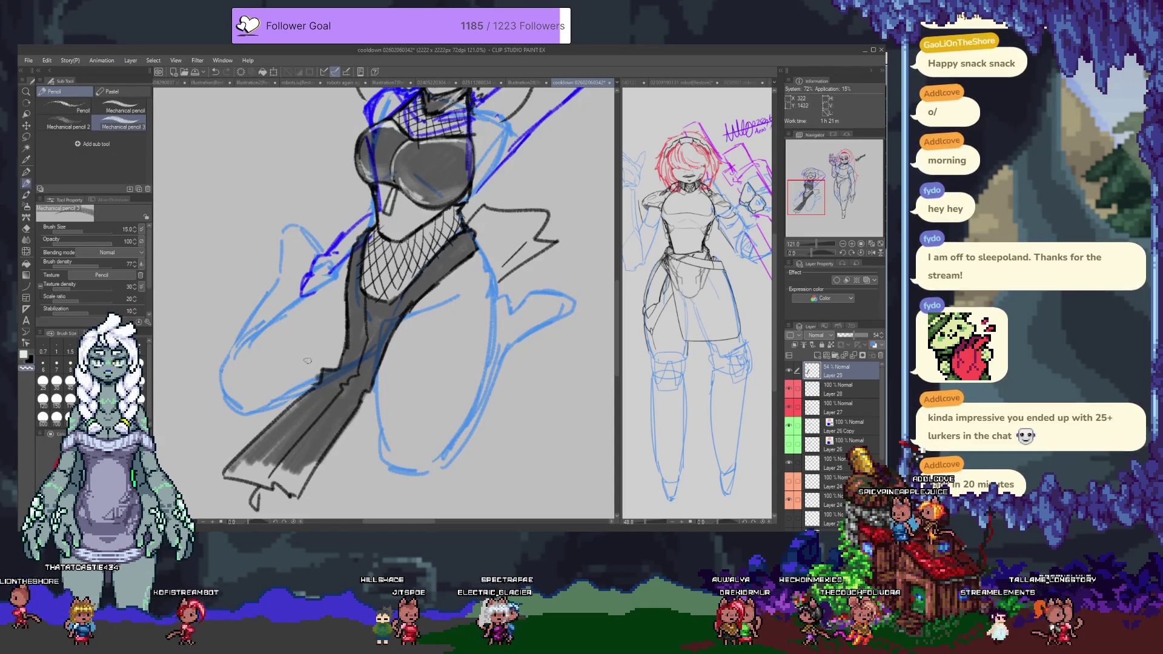
mouse_move(291, 418)
mouse_down()
mouse_move(239, 467)
mouse_move(309, 479)
mouse_move(305, 461)
mouse_up()
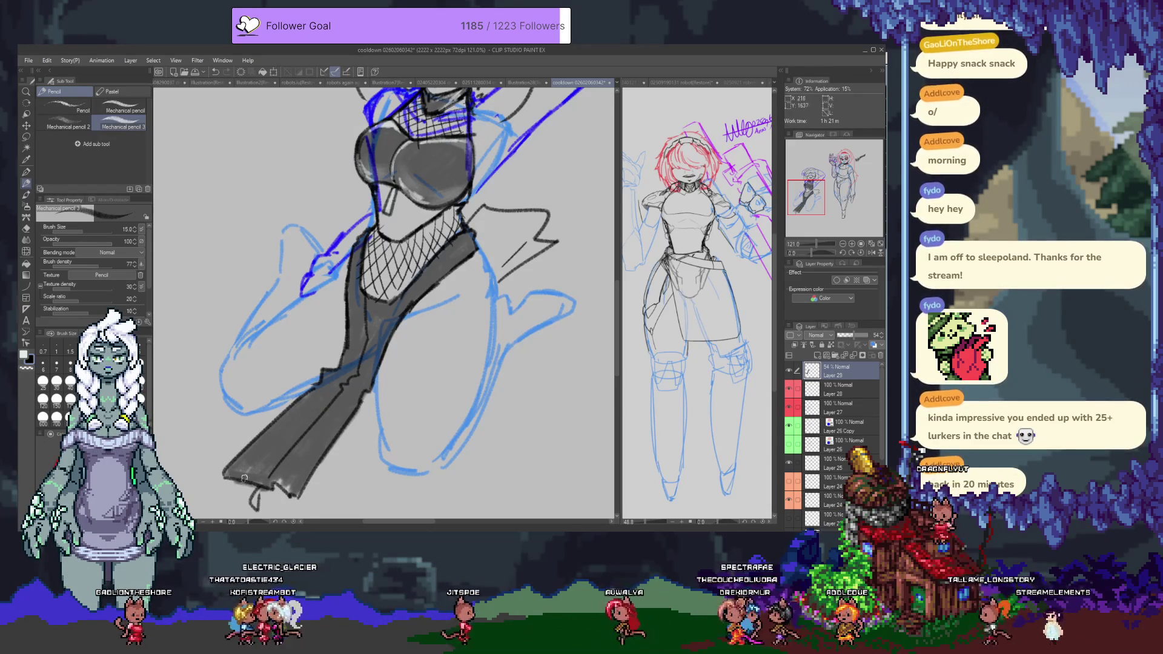
drag(266, 482, 294, 480)
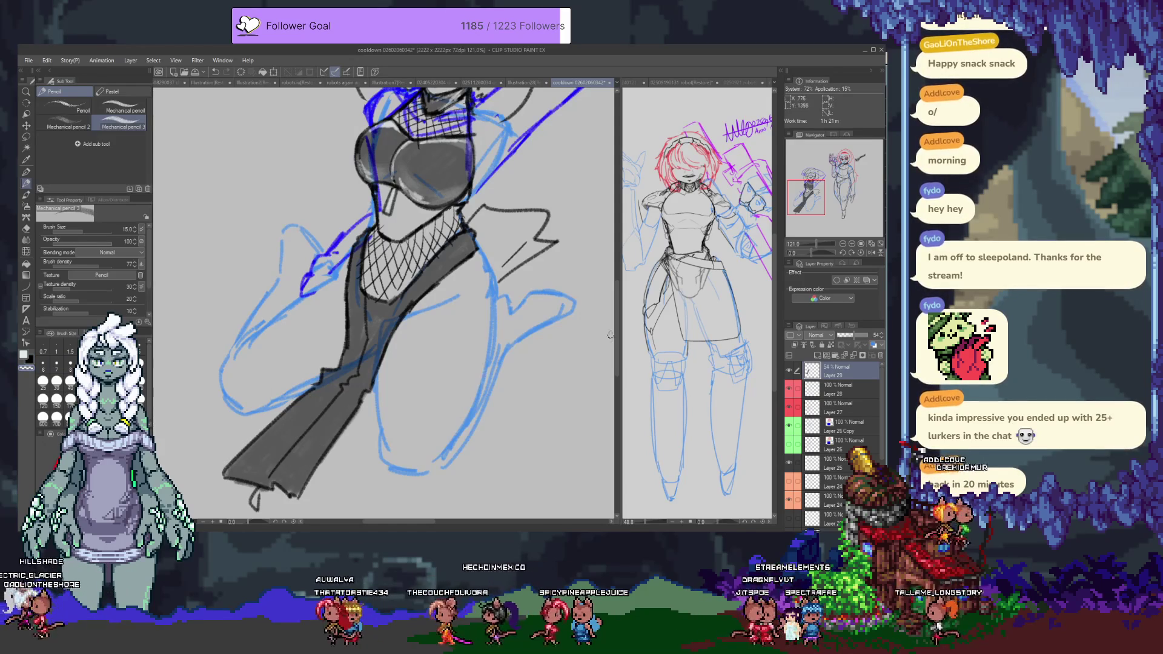
drag(273, 476, 322, 415)
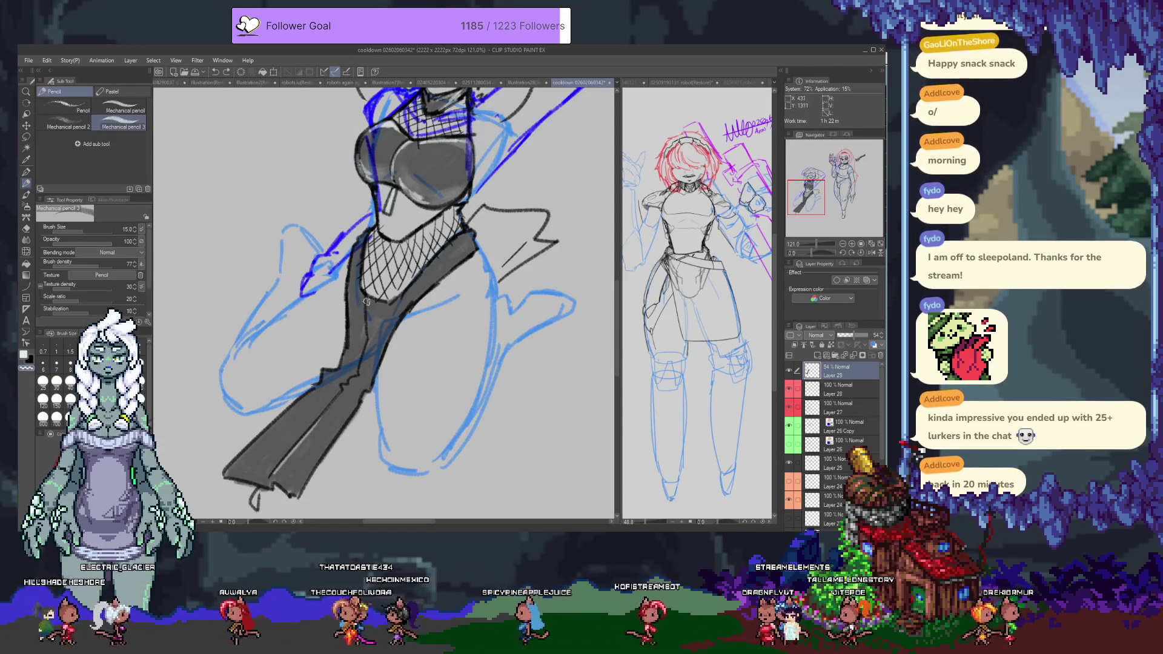
drag(369, 300, 366, 336)
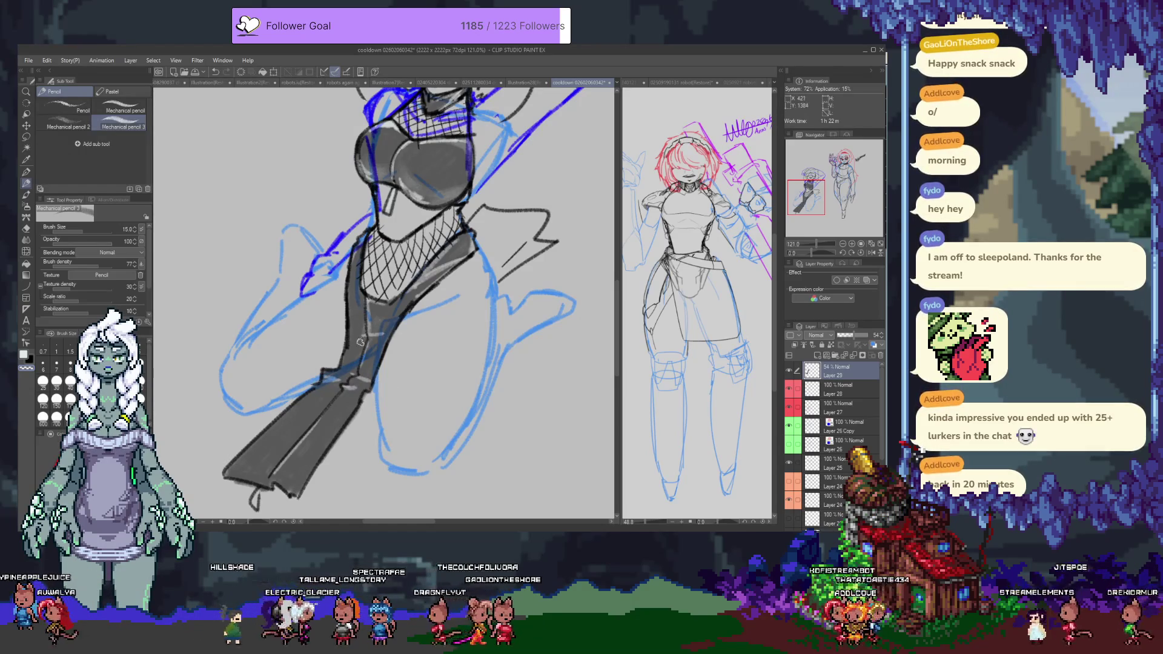
Step: Make the bodysuit shading fully opaque black and undo the last thigh stroke
drag(855, 335, 882, 337)
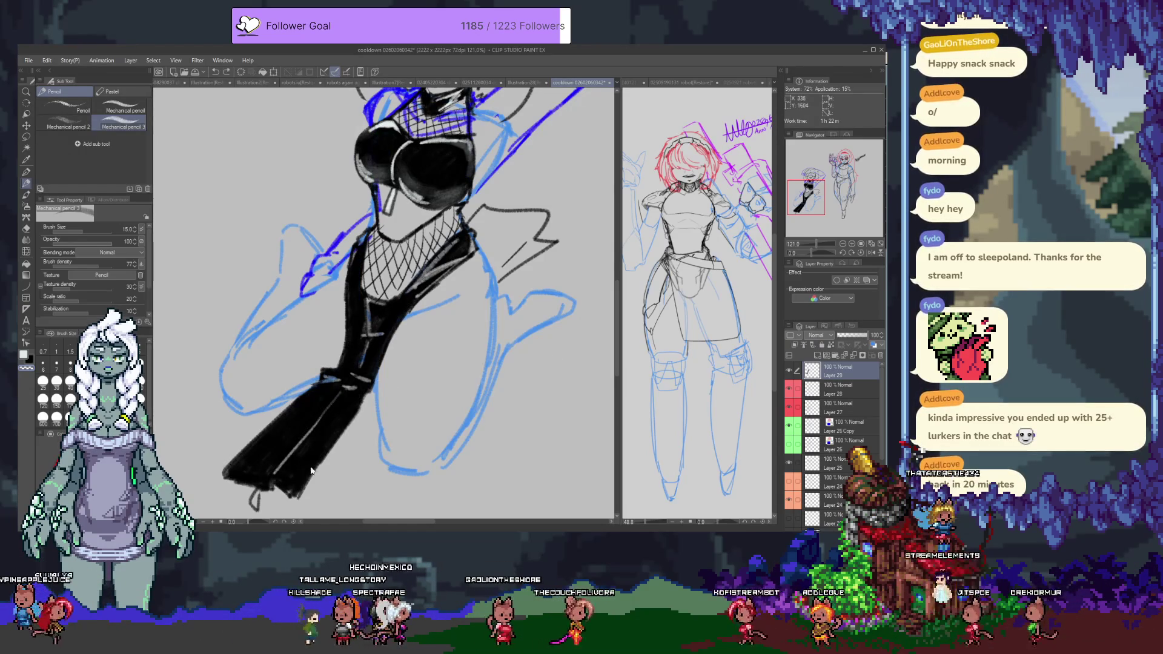
key(ctrl+z)
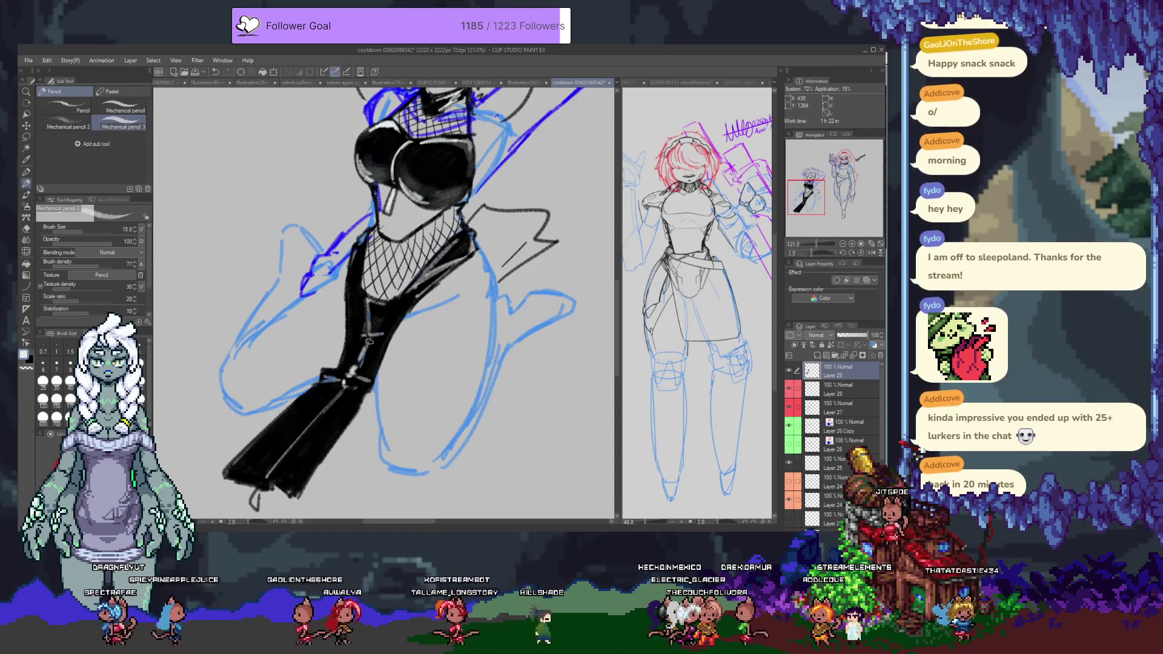
drag(409, 290, 277, 331)
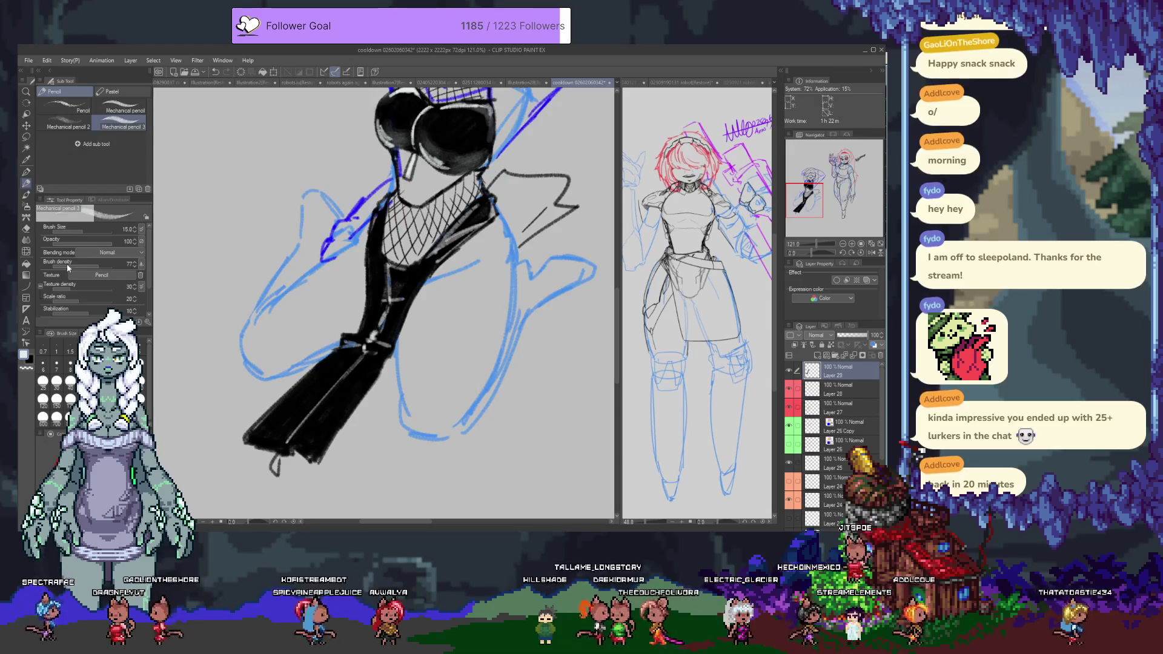
Step: With a larger faint brush, add light highlights on the black torso and lower leg
click(67, 243)
click(42, 381)
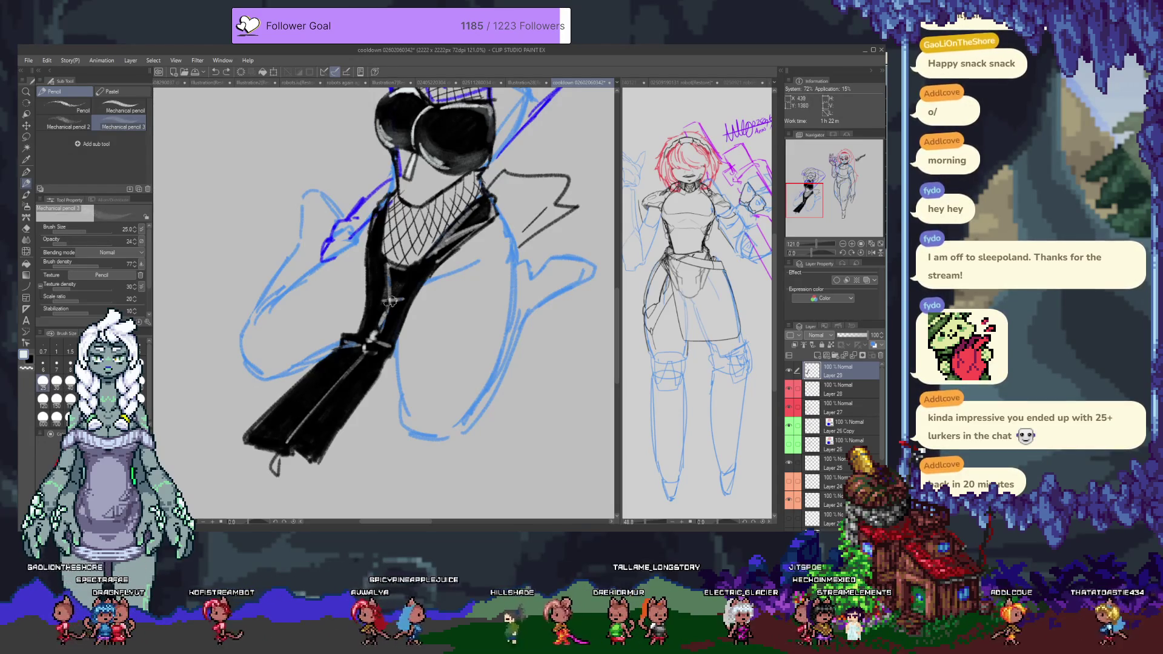
drag(373, 260, 385, 306)
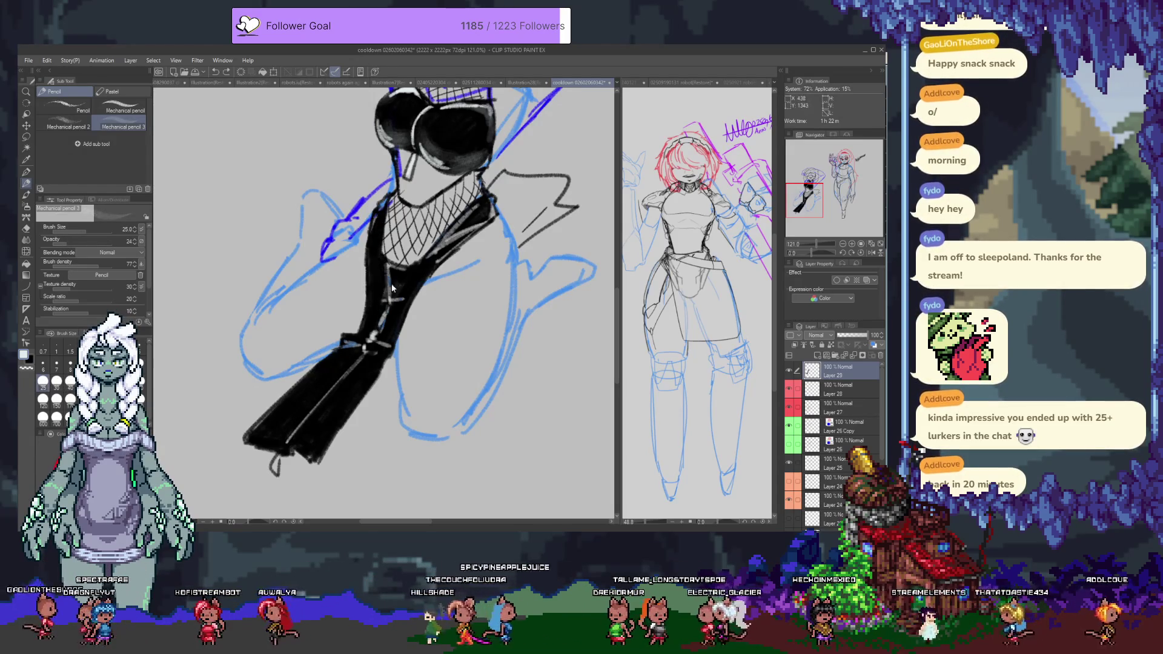
mouse_move(394, 279)
mouse_down()
mouse_move(397, 293)
mouse_move(411, 284)
mouse_move(403, 270)
mouse_move(417, 274)
mouse_move(381, 327)
mouse_move(383, 213)
mouse_up()
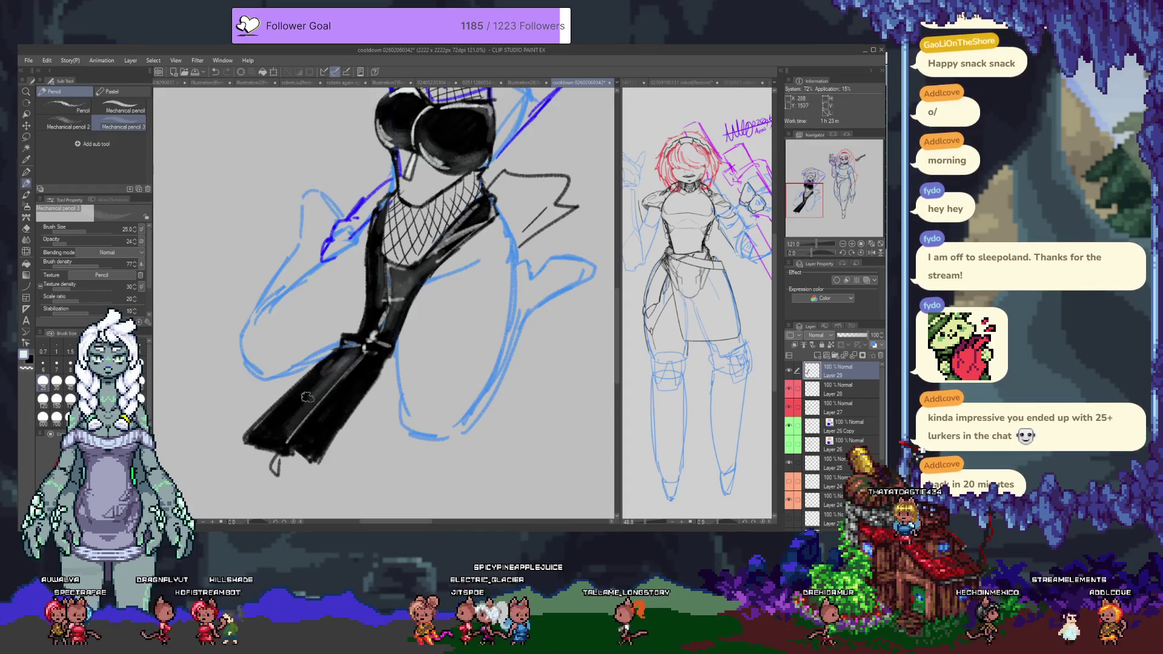
drag(304, 459, 357, 395)
drag(413, 260, 424, 460)
scroll(442, 233, up, 2)
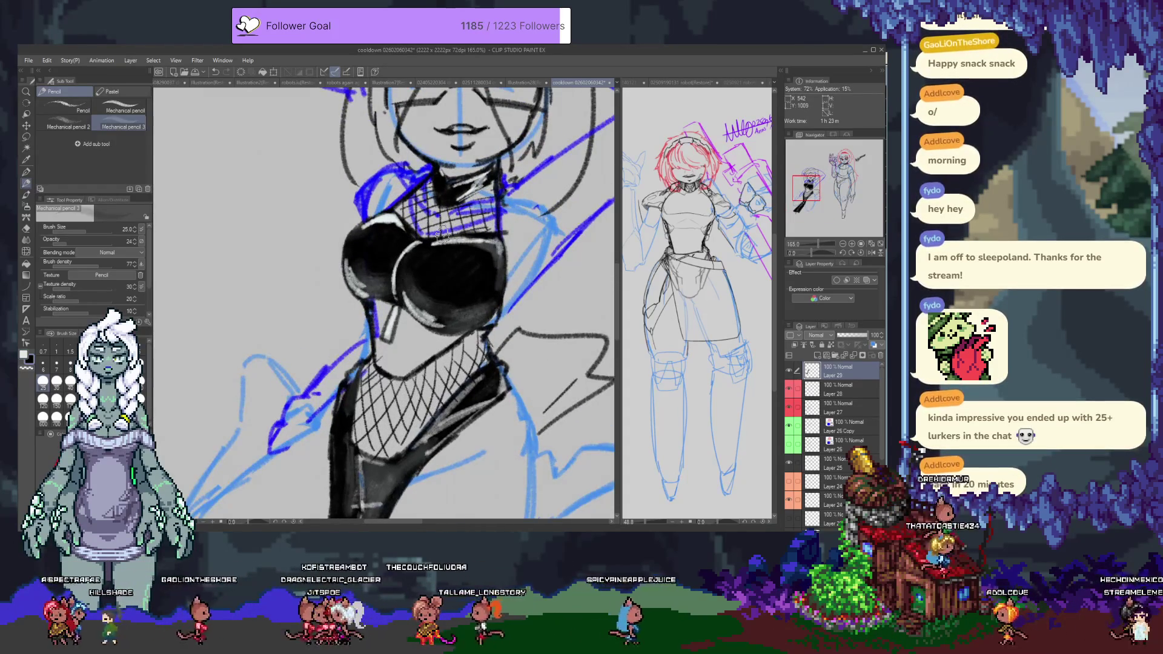
Step: Restore full brush opacity, add Layer 30 above Layer 28, and paint dark shading under the breast
drag(442, 234, 427, 200)
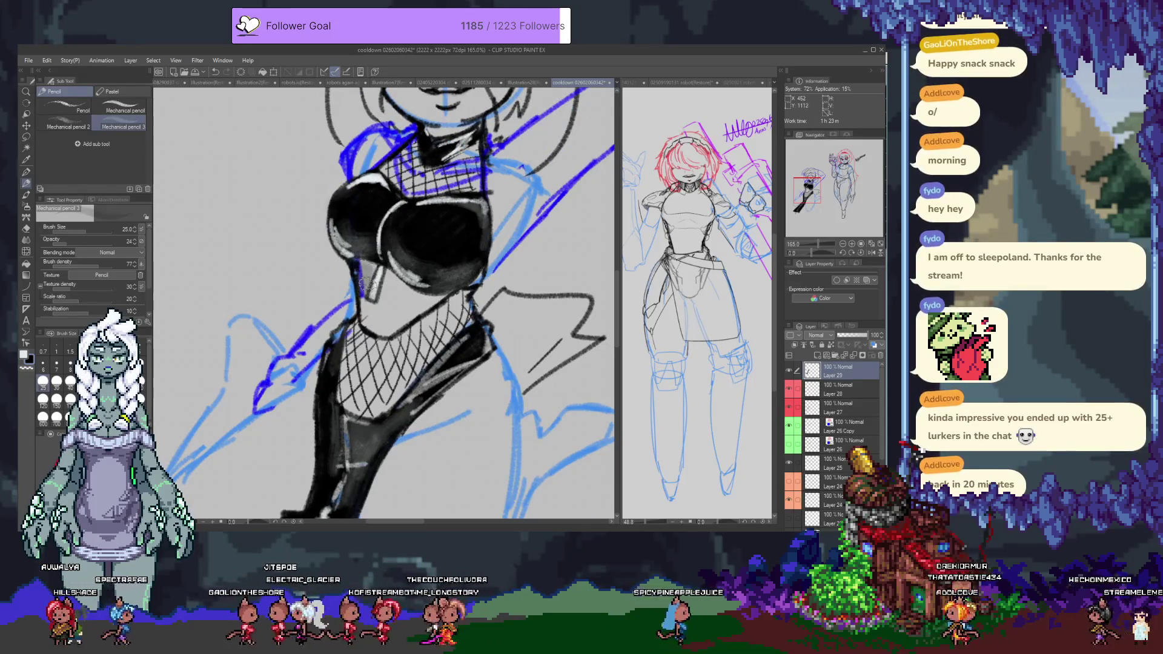
drag(88, 238, 143, 246)
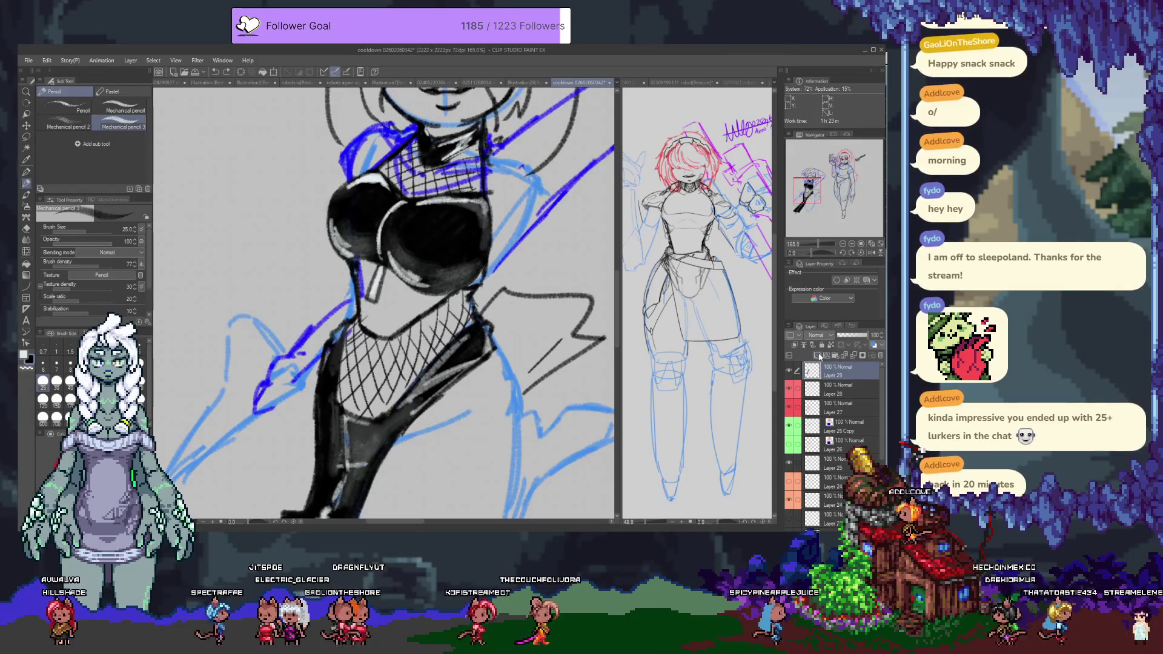
click(836, 389)
key(ctrl+shift+n)
mouse_move(357, 260)
mouse_down()
mouse_move(366, 302)
mouse_move(379, 267)
mouse_move(389, 285)
mouse_move(384, 327)
mouse_move(439, 291)
mouse_move(432, 300)
mouse_up()
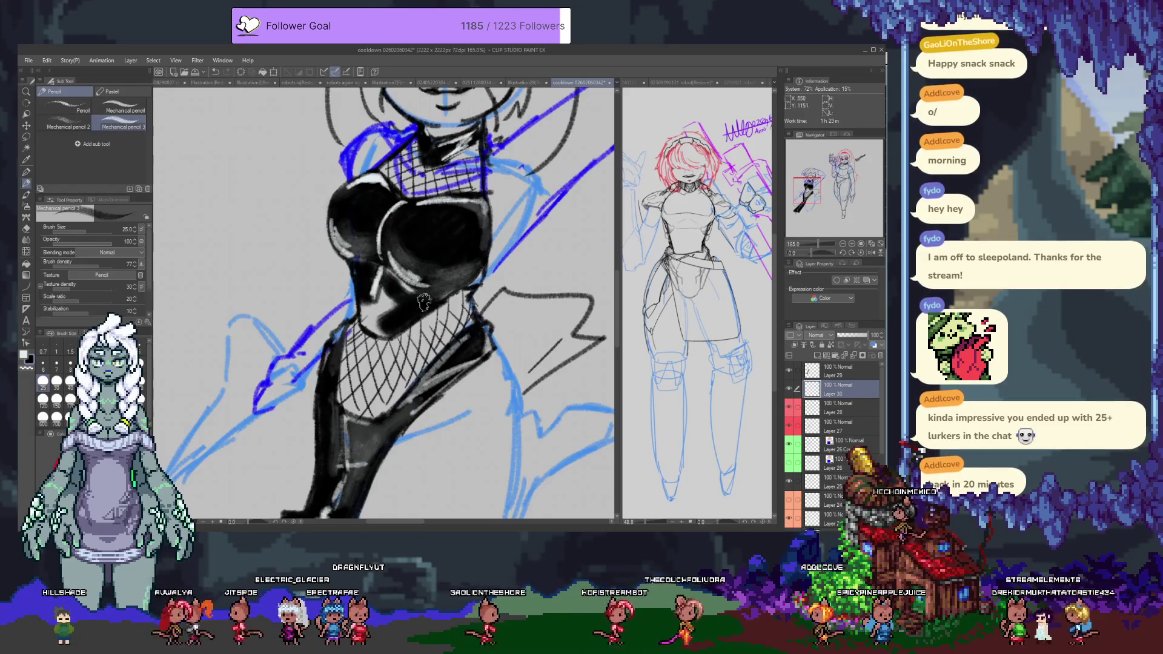
mouse_move(362, 310)
mouse_down()
mouse_move(375, 327)
mouse_move(394, 290)
mouse_move(369, 303)
mouse_move(364, 272)
mouse_move(365, 321)
mouse_move(382, 333)
mouse_move(444, 295)
mouse_up()
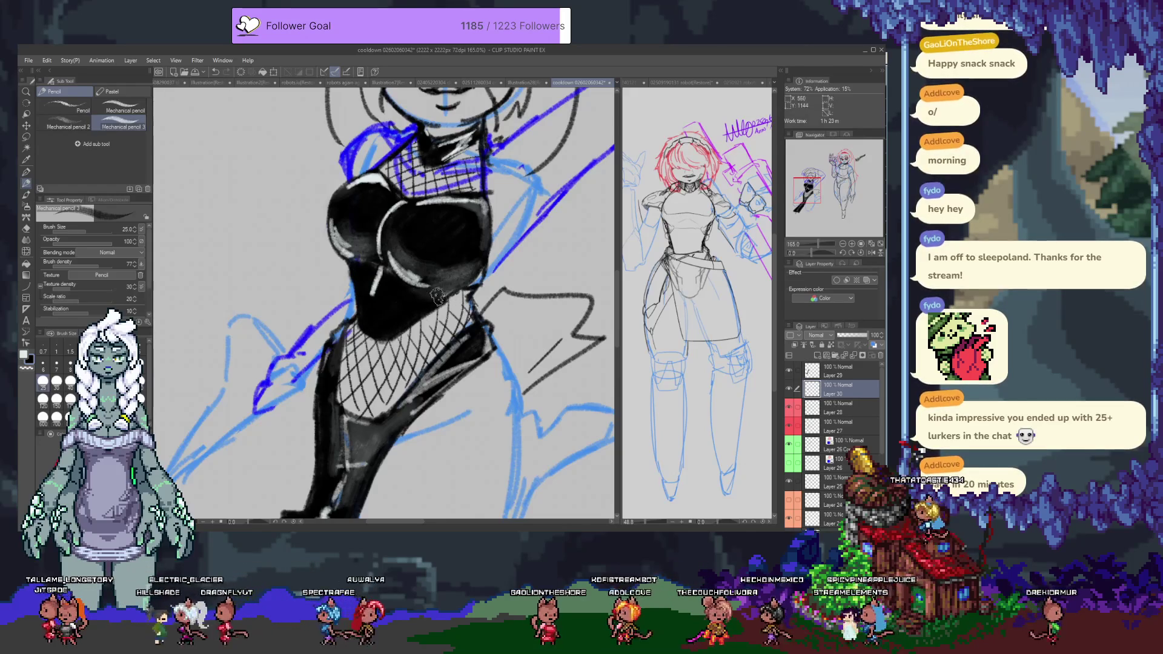
Step: Lower Layer 30 to 43% and refine soft grey shading under the breast with size 15 and 30 brushes
drag(867, 335, 852, 335)
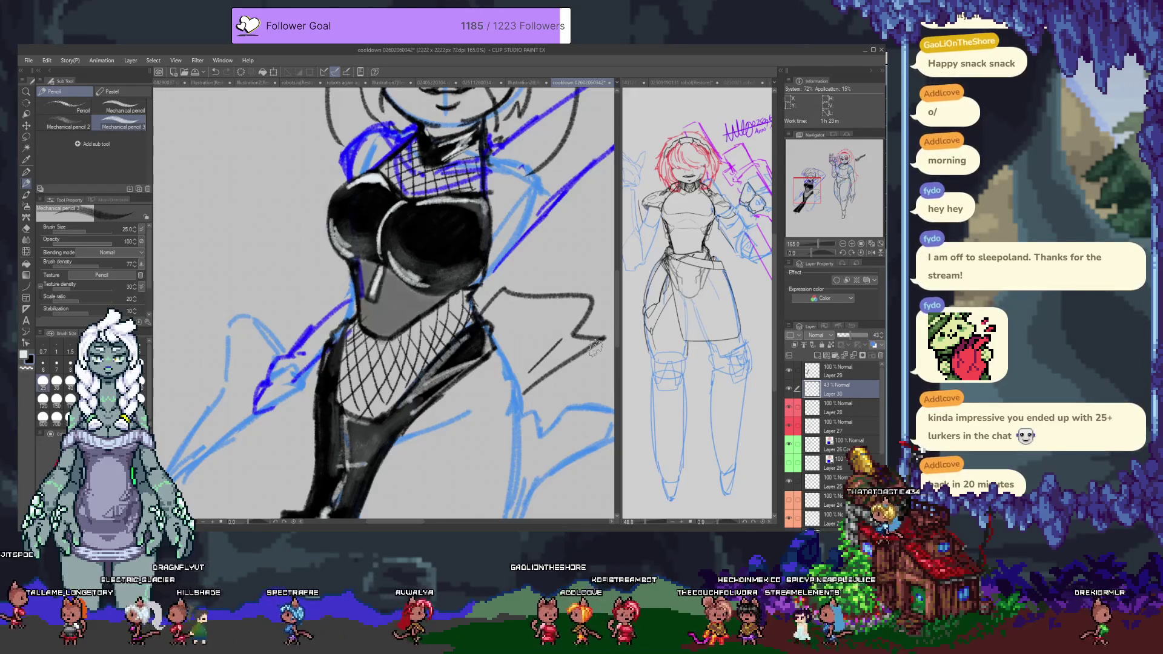
key(bracketleft)
key(bracketleft)
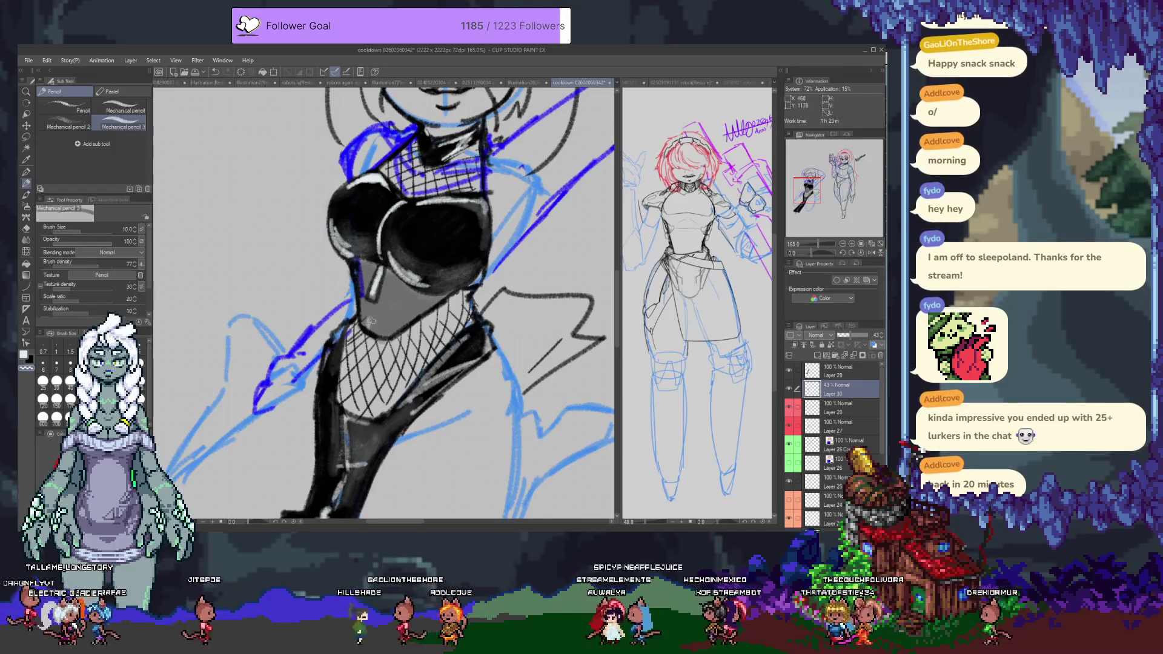
drag(377, 295, 392, 321)
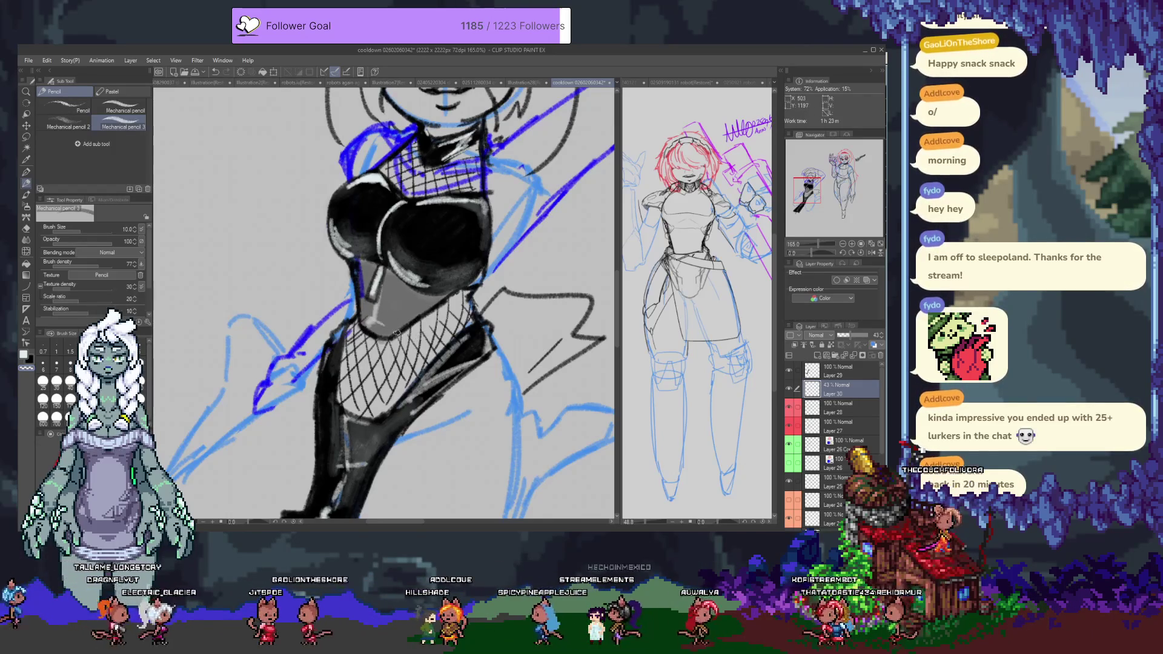
drag(445, 299, 407, 295)
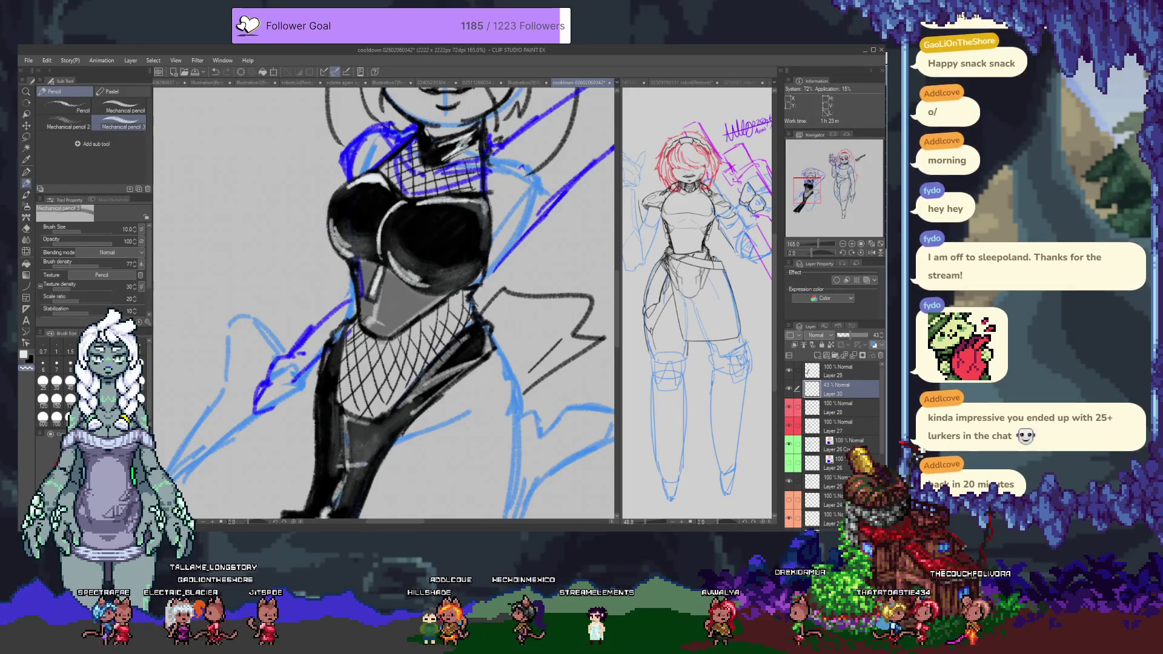
click(57, 382)
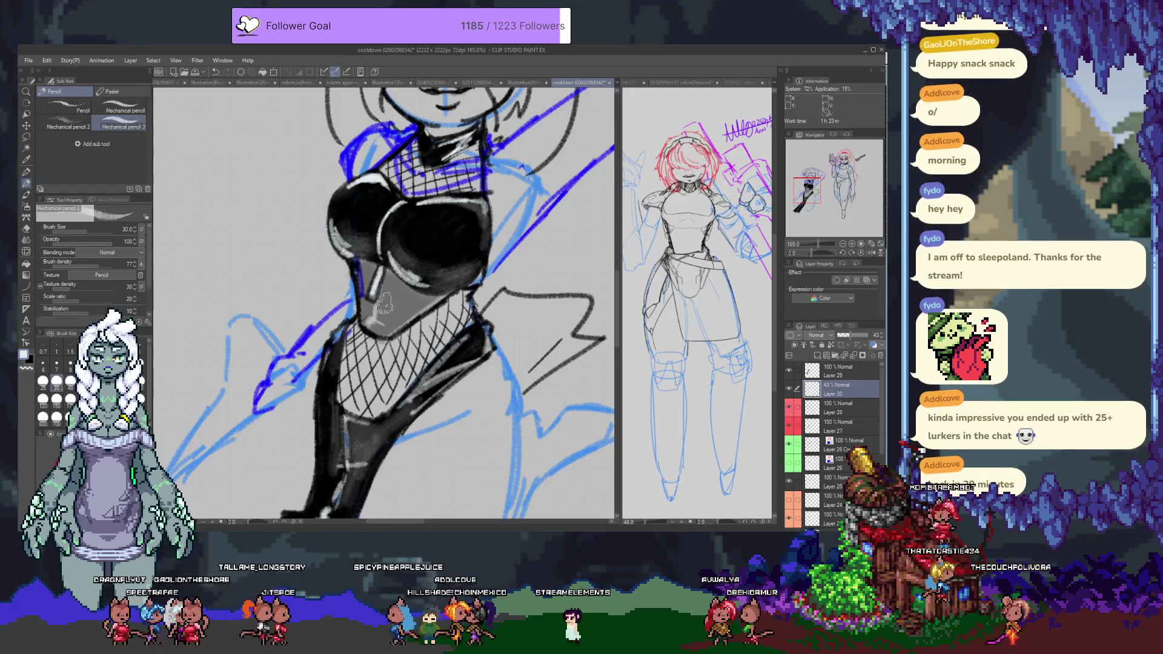
click(72, 241)
mouse_move(384, 300)
mouse_down()
mouse_move(400, 303)
mouse_move(405, 332)
mouse_up()
key(ctrl+z)
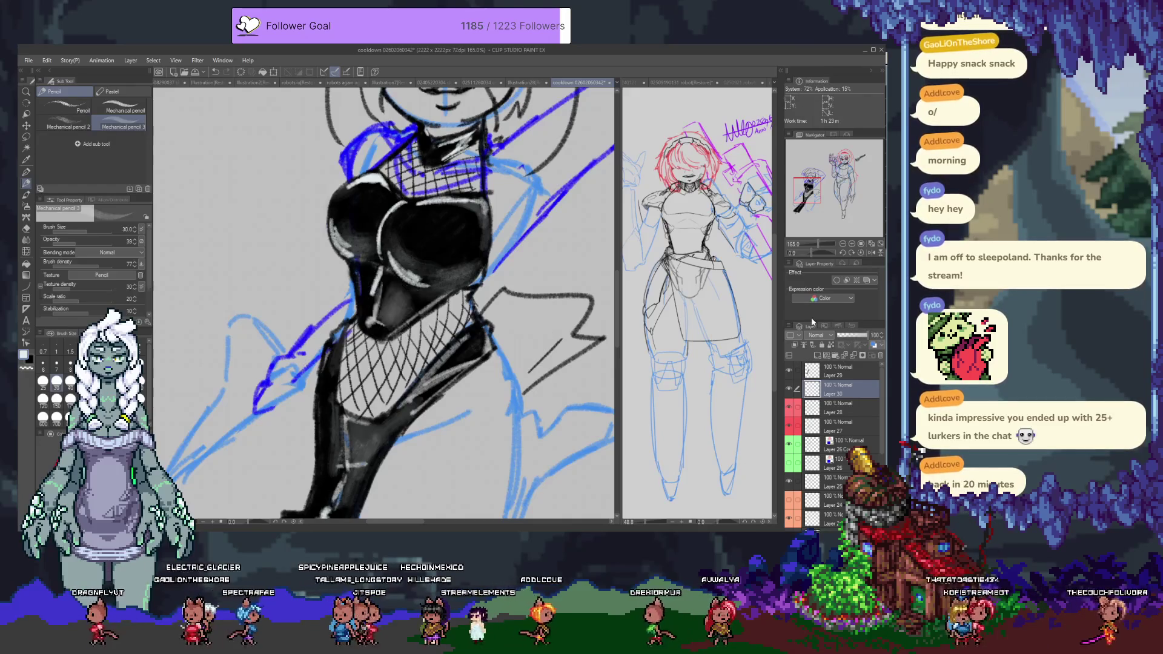
Step: Compare Layer 30 at 43% and 100% opacity, leaving it fully opaque
key(ctrl+z)
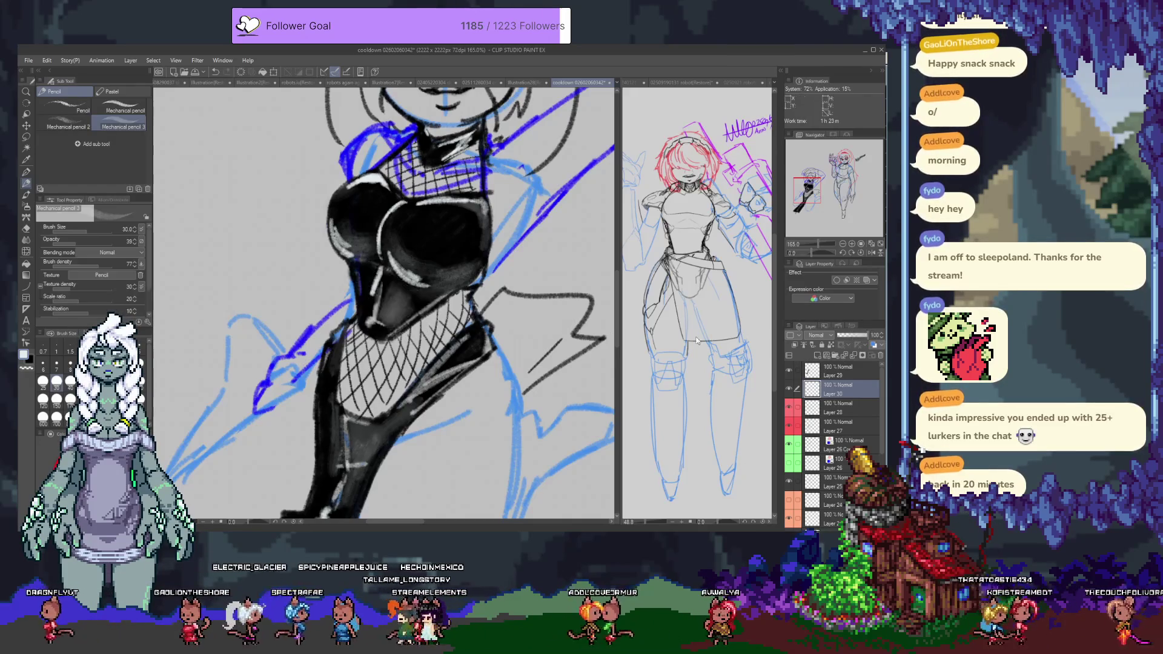
key(ctrl+y)
key(ctrl+z)
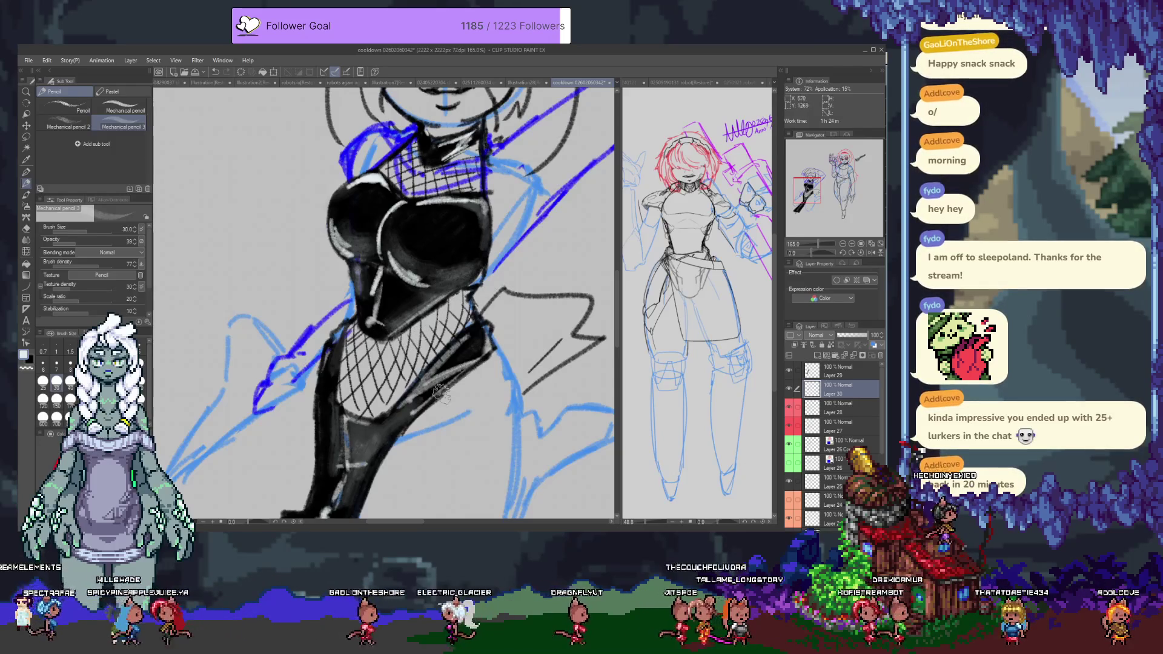
scroll(466, 376, down, 3)
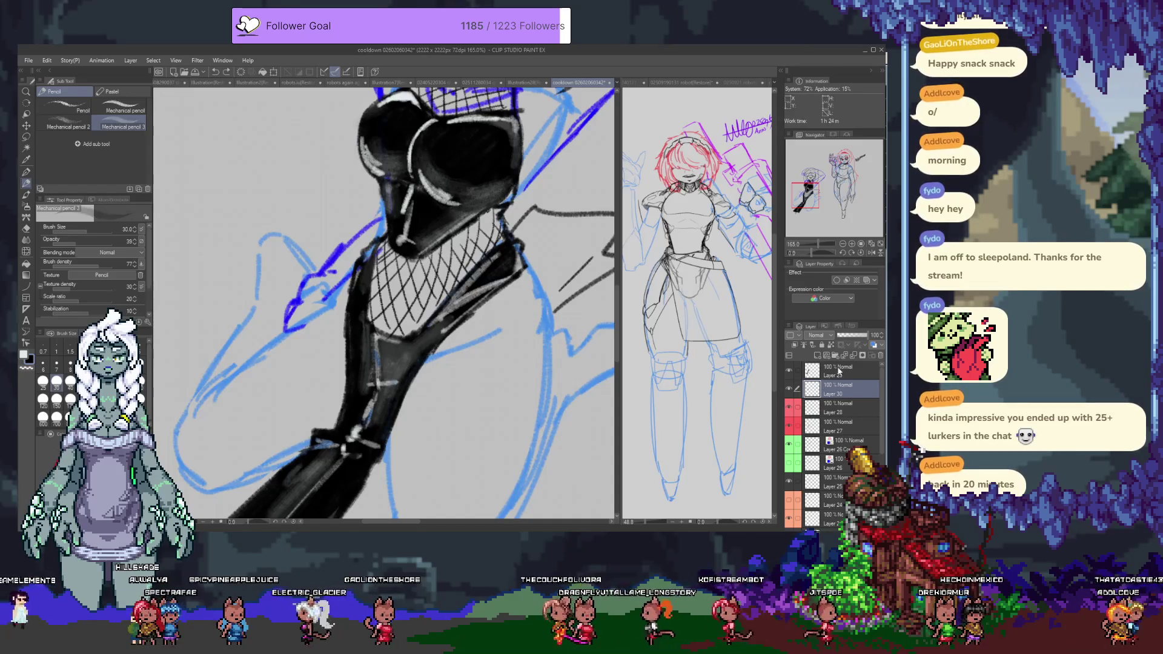
Step: Undo a stray grey scribble on the layer above and restore full brush opacity
key(alt+bracketright)
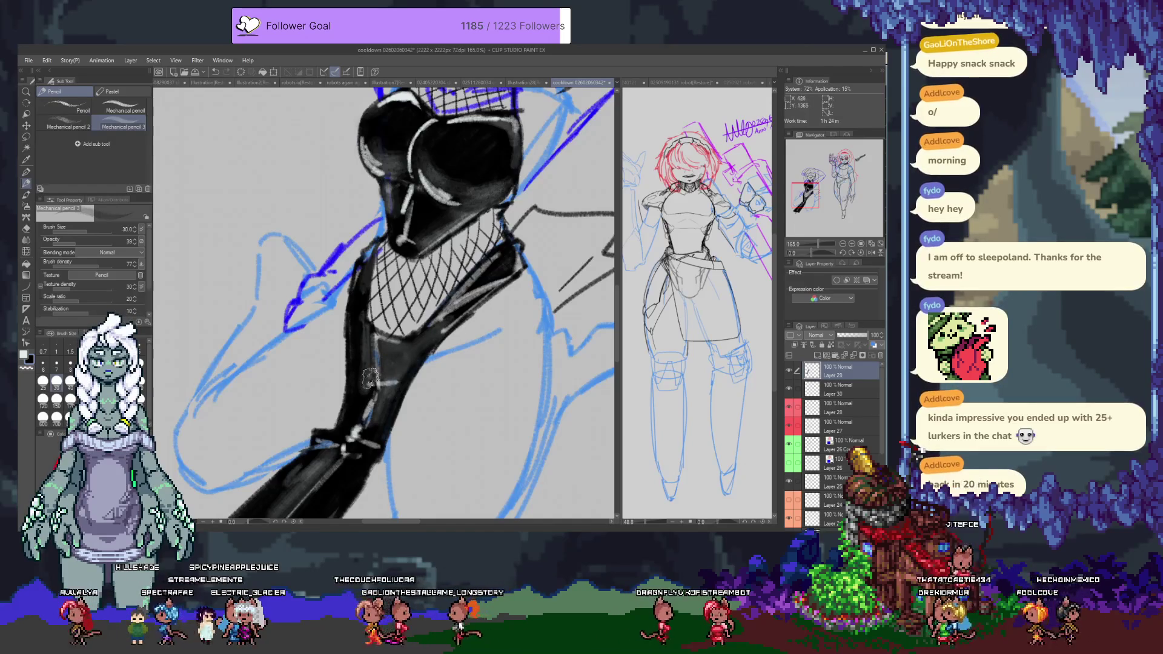
mouse_move(354, 339)
mouse_down()
mouse_move(315, 370)
mouse_move(294, 358)
mouse_up()
key(ctrl+z)
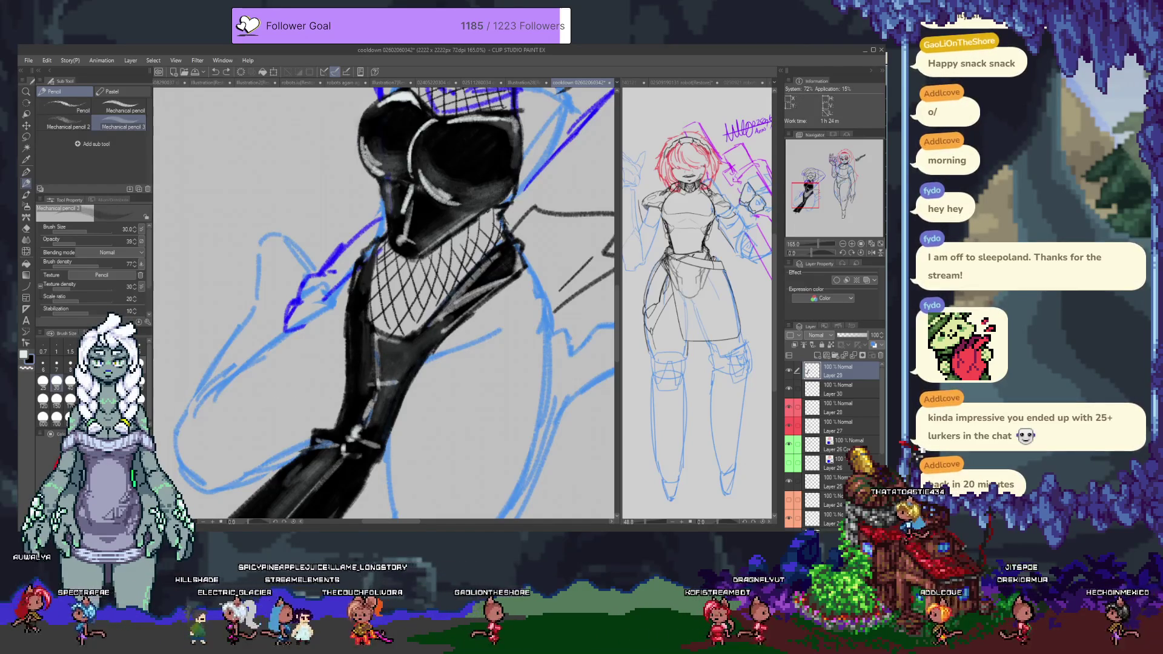
drag(93, 240, 141, 240)
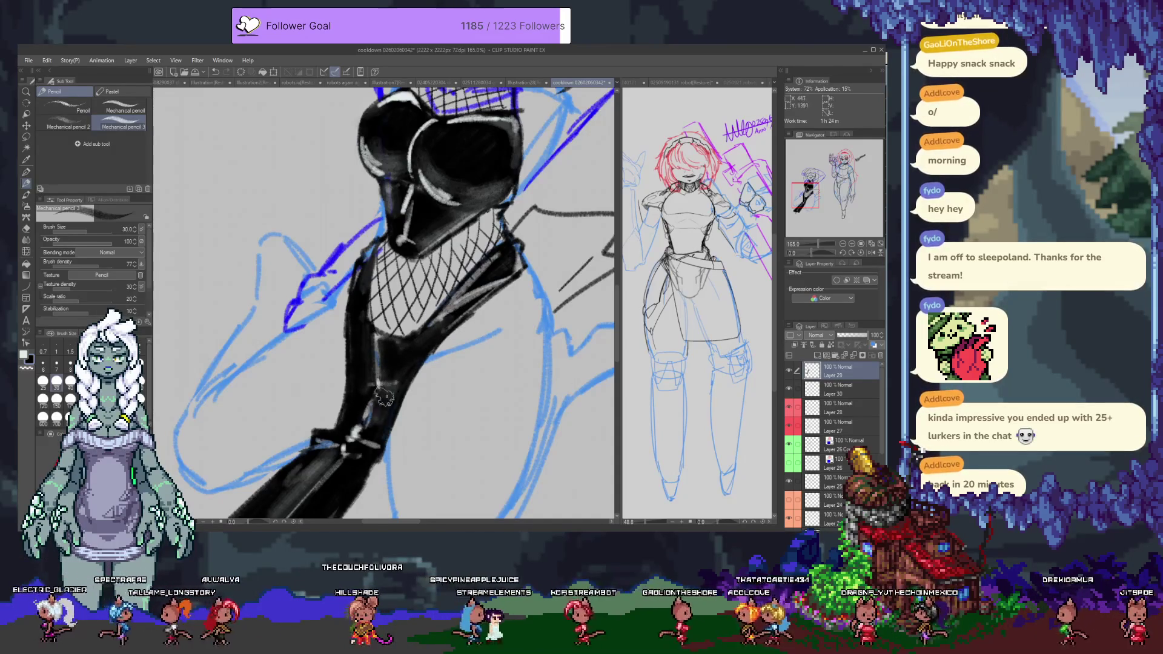
drag(439, 256, 425, 319)
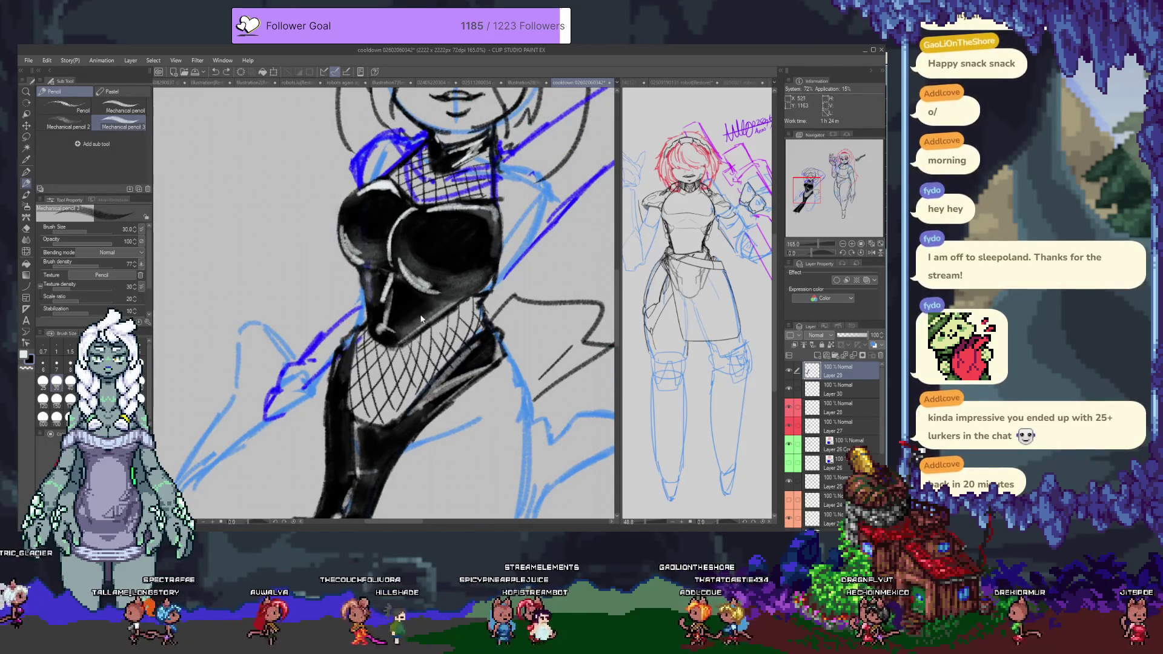
key(alt+bracketleft)
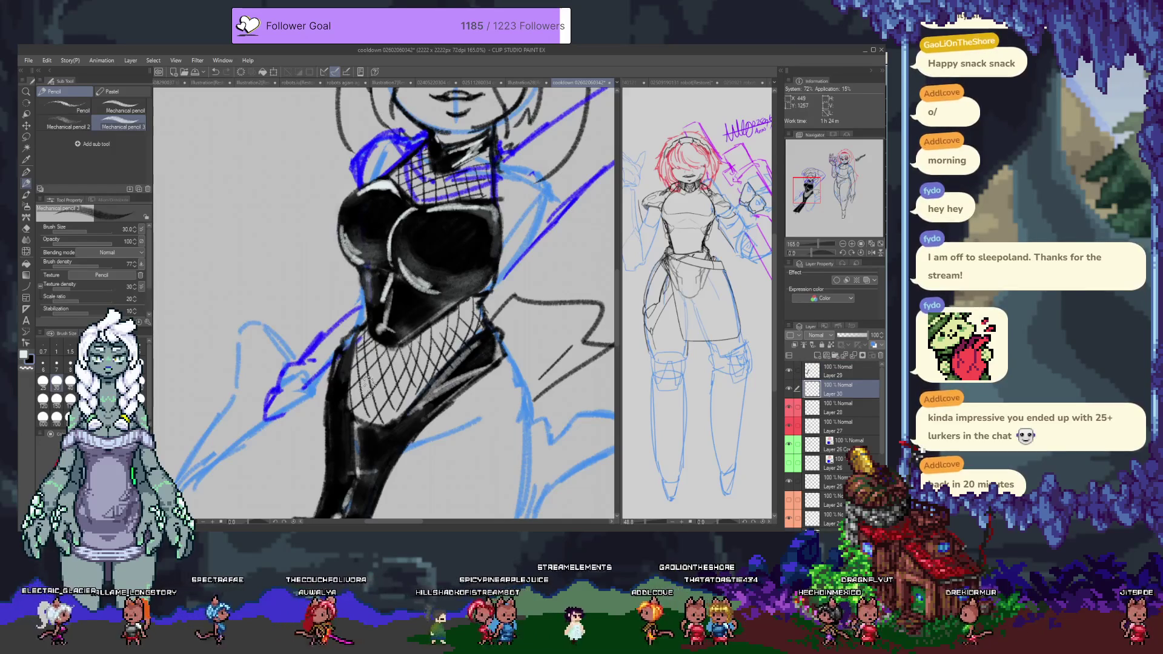
scroll(367, 383, down, 5)
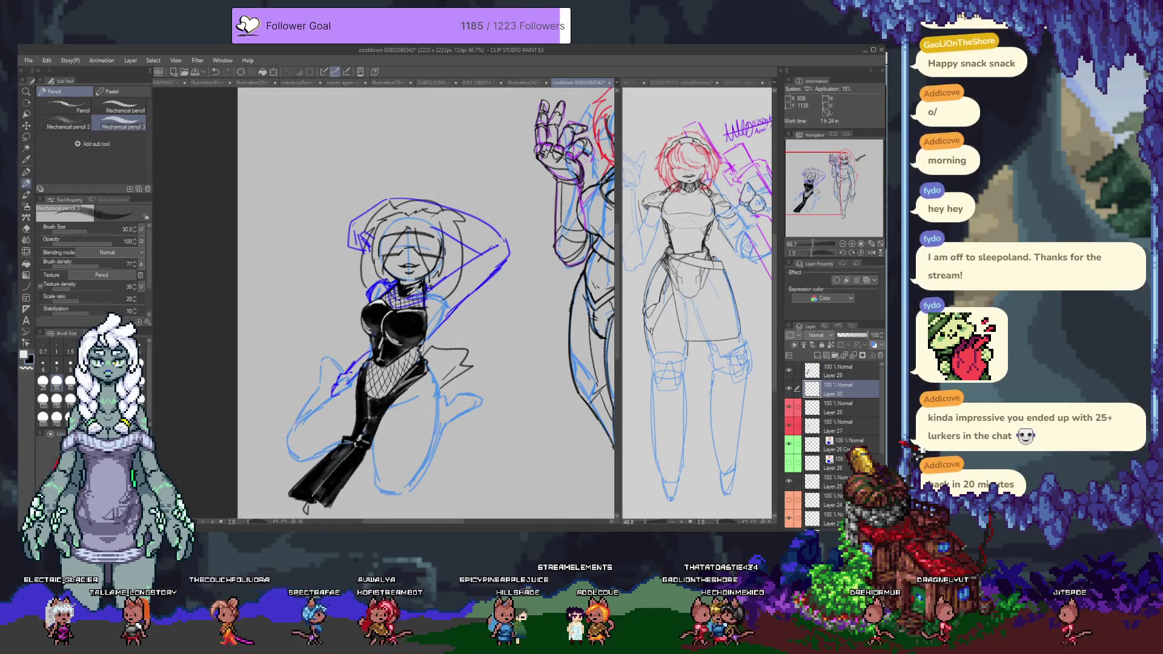
Step: Add a new layer above Layer 29 and set the pen to size 8
scroll(413, 461, up, 3)
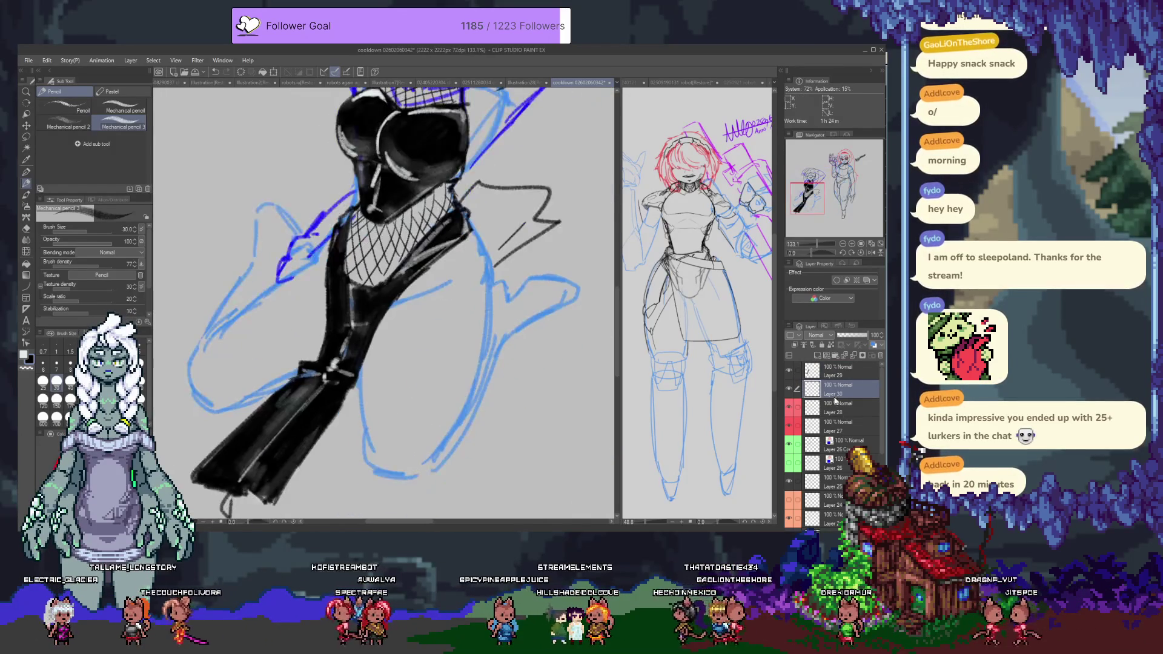
click(849, 374)
click(818, 356)
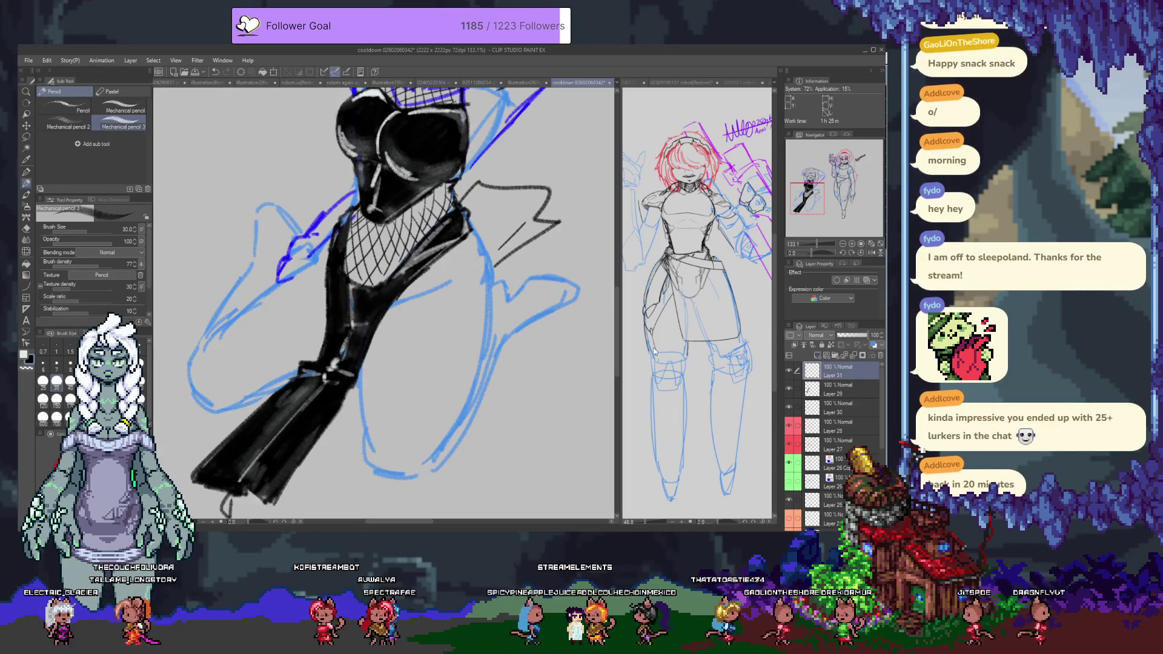
key(p)
key(p)
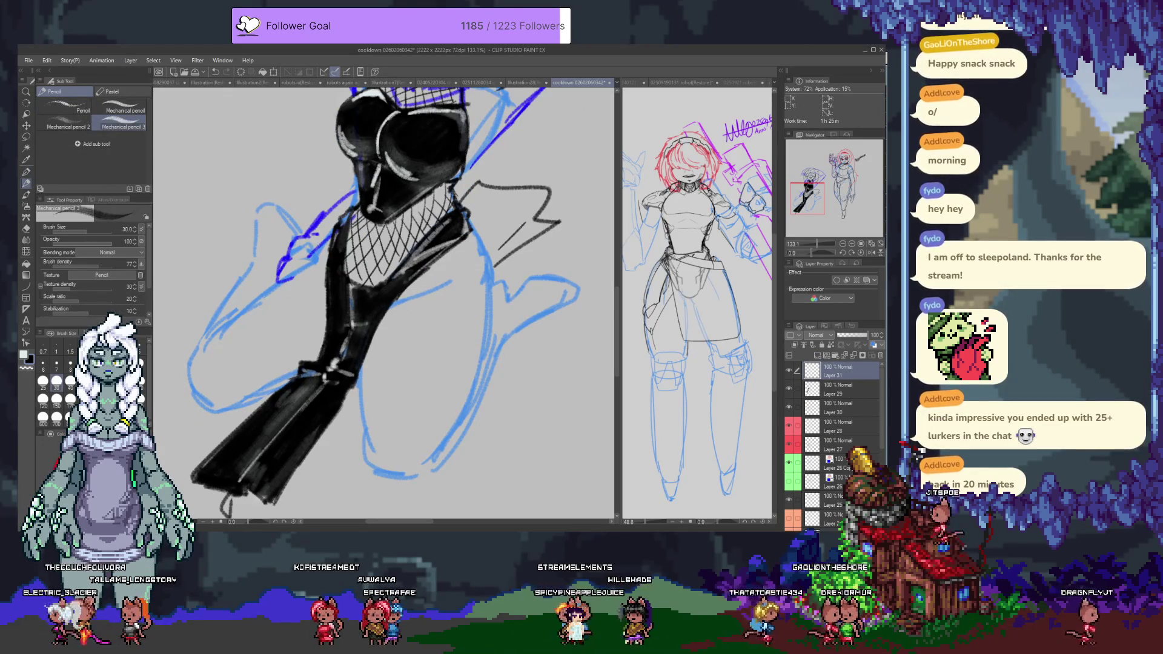
click(70, 363)
drag(442, 368, 372, 319)
Step: Redraw the dark thigh contour curve following the blue sketch line
mouse_move(305, 277)
mouse_down()
mouse_move(412, 267)
mouse_move(409, 295)
mouse_move(502, 306)
mouse_up()
key(ctrl+z)
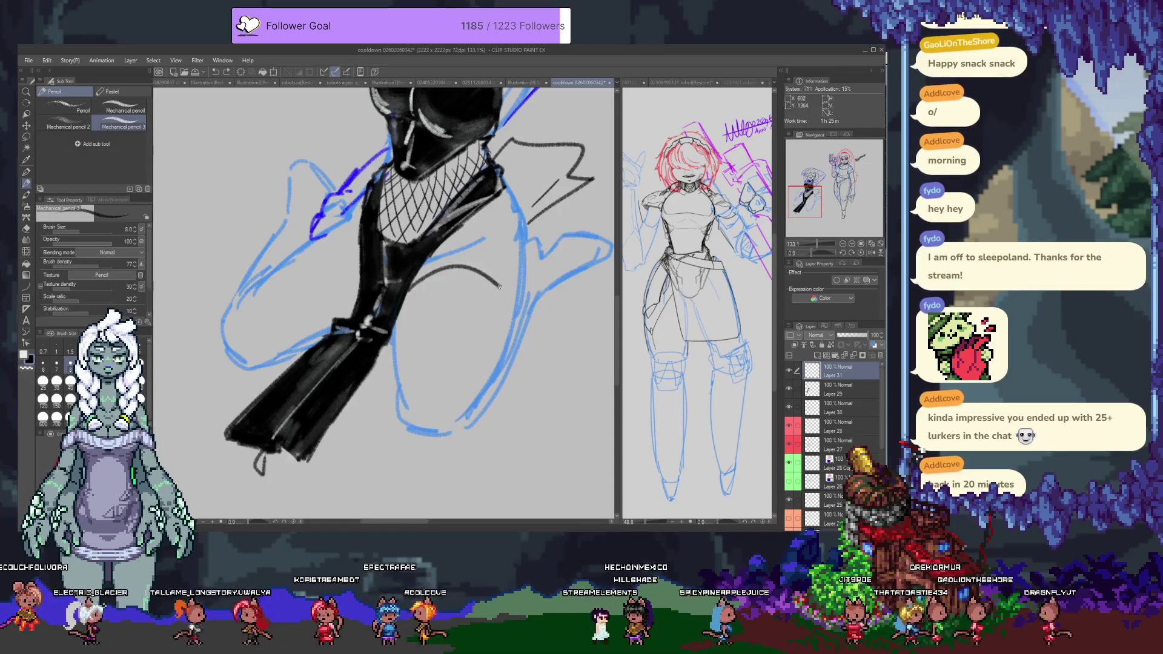
key(ctrl+z)
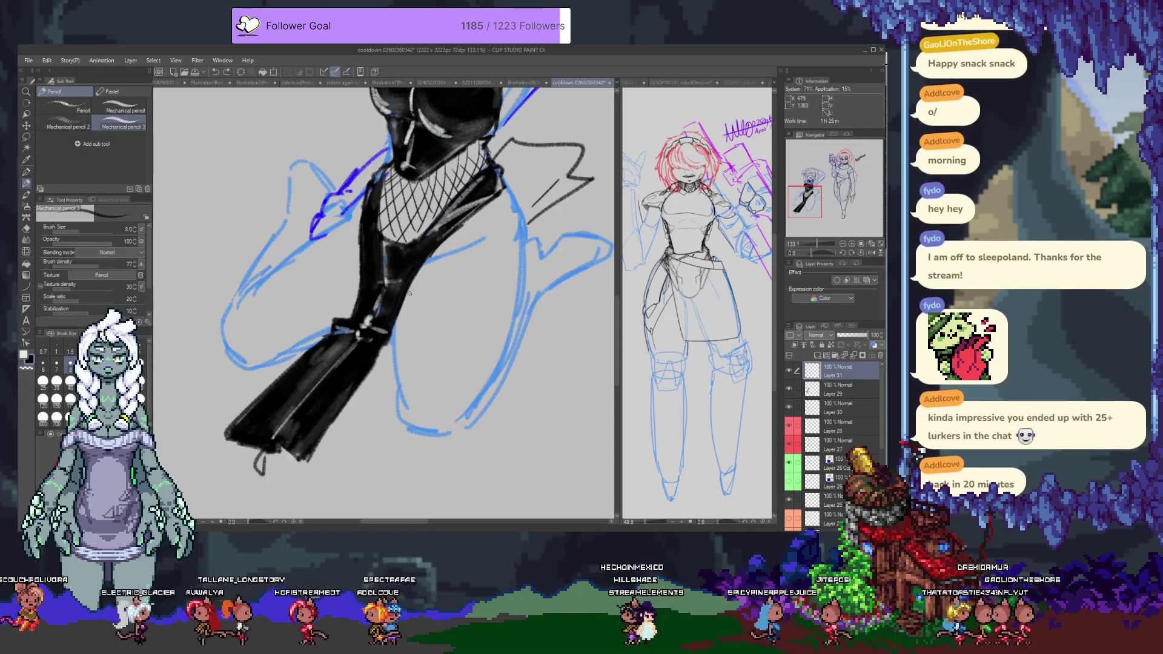
key(ctrl+z)
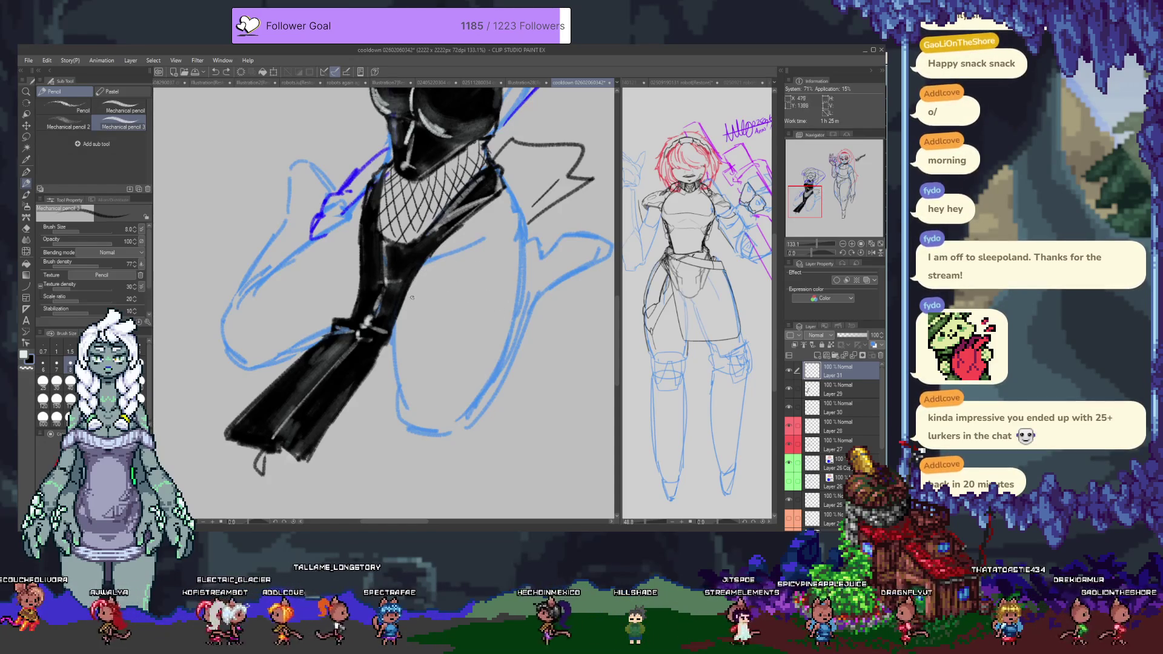
drag(481, 296, 508, 345)
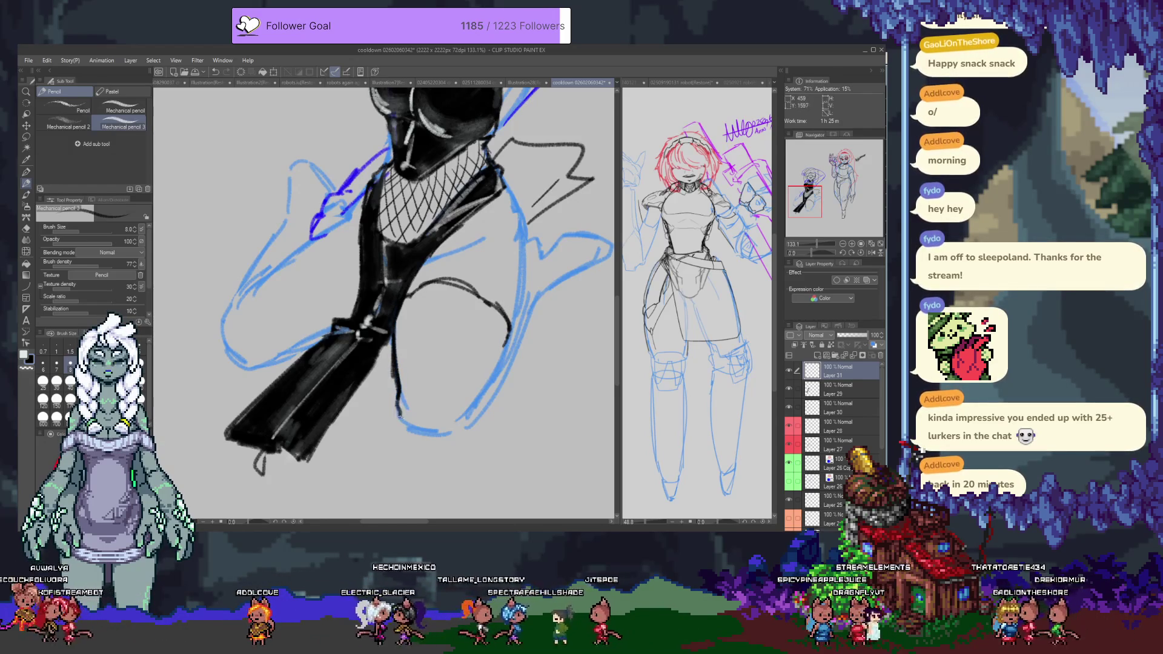
drag(465, 426, 500, 360)
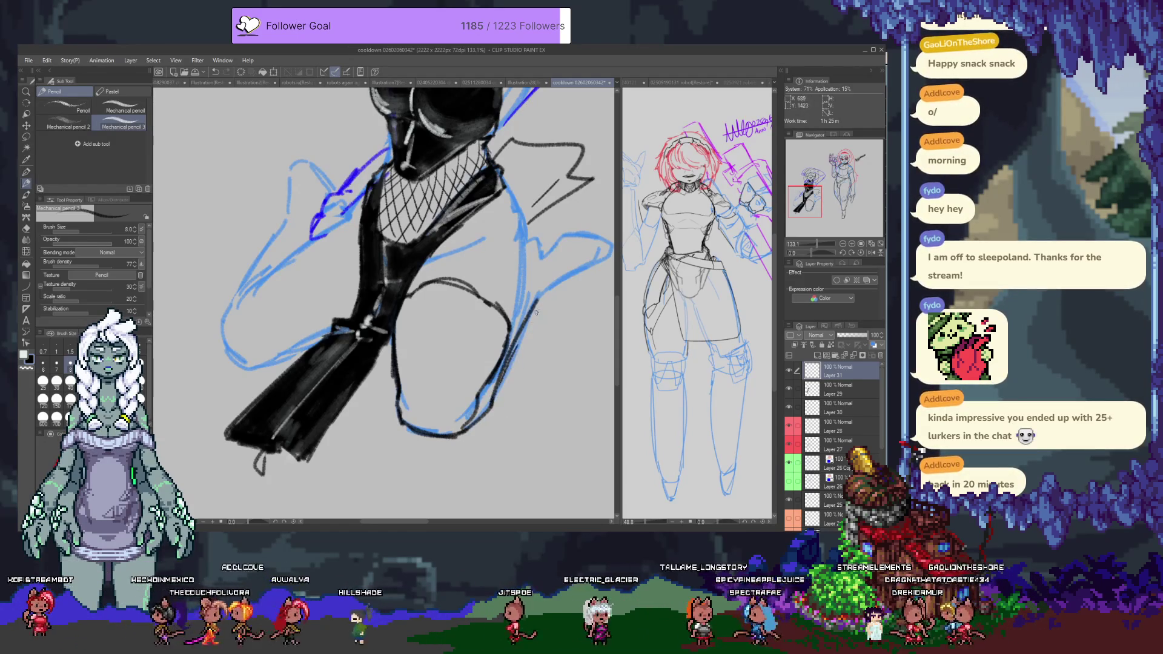
drag(550, 297, 486, 366)
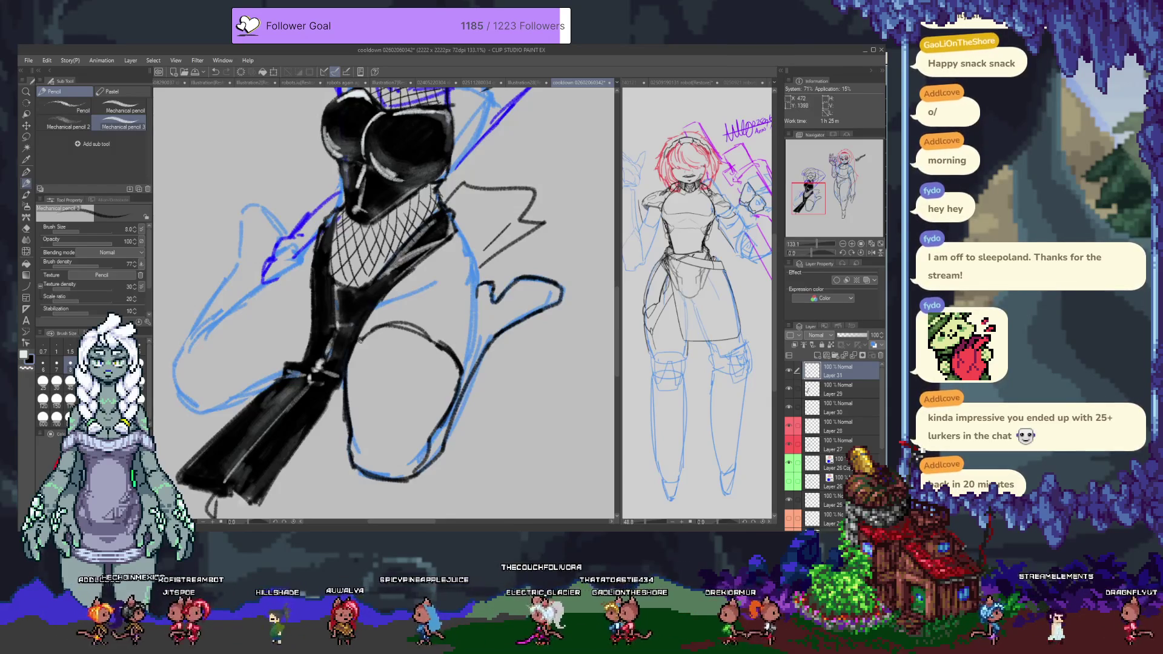
Step: Add short outline strokes on the thigh and raised leg, then save the file
drag(264, 288, 293, 364)
key(ctrl+z)
mouse_move(267, 285)
mouse_down()
mouse_move(298, 359)
mouse_move(273, 297)
mouse_move(257, 289)
mouse_up()
key(ctrl+z)
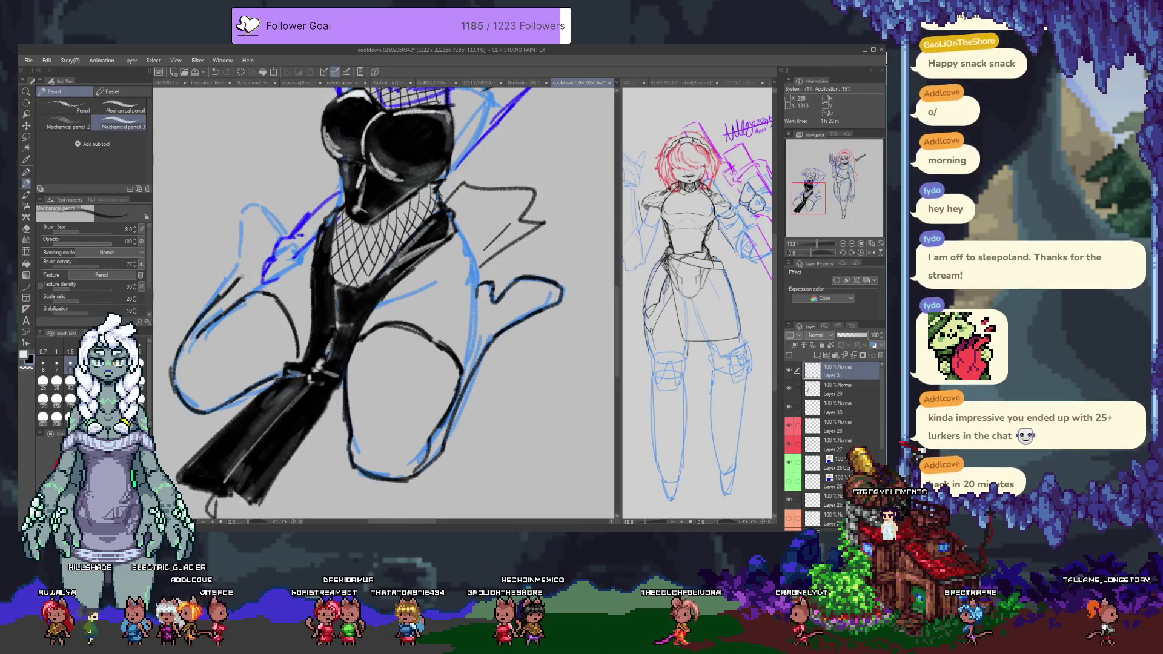
mouse_move(259, 219)
mouse_down()
mouse_move(256, 241)
mouse_move(278, 211)
mouse_up()
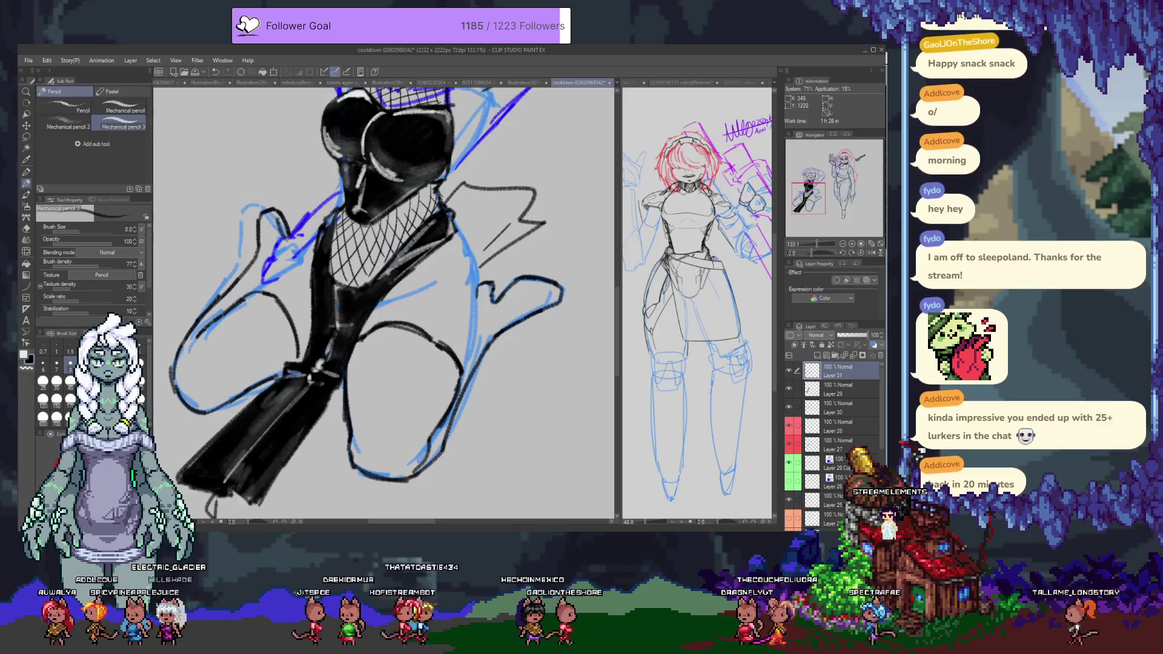
drag(493, 301, 478, 285)
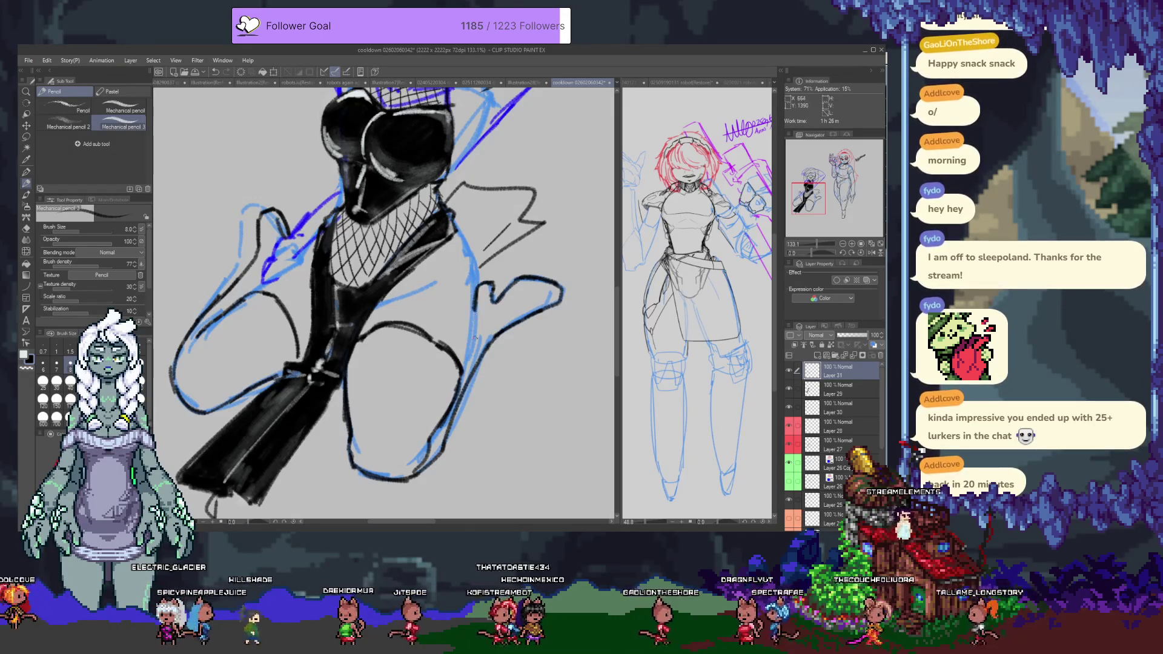
drag(504, 297, 545, 292)
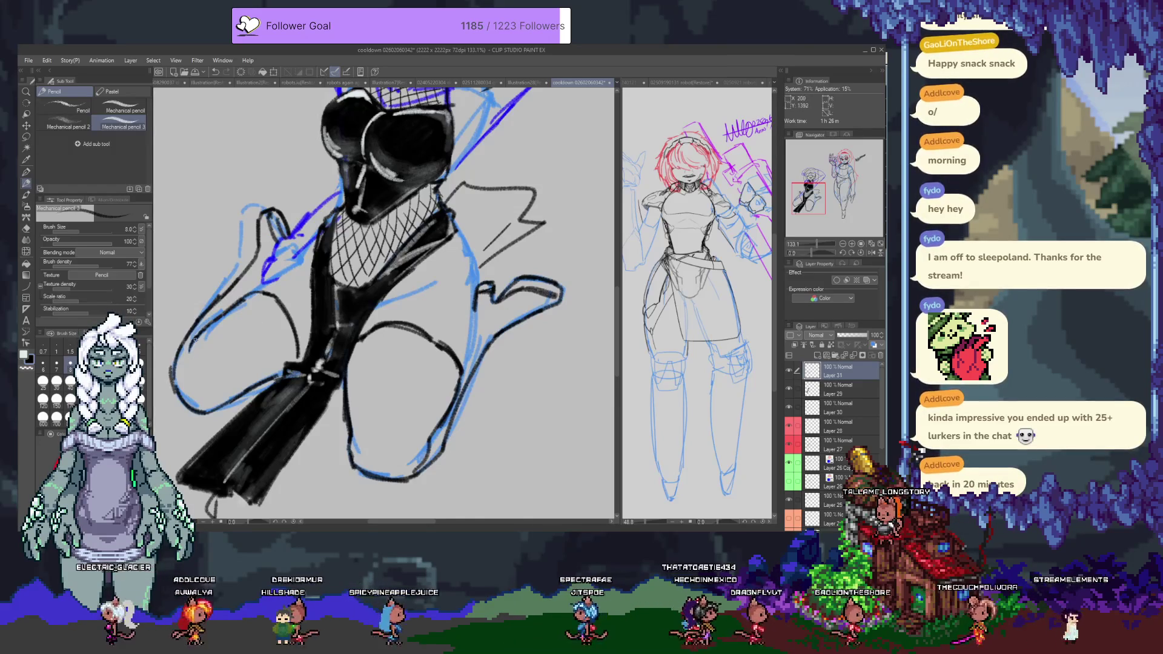
key(ctrl+s)
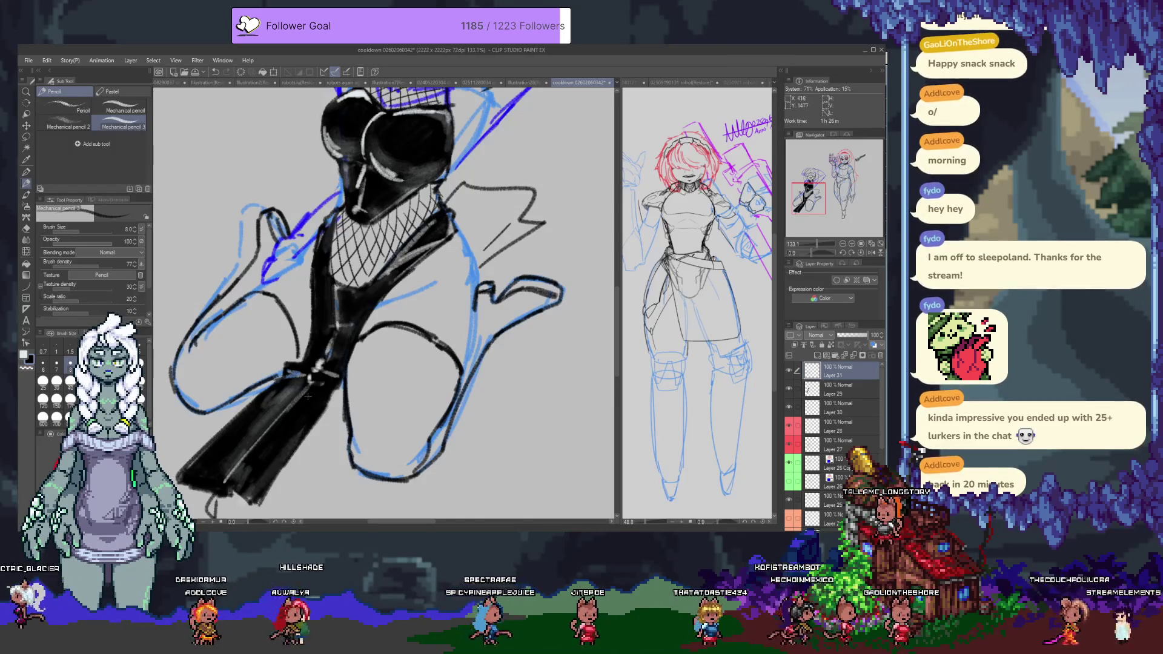
Step: On Layer 29, fill the front thigh solid black, including its edges
click(842, 389)
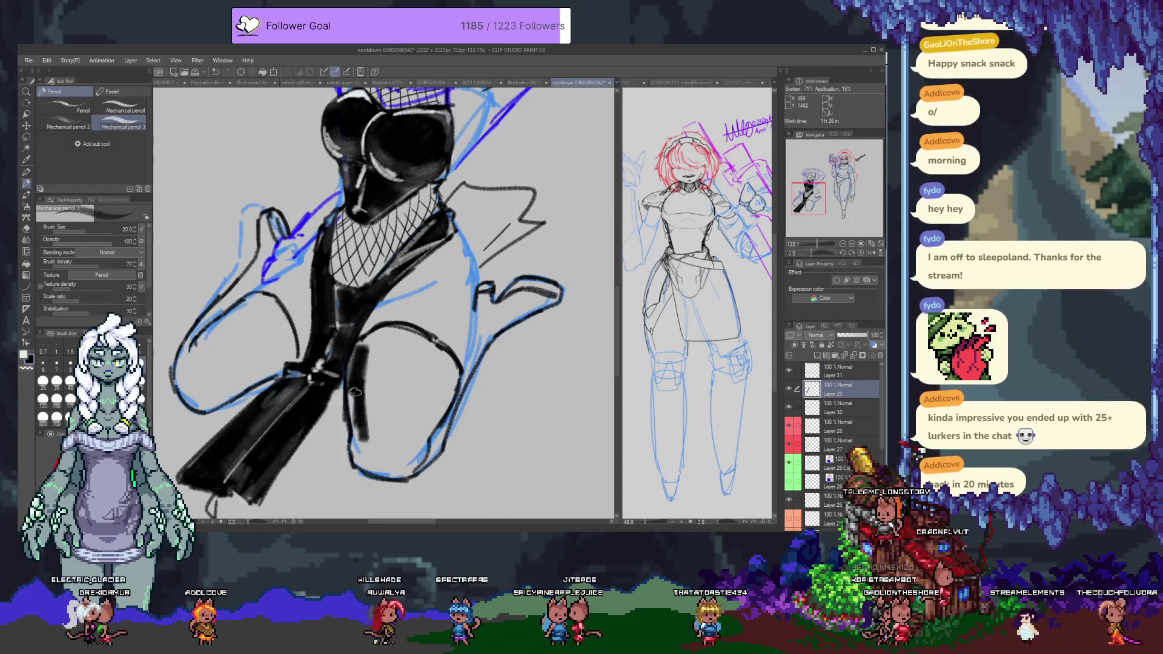
drag(359, 426, 369, 343)
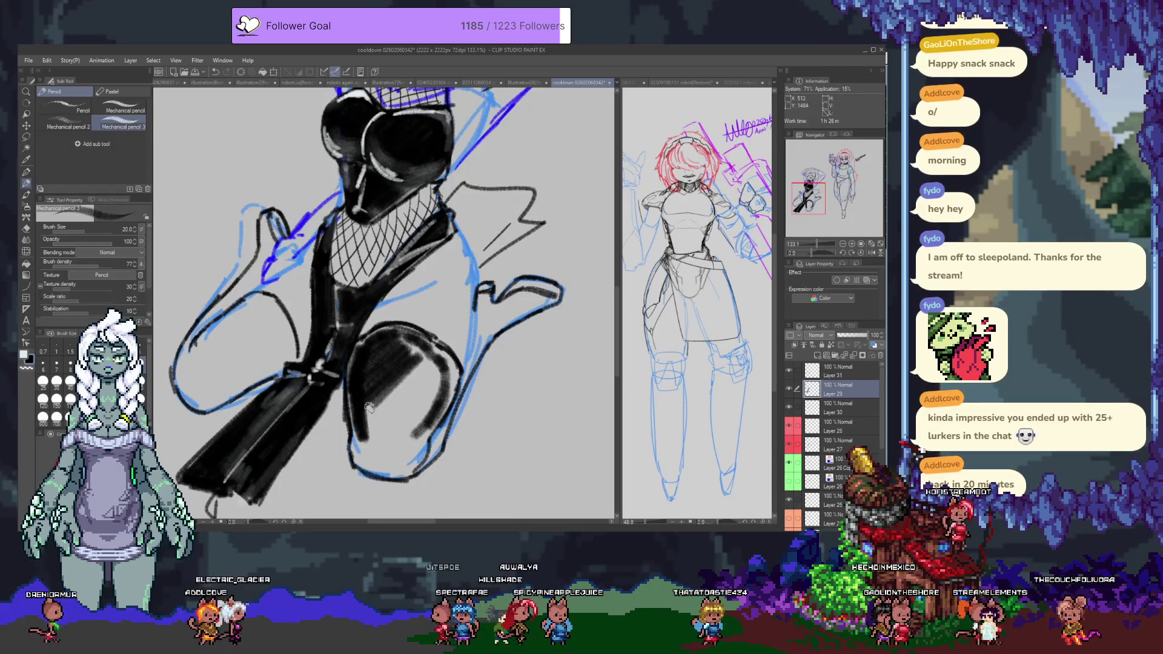
mouse_move(427, 369)
mouse_down()
mouse_move(406, 345)
mouse_move(418, 358)
mouse_up()
mouse_move(387, 423)
mouse_down()
mouse_move(400, 358)
mouse_move(435, 341)
mouse_move(451, 377)
mouse_up()
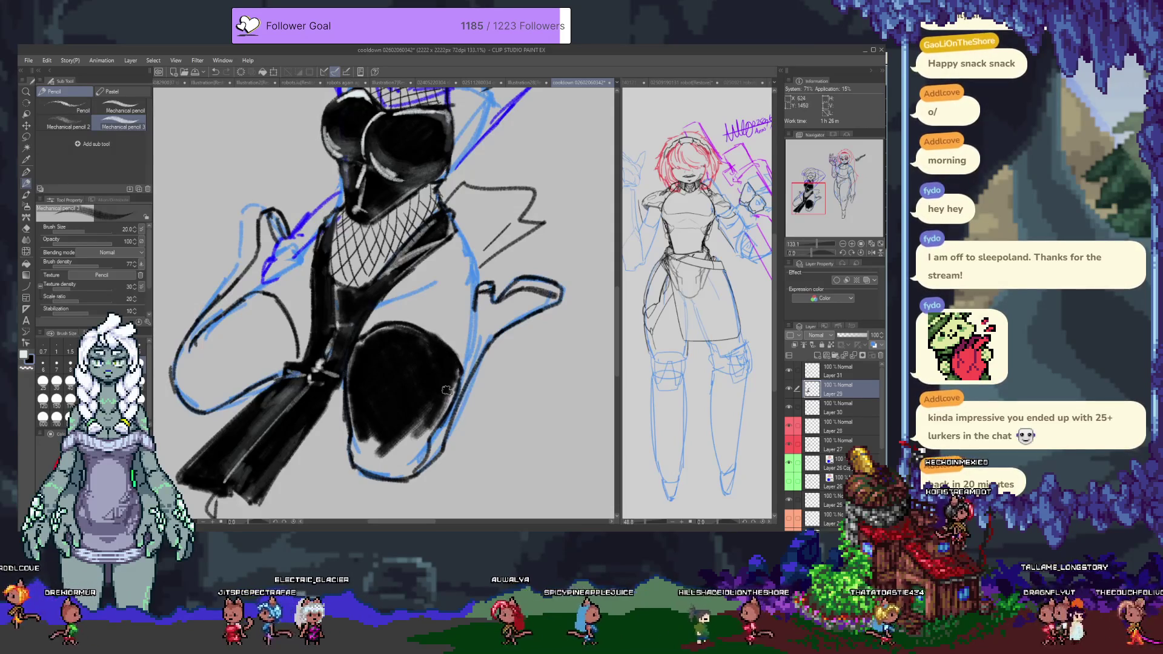
drag(385, 405, 371, 334)
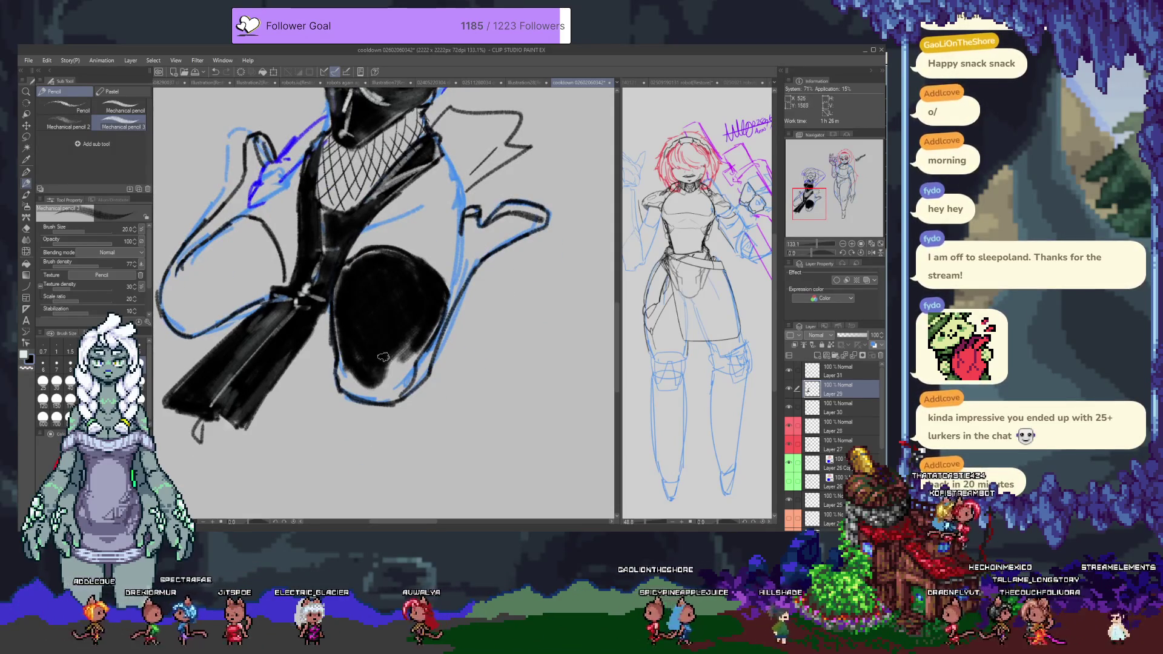
mouse_move(396, 378)
mouse_down()
mouse_move(416, 360)
mouse_move(405, 366)
mouse_move(410, 344)
mouse_up()
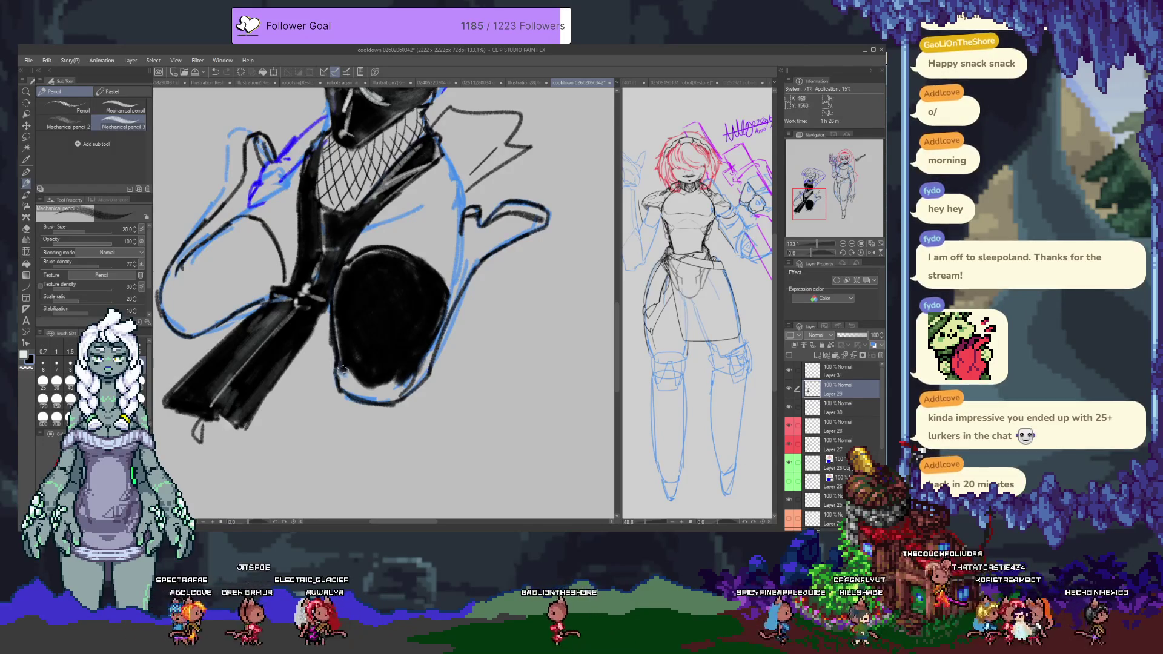
mouse_move(347, 379)
mouse_down()
mouse_move(403, 388)
mouse_move(387, 379)
mouse_up()
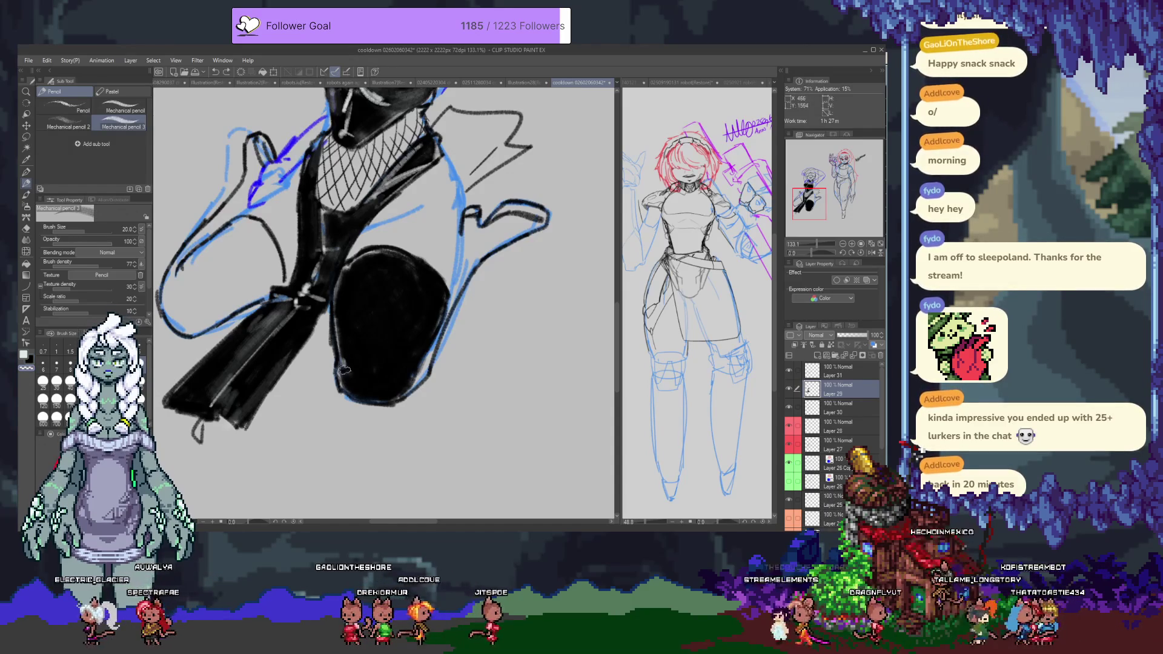
drag(382, 381, 350, 374)
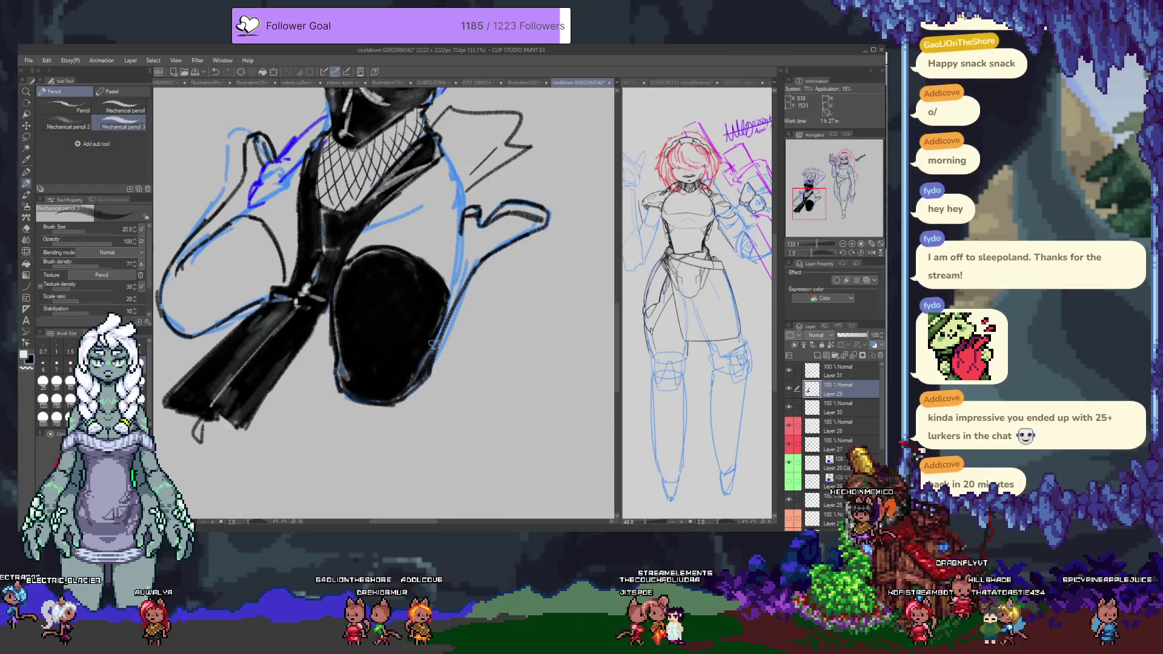
Step: Black in the raised boot and add a grey highlight along the thigh's right edge
mouse_move(464, 266)
mouse_down()
mouse_move(470, 230)
mouse_move(479, 247)
mouse_move(502, 237)
mouse_move(493, 229)
mouse_up()
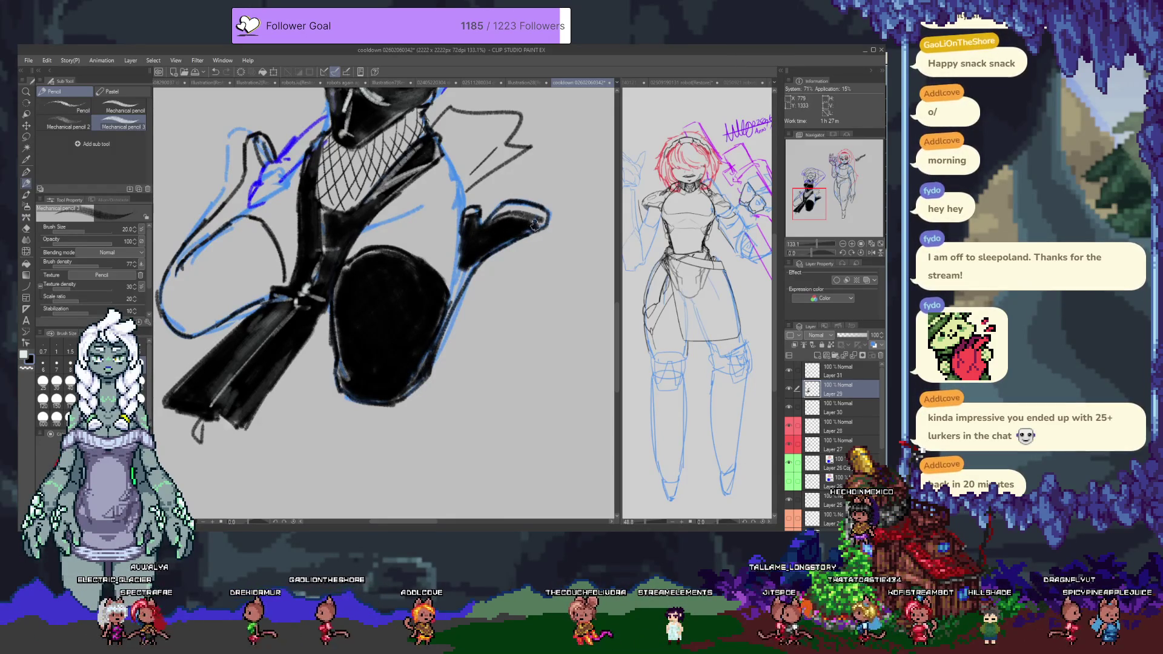
drag(479, 253, 456, 281)
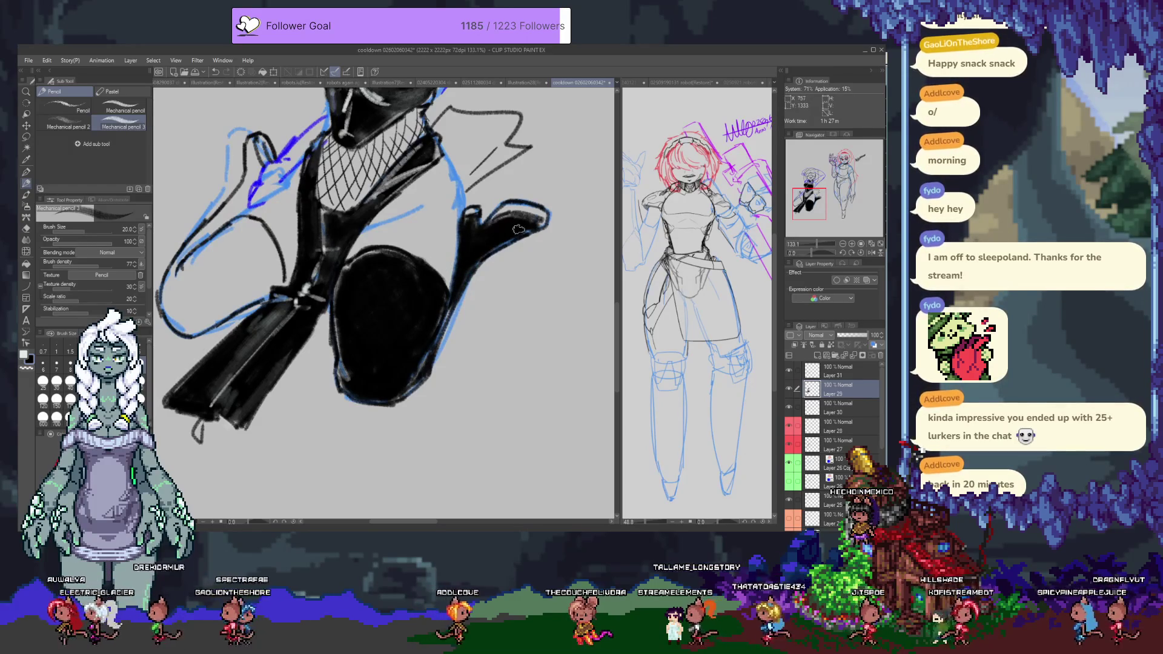
drag(431, 279, 417, 367)
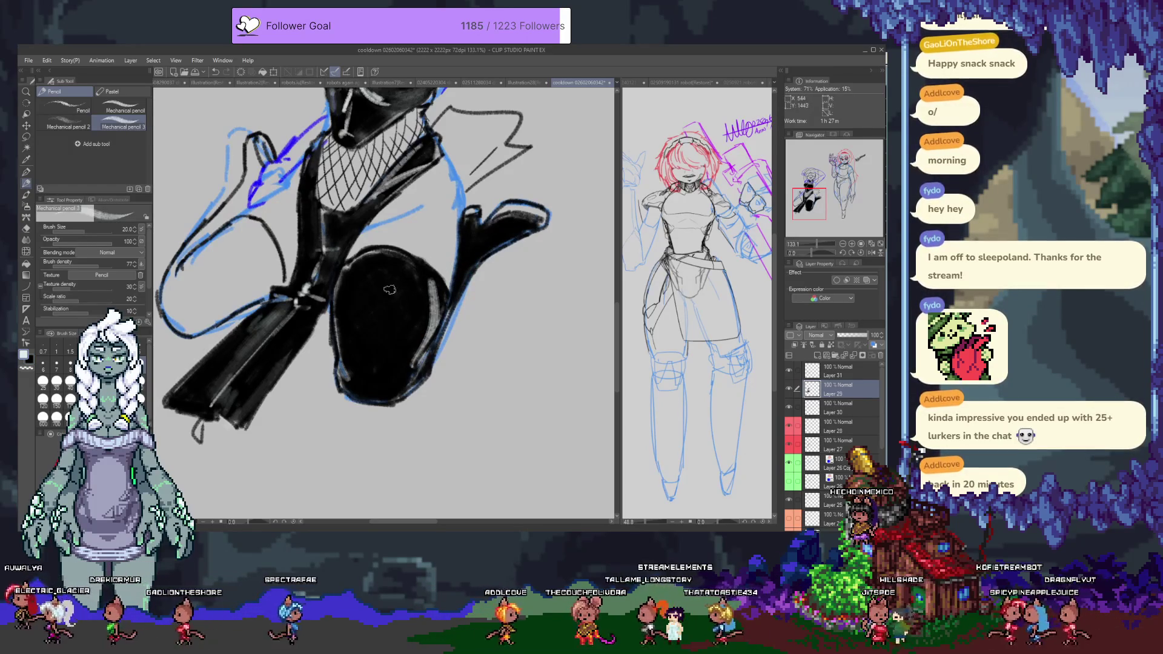
drag(433, 288, 403, 260)
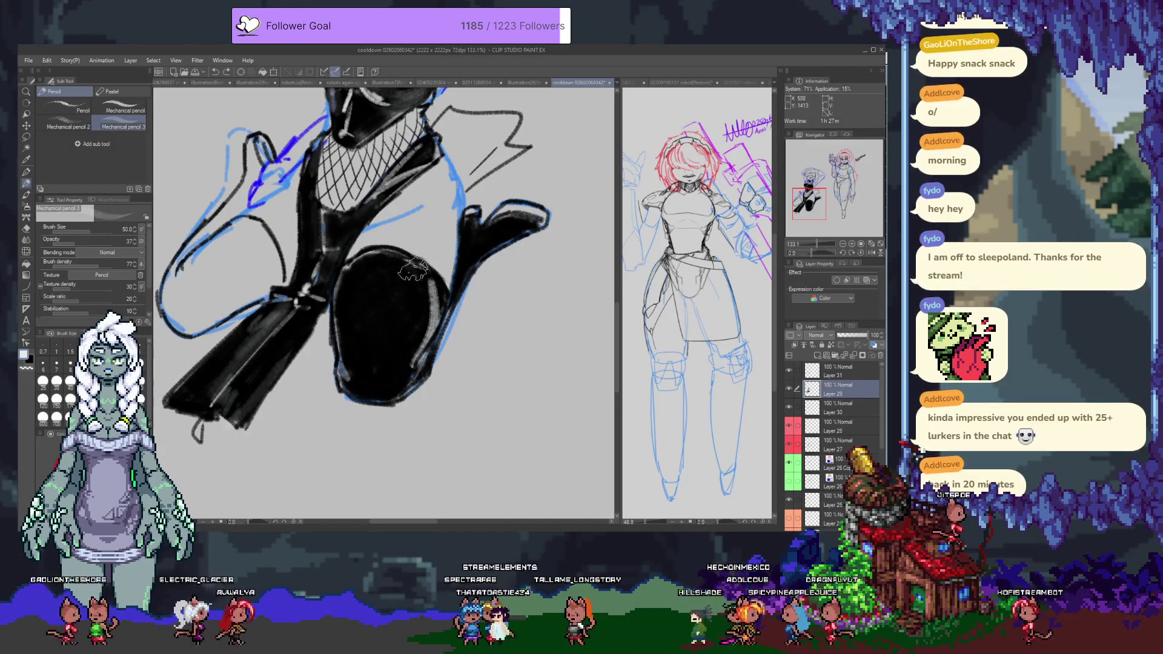
Step: Paint light grey highlight streaks inside the thigh's right edge and along the knee's upper-left edge
drag(439, 284, 427, 348)
drag(355, 257, 339, 364)
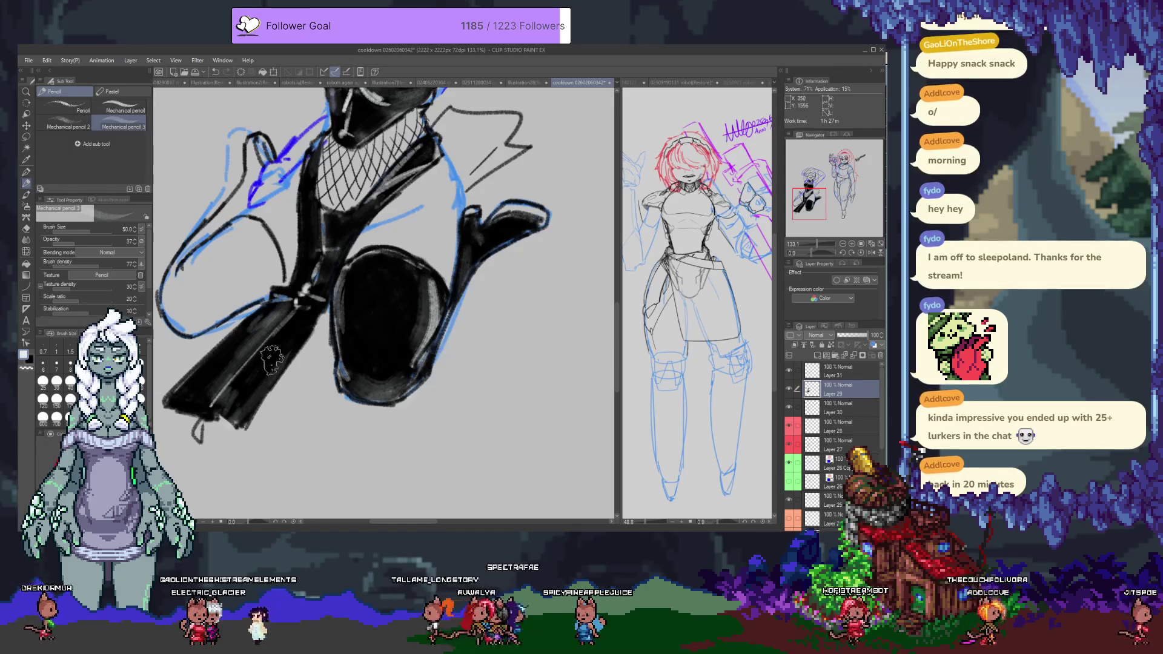
scroll(321, 375, up, 4)
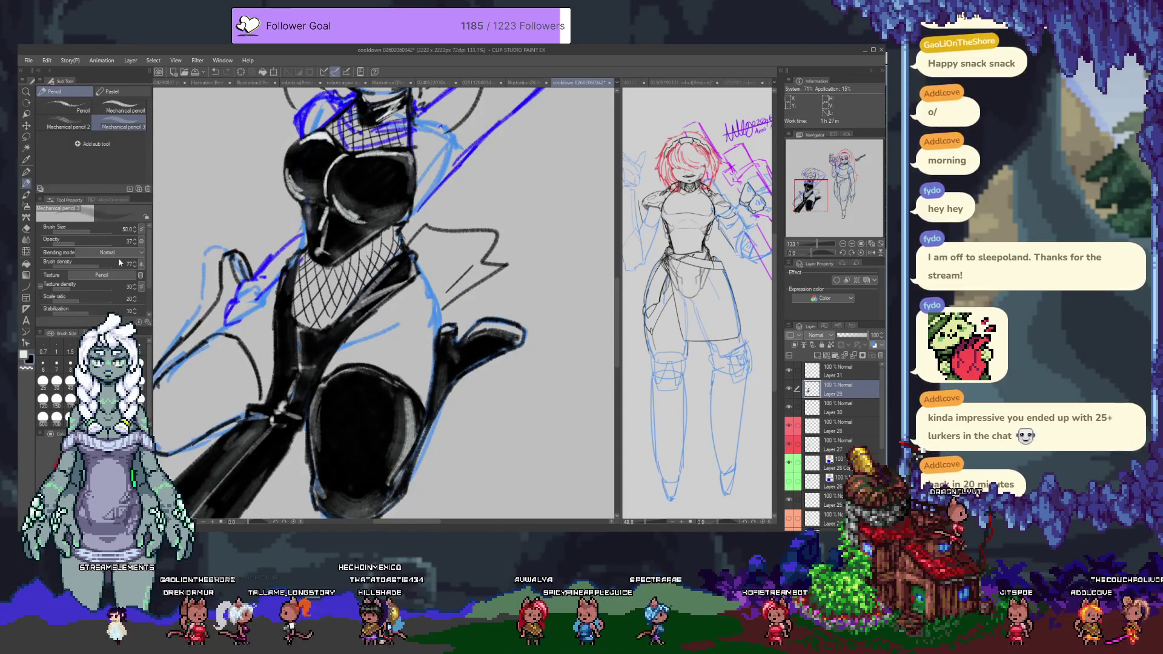
Step: Raise brush opacity to 100 and retry thigh highlight strokes, undoing the unwanted ones
drag(86, 242, 139, 242)
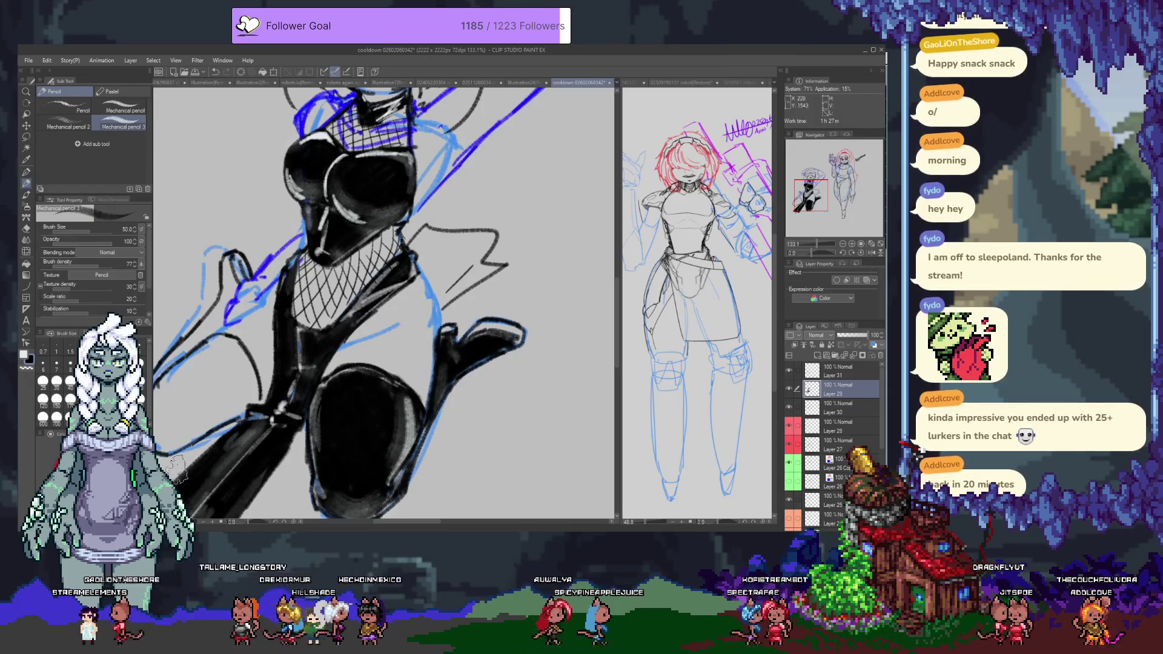
mouse_move(319, 438)
mouse_down()
mouse_move(301, 348)
mouse_move(339, 376)
mouse_move(318, 409)
mouse_up()
key(ctrl+z)
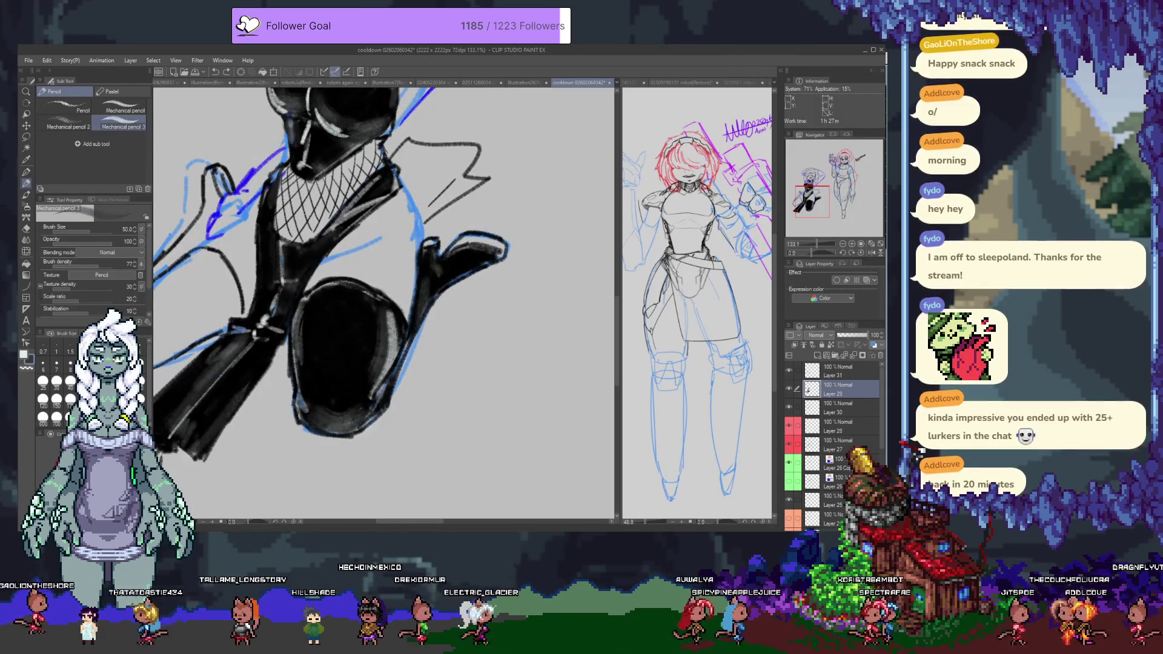
mouse_move(362, 324)
mouse_down()
mouse_move(372, 352)
mouse_move(363, 396)
mouse_up()
key(ctrl+z)
mouse_move(308, 336)
mouse_down()
mouse_move(363, 291)
mouse_move(325, 329)
mouse_up()
key(ctrl+z)
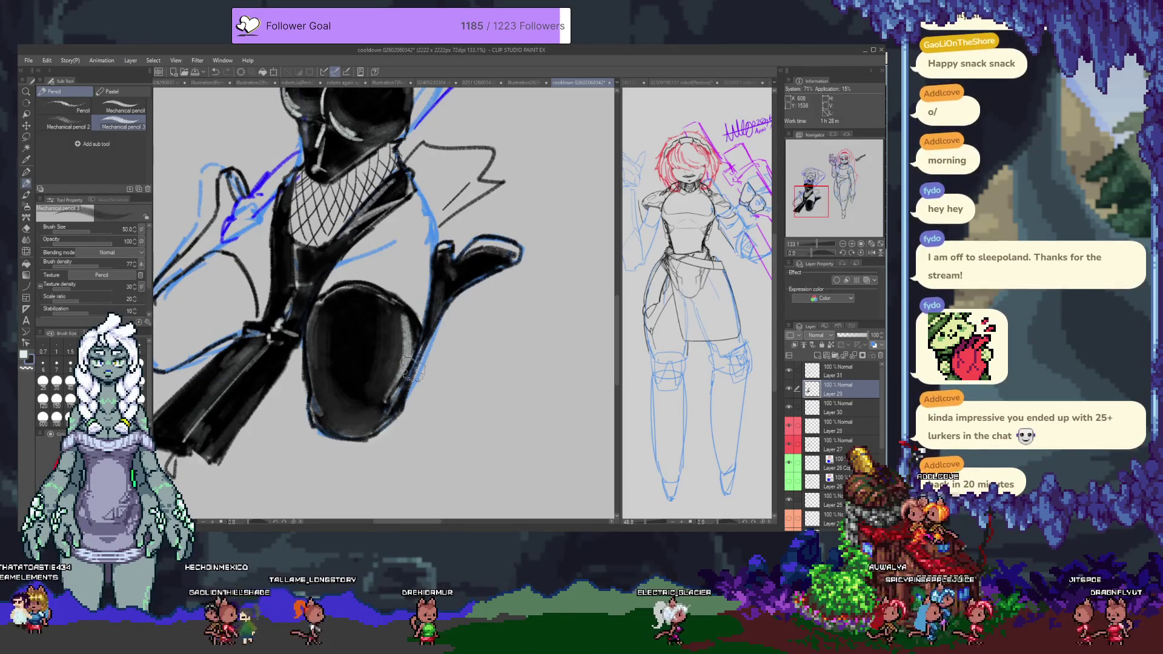
scroll(445, 290, up, 3)
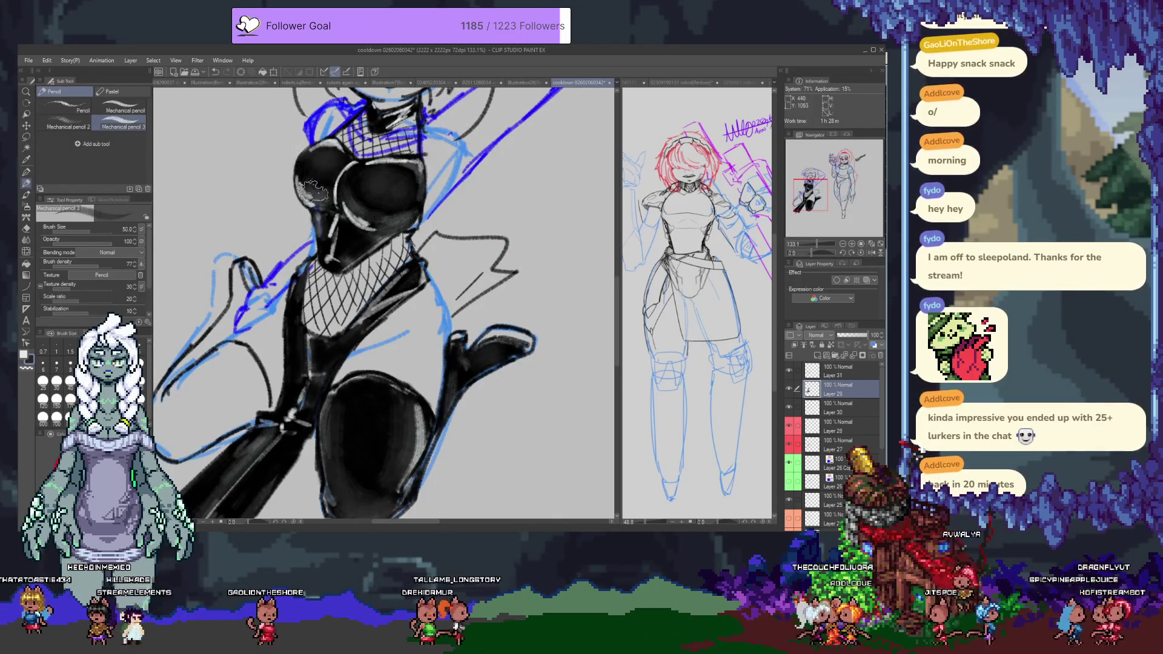
scroll(312, 214, down, 3)
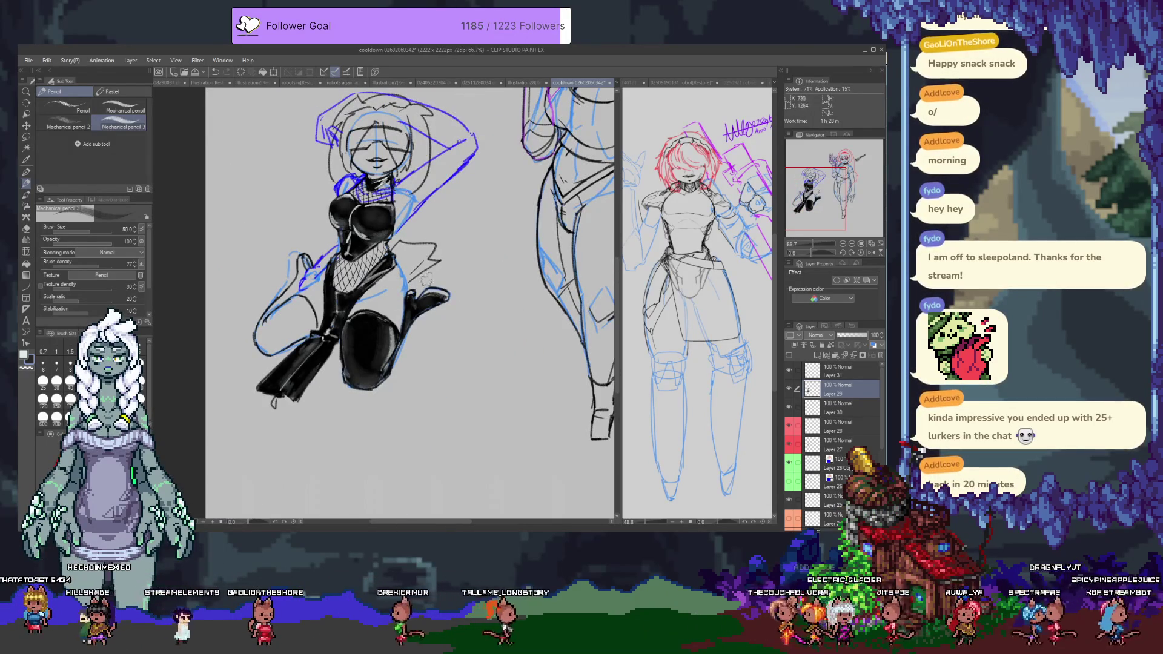
Step: Black in the figure's left thigh solid with the Mechanical pencil to match the other leg
scroll(327, 280, up, 3)
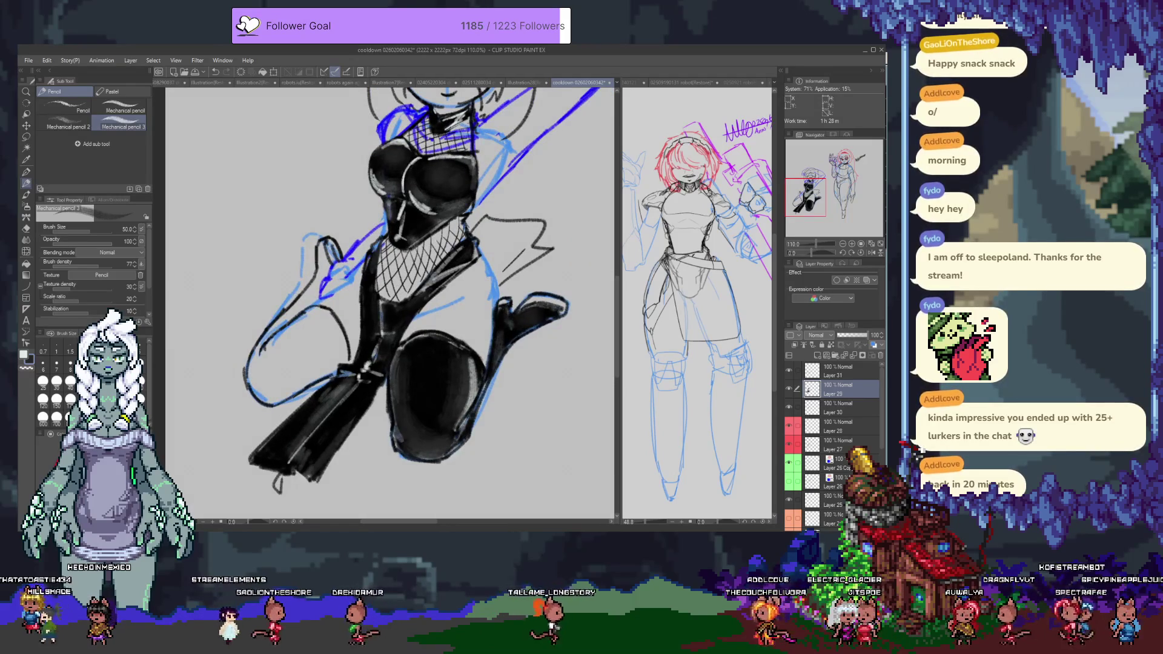
drag(365, 327, 417, 297)
mouse_move(325, 316)
mouse_down()
mouse_move(363, 285)
mouse_move(391, 288)
mouse_move(384, 329)
mouse_move(372, 337)
mouse_move(318, 303)
mouse_move(302, 339)
mouse_move(310, 356)
mouse_move(321, 339)
mouse_move(306, 357)
mouse_move(330, 360)
mouse_move(323, 320)
mouse_up()
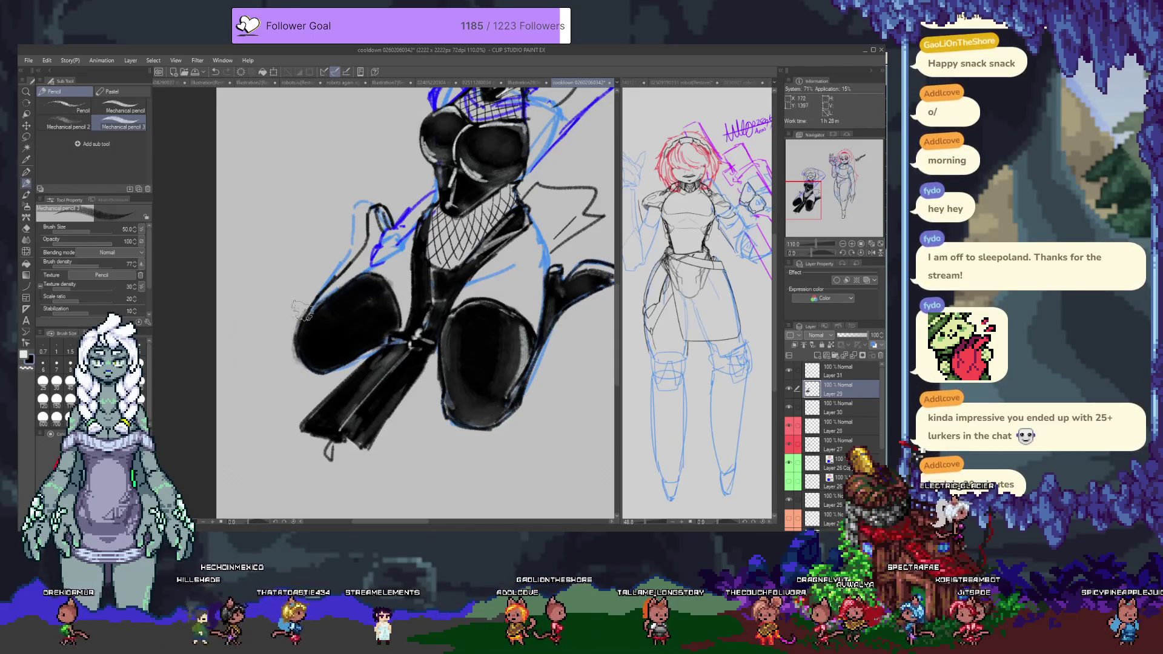
mouse_move(305, 359)
mouse_down()
mouse_move(312, 327)
mouse_move(370, 255)
mouse_up()
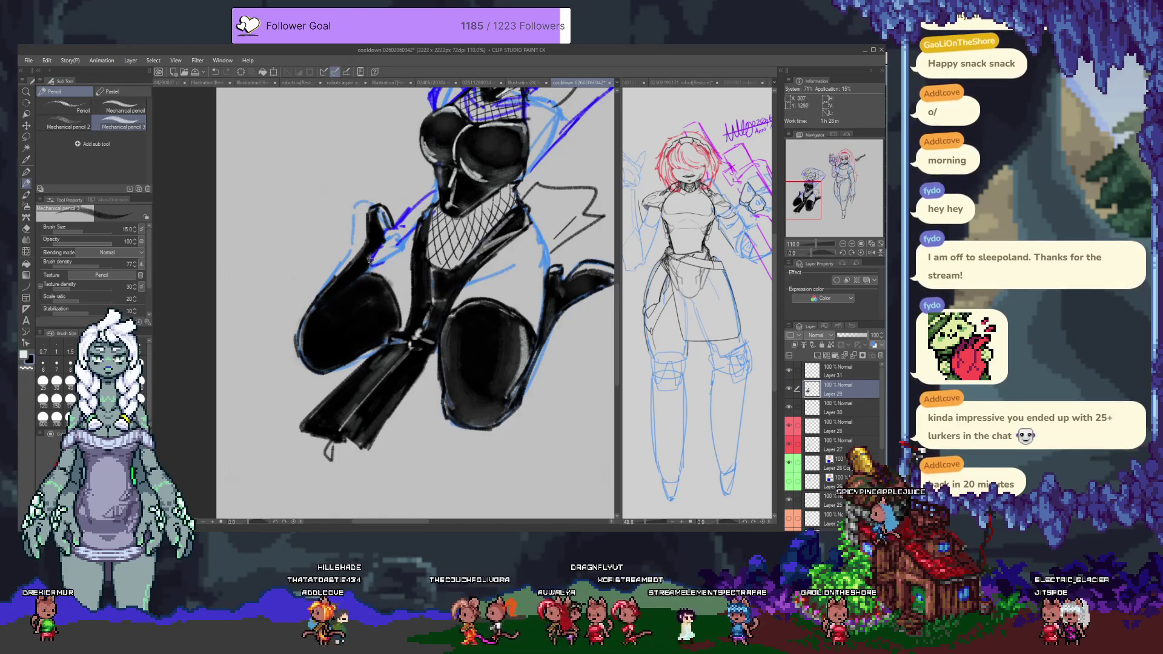
mouse_move(371, 262)
mouse_down()
mouse_move(371, 242)
mouse_move(395, 475)
mouse_move(344, 406)
mouse_move(379, 357)
mouse_move(384, 322)
mouse_up()
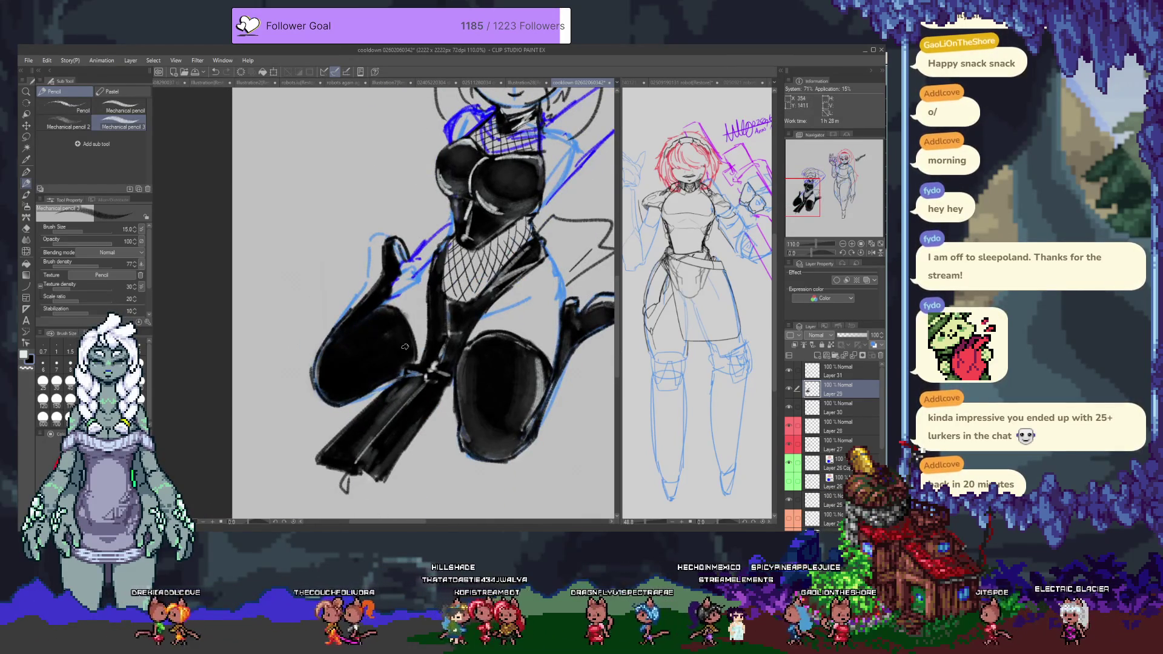
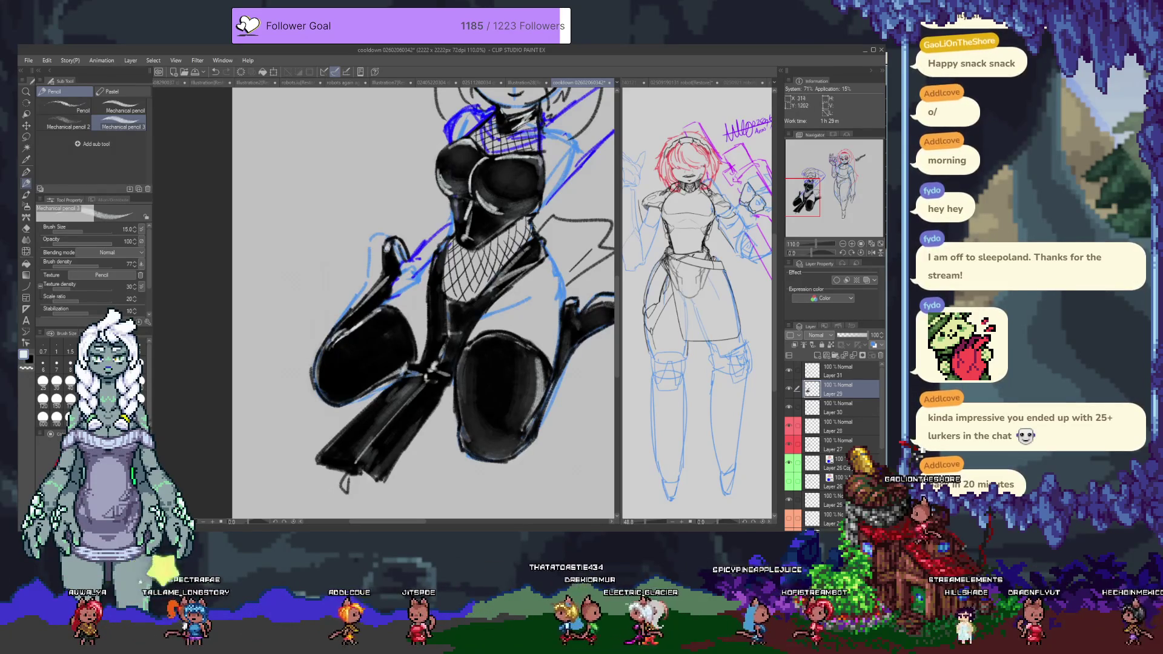
Step: Recenter the view on the shaded kneeling figure and raise the brush size from 15 to 40
drag(424, 242, 357, 266)
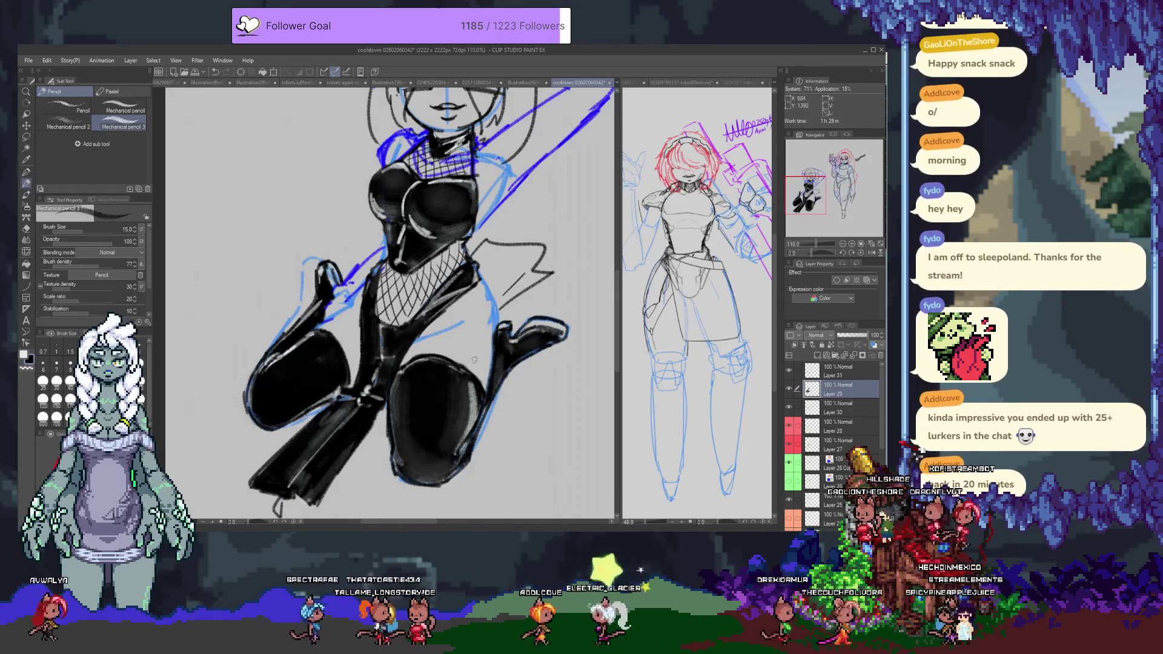
drag(525, 338, 554, 367)
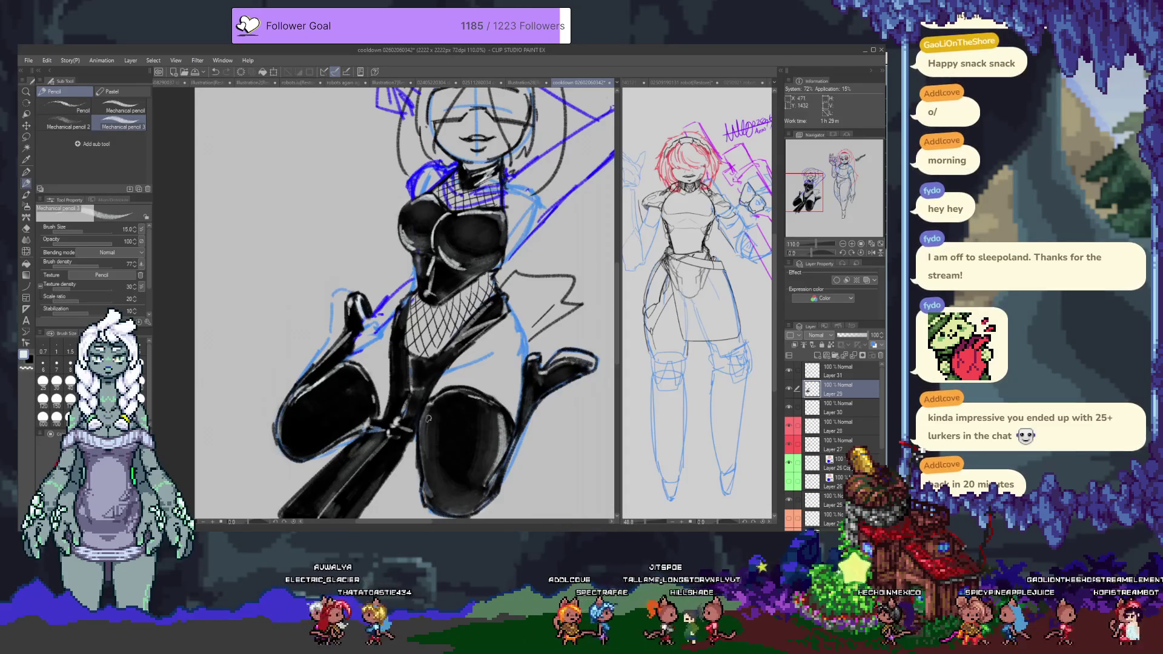
drag(424, 421, 461, 374)
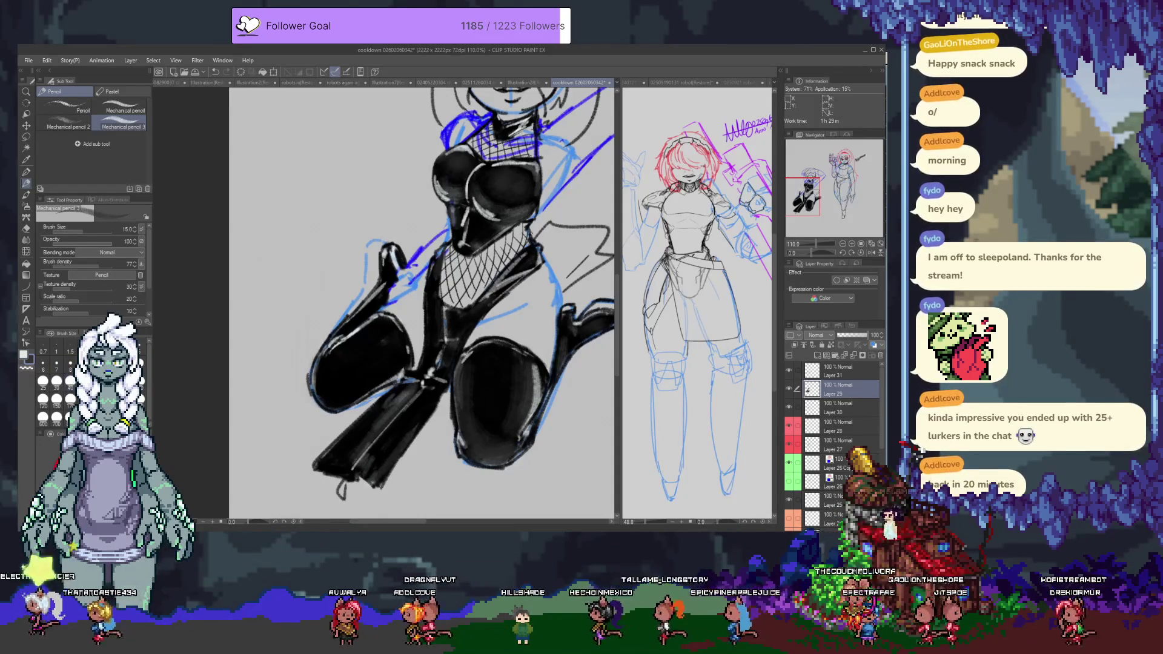
click(70, 380)
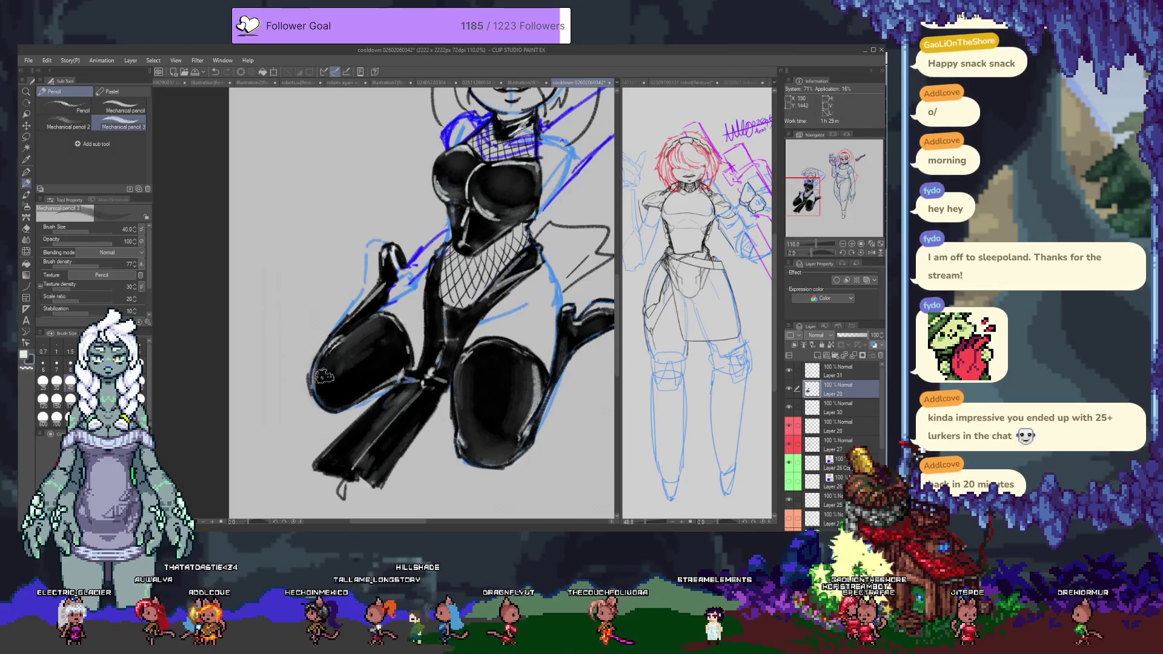
scroll(337, 399, down, 3)
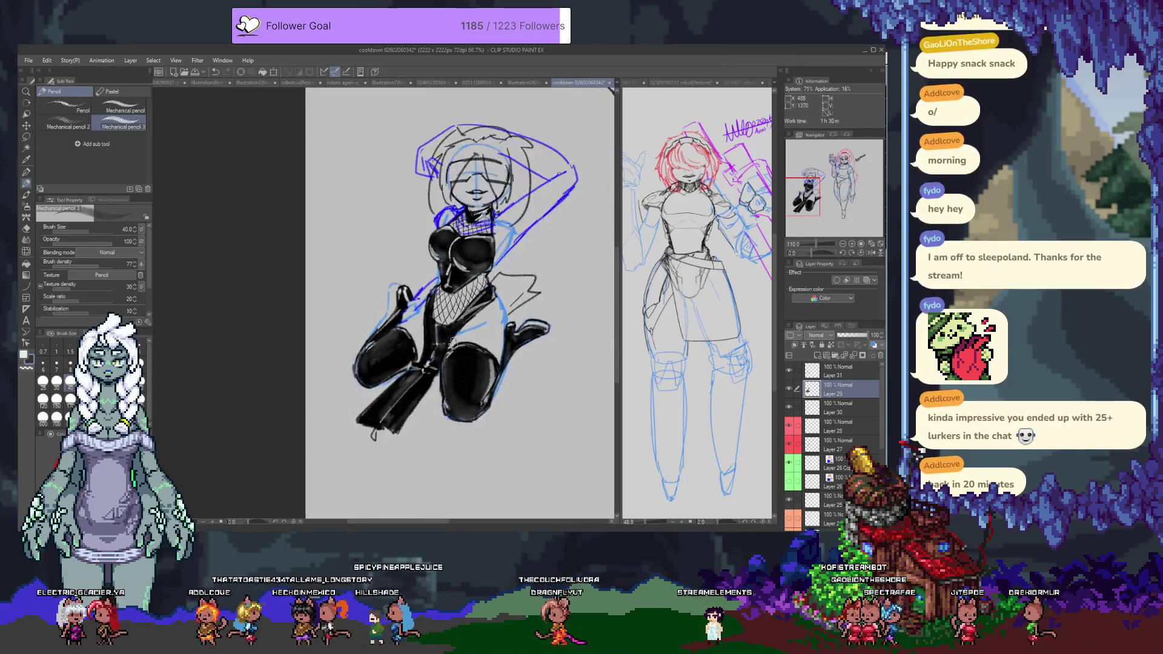
Step: Zoom out to 45%, group the layers into Folder 2, and add blank Layer 32 inside it
scroll(451, 347, down, 2)
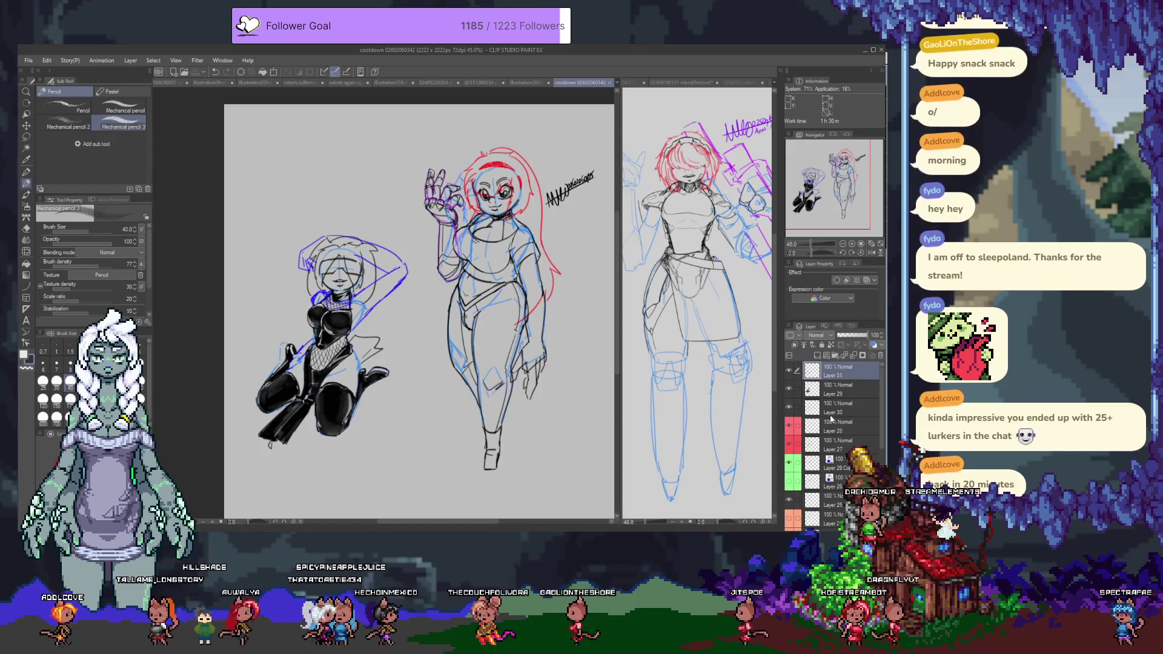
scroll(838, 424, down, 5)
scroll(846, 476, up, 5)
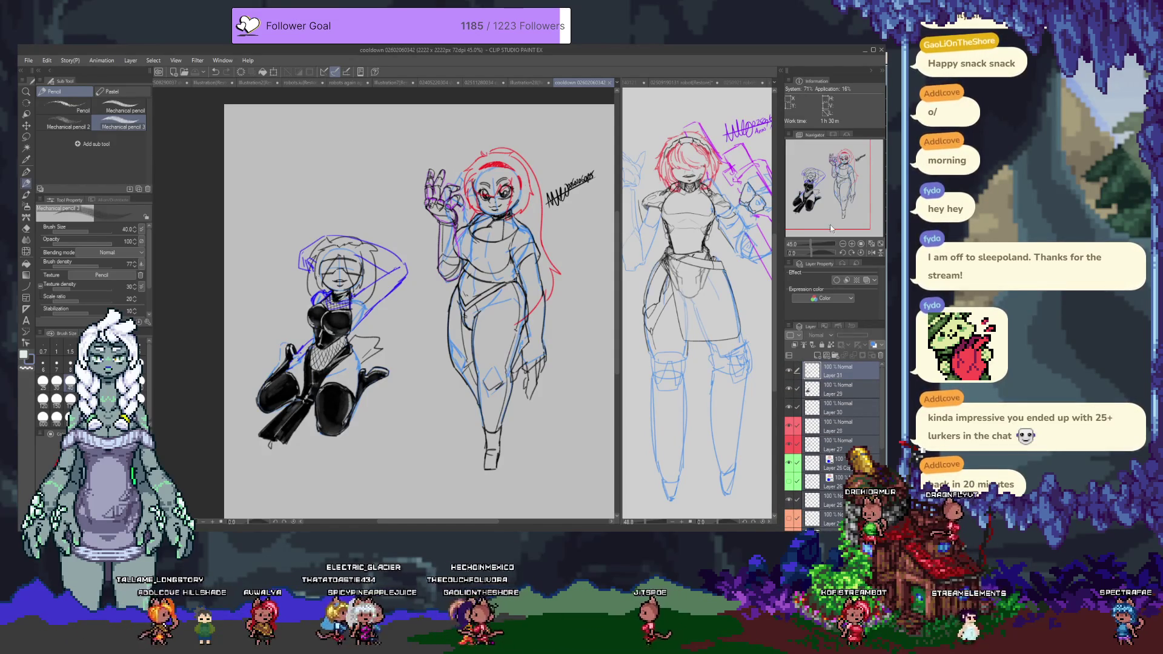
key(ctrl+g)
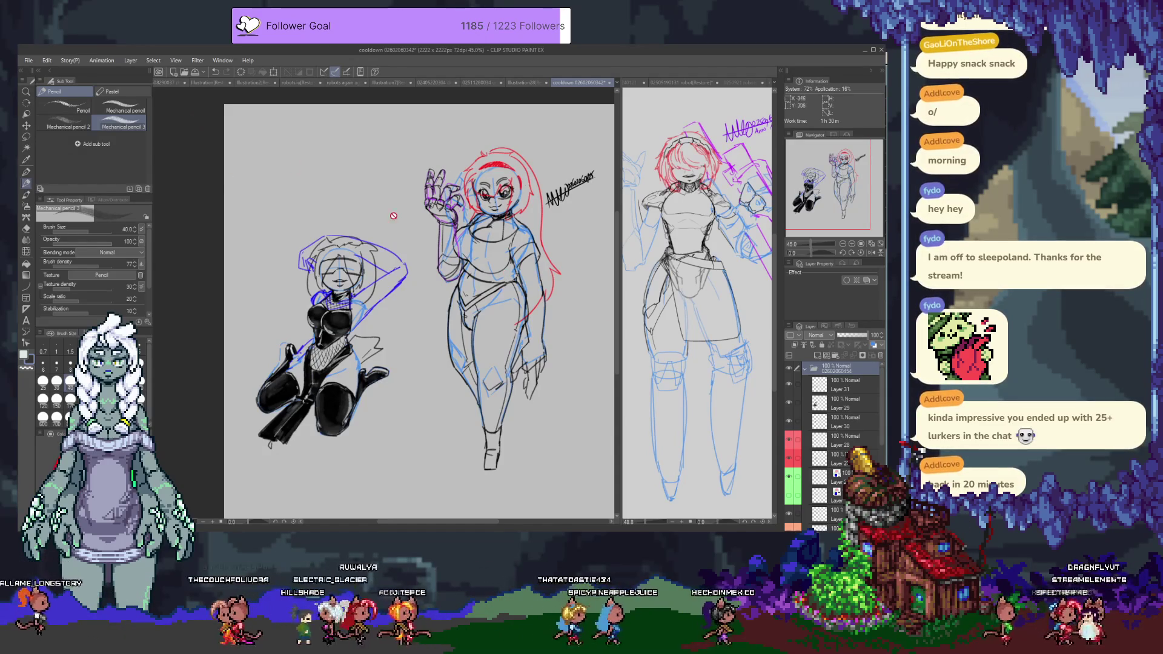
click(820, 357)
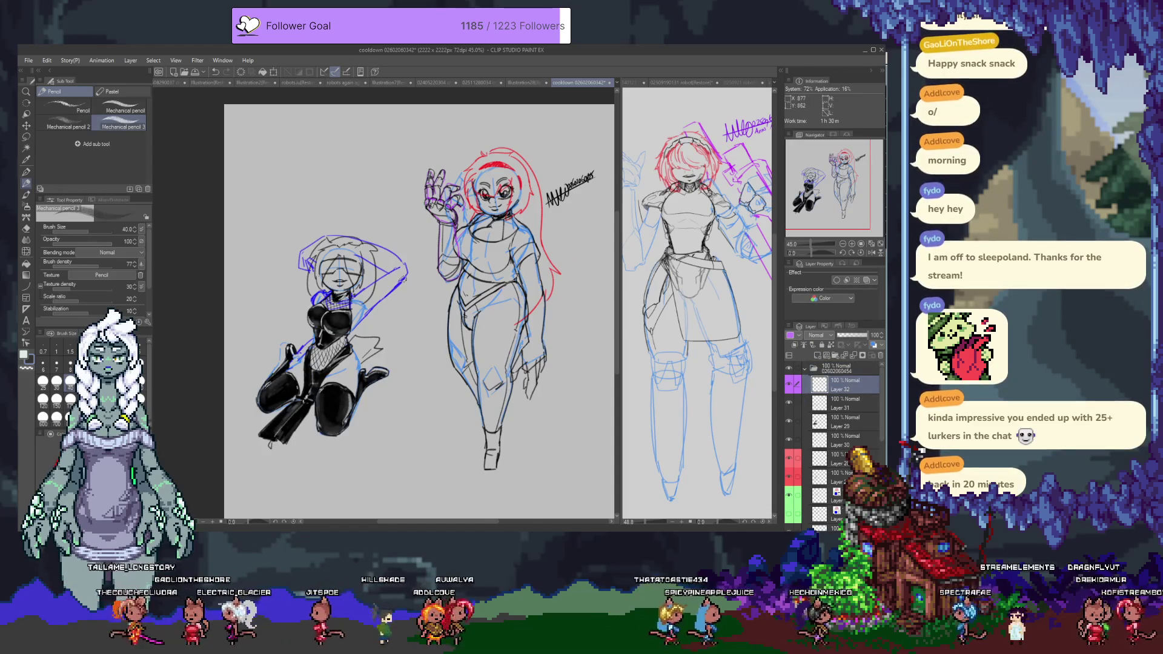
Step: With the G-pen on Layer 32, write the signature and small date marks left of the kneeling figure
scroll(391, 290, up, 2)
key(p)
drag(363, 291, 436, 221)
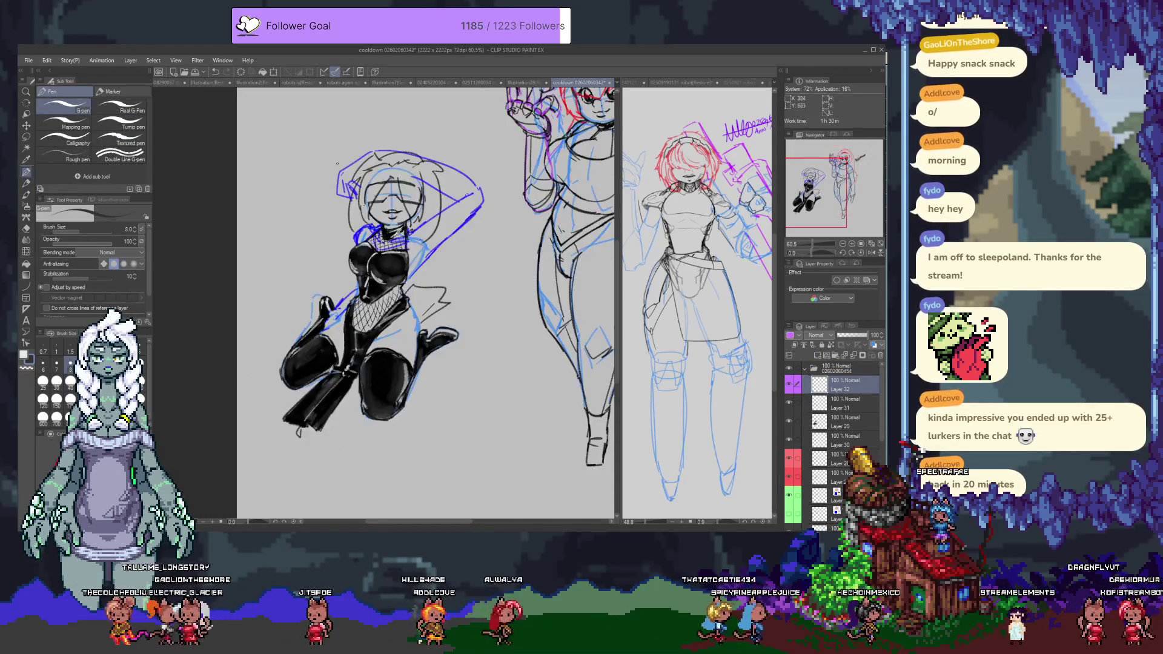
drag(272, 270, 328, 225)
mouse_move(327, 231)
mouse_down()
mouse_move(300, 257)
mouse_move(312, 246)
mouse_up()
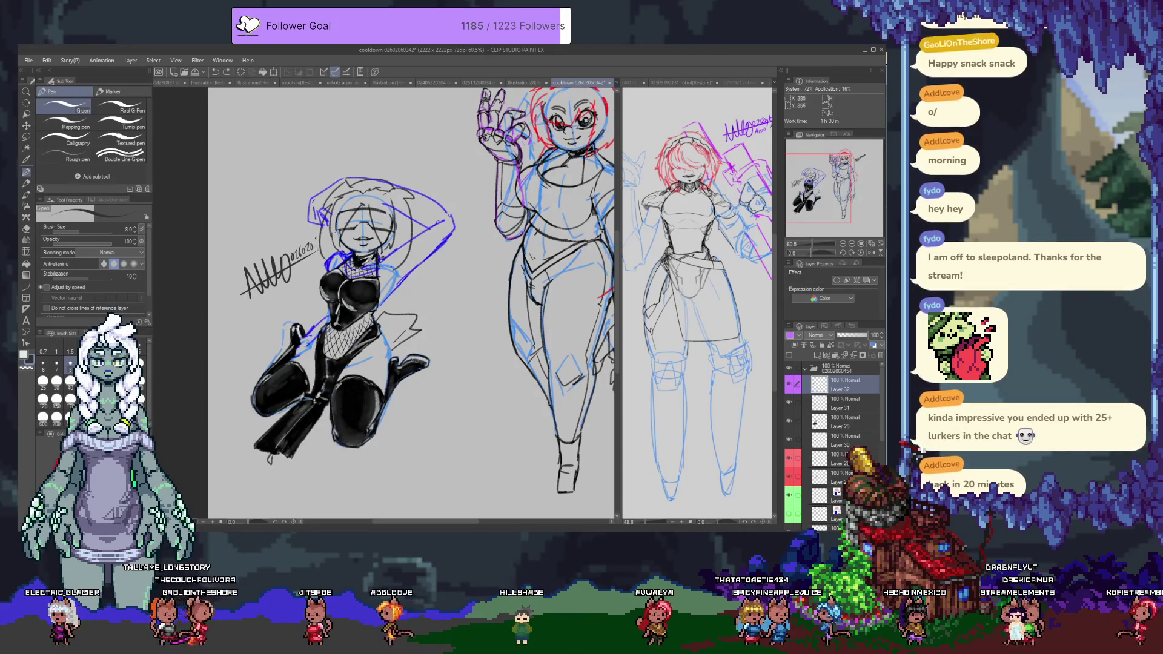
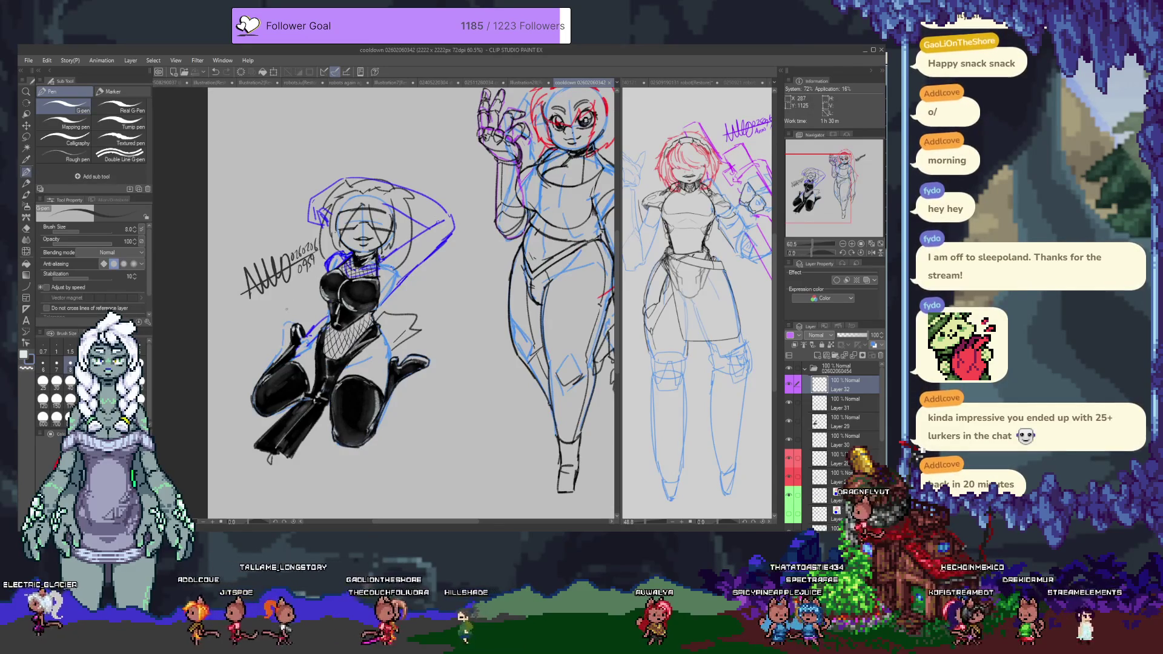
Step: Zoom out to 33.3%, flip the view horizontally to check proportions, then flip it back
key(ctrl+minus)
key(ctrl+minus)
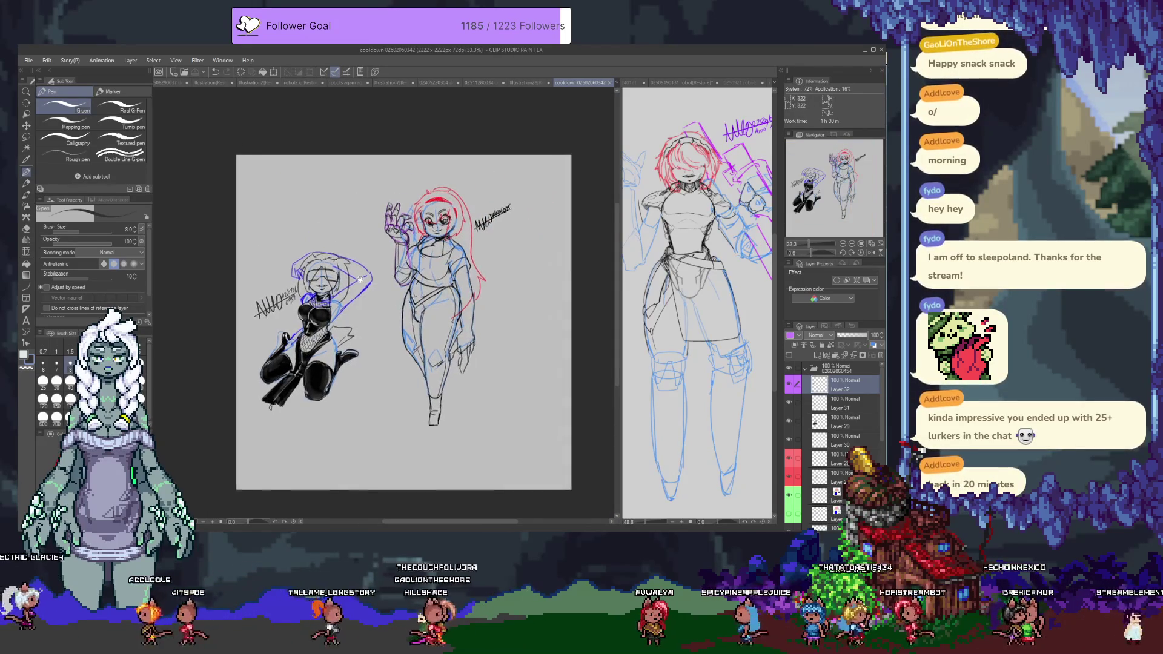
drag(878, 193, 873, 193)
click(872, 255)
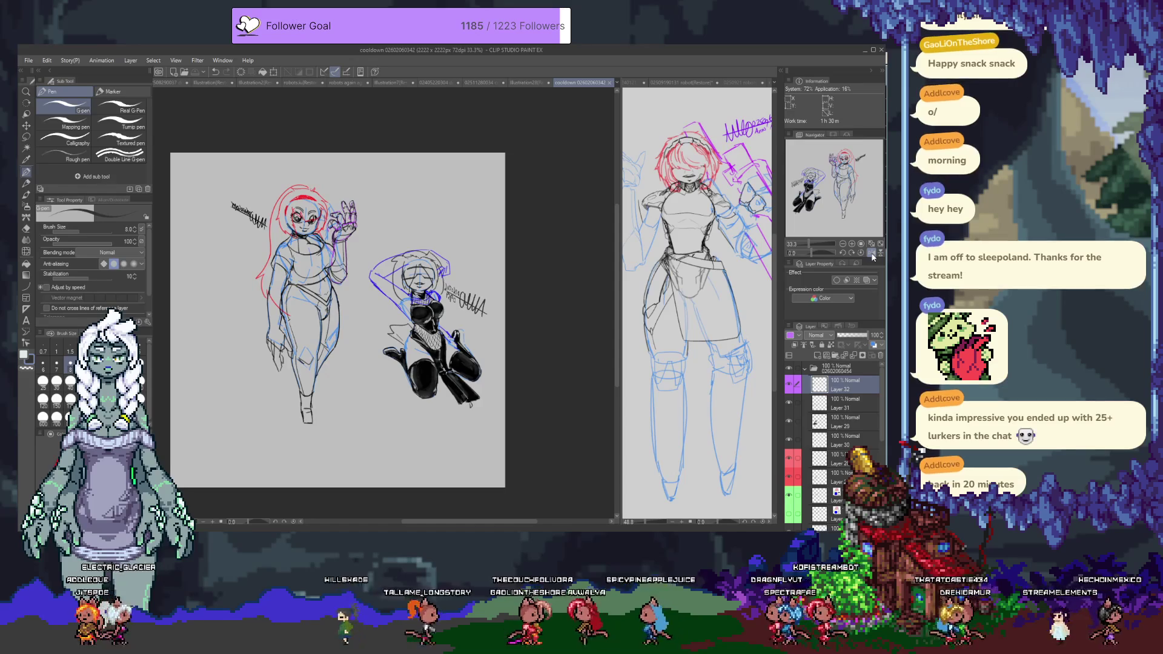
click(873, 255)
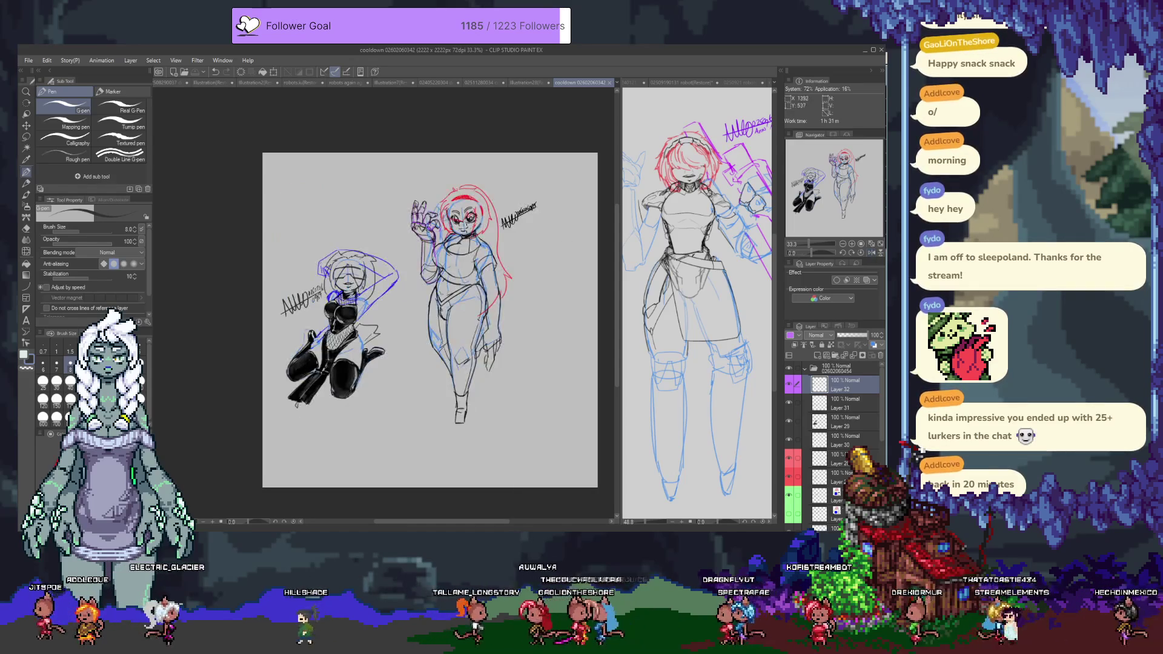